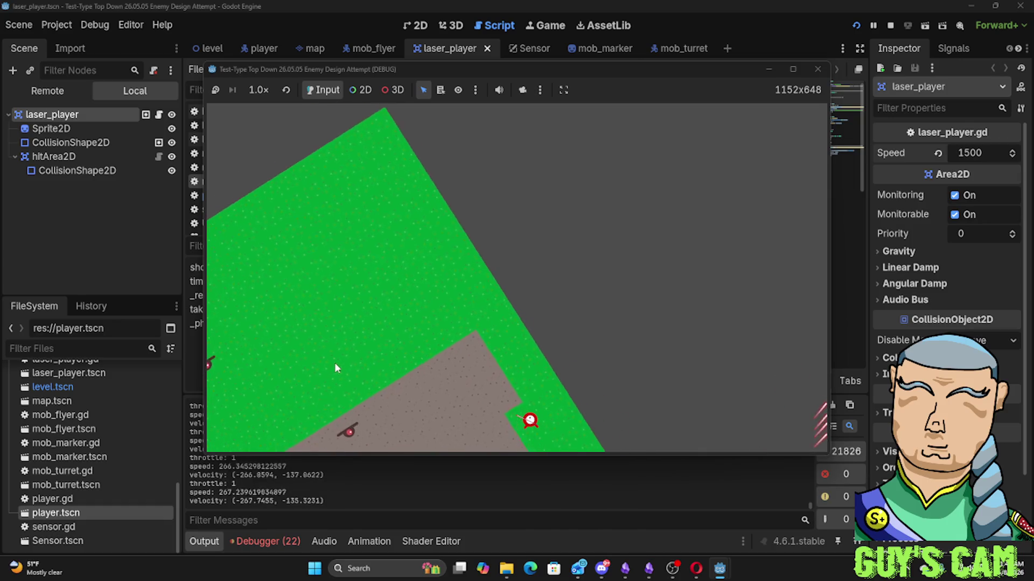
Turn and slow the ship during the playtest, then bring the running game back to the front
key("a")
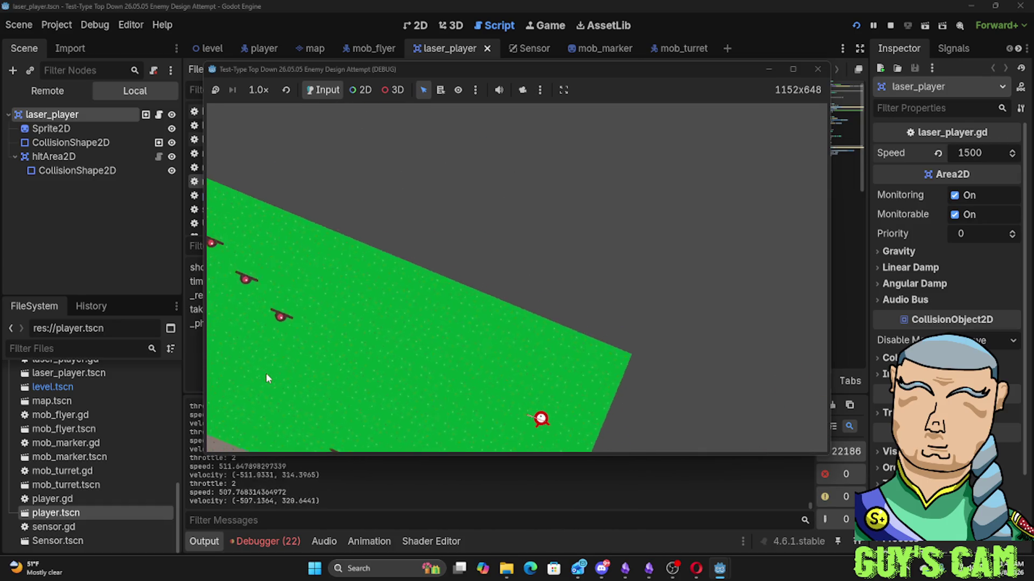
key("s")
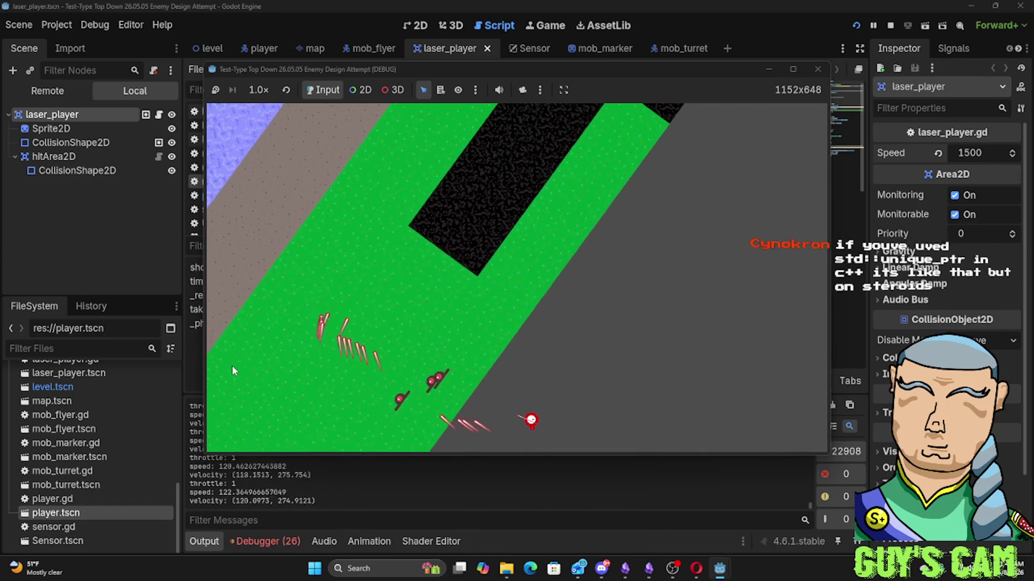
key("F8")
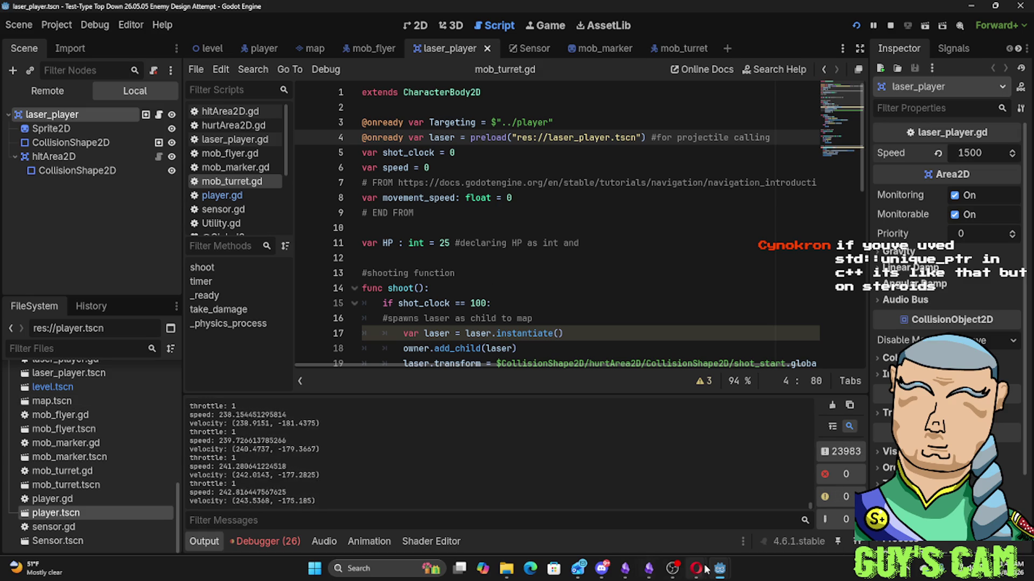
mouse_move(719, 569)
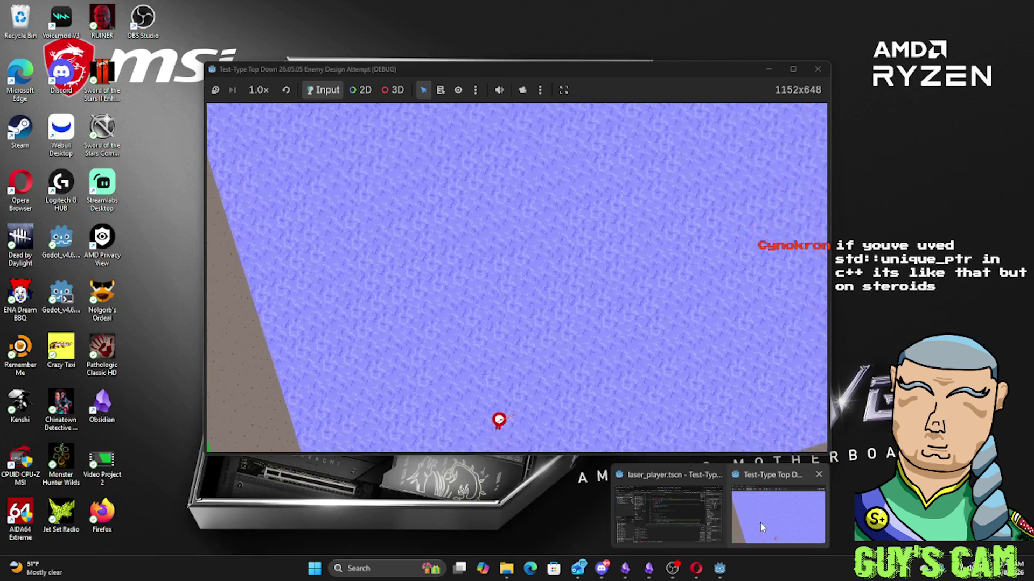
left_click(760, 522)
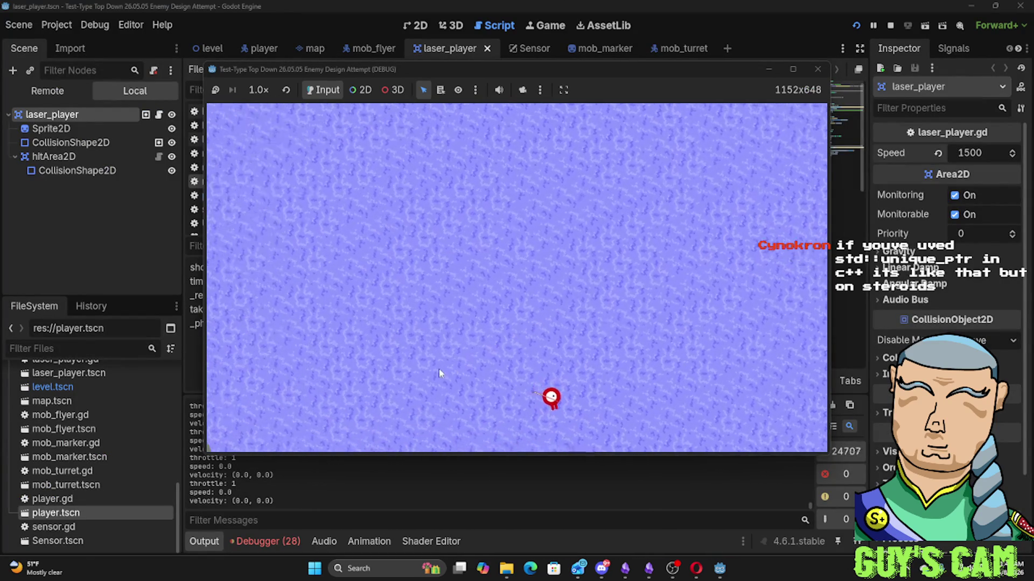
Fly the ship upward while firing a stream of lasers, then stop the running game
key("w")
left_click(433, 280)
mouse_move(433, 279)
left_mouse_down()
mouse_move(575, 267)
mouse_move(614, 279)
mouse_move(503, 263)
mouse_move(541, 253)
mouse_move(647, 419)
mouse_move(611, 417)
mouse_move(538, 199)
mouse_move(502, 176)
mouse_move(390, 177)
mouse_move(483, 168)
mouse_move(404, 277)
mouse_move(525, 268)
mouse_move(398, 273)
left_mouse_up()
scroll(422, 276, "up", 2)
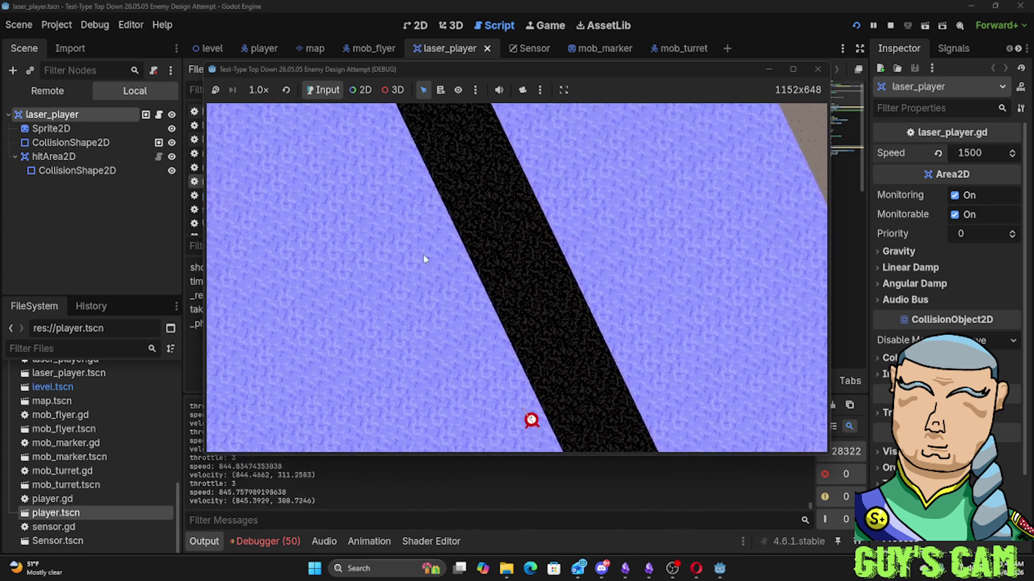
scroll(420, 236, "down", 1)
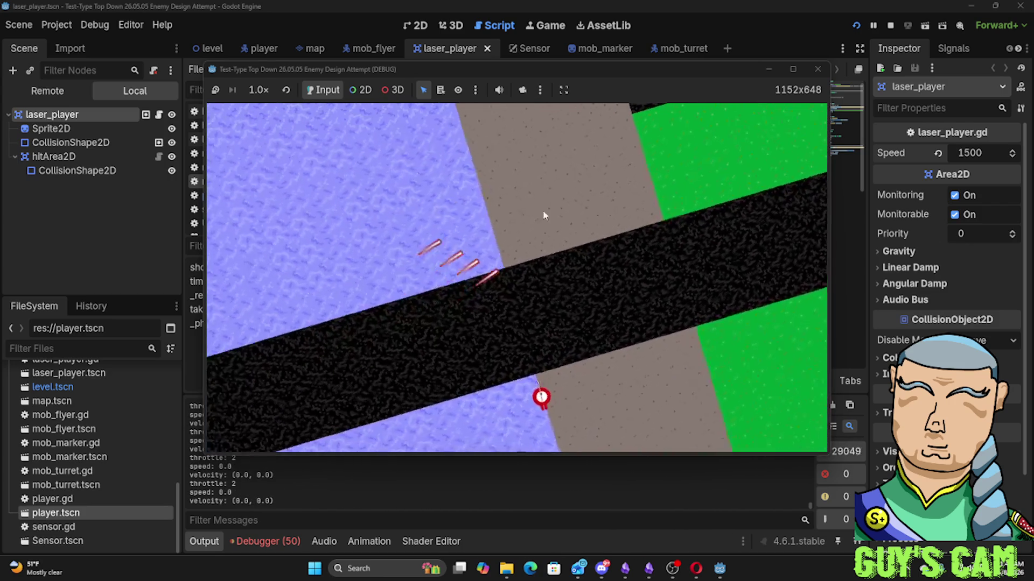
left_click(817, 70)
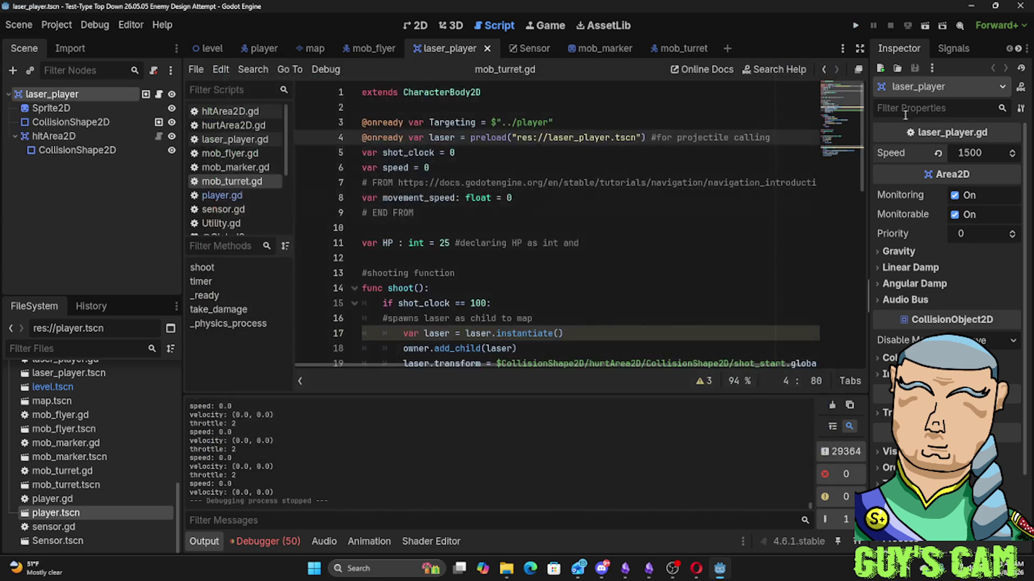
Open the laser_player scene tab's context menu, which shows Save Scene As…
left_click(966, 154)
right_click(453, 50)
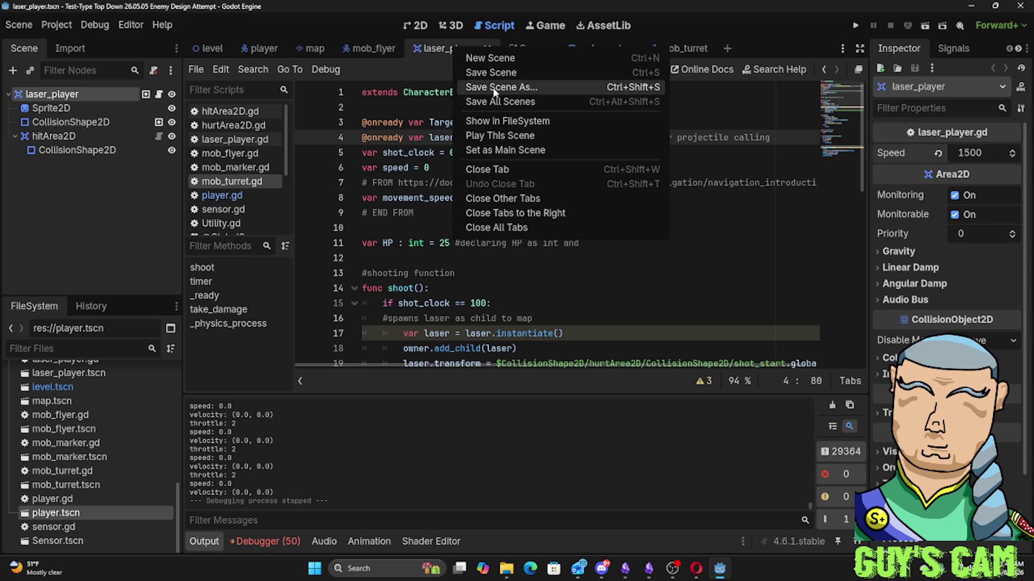
left_click(437, 50)
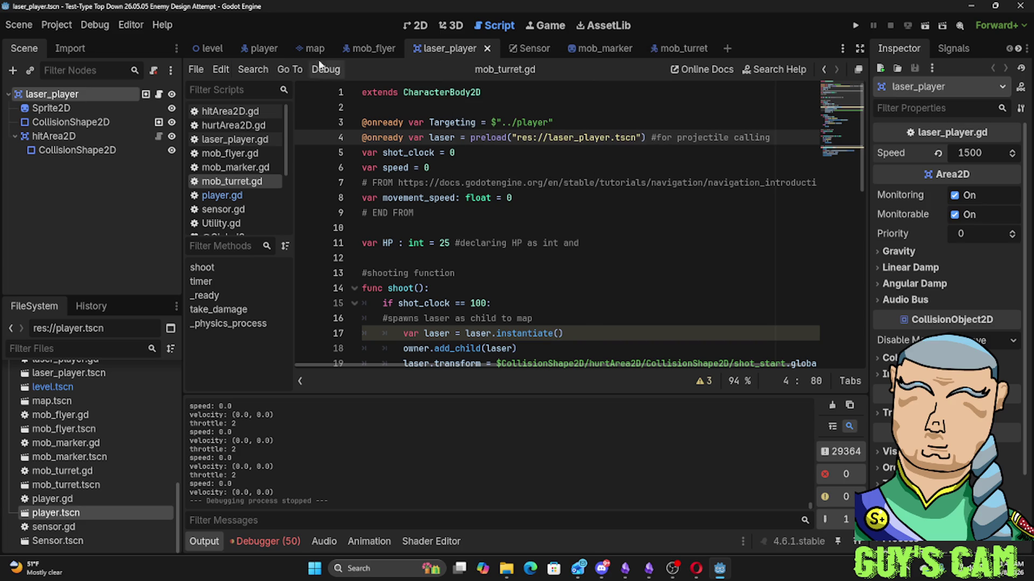
left_click(8, 27)
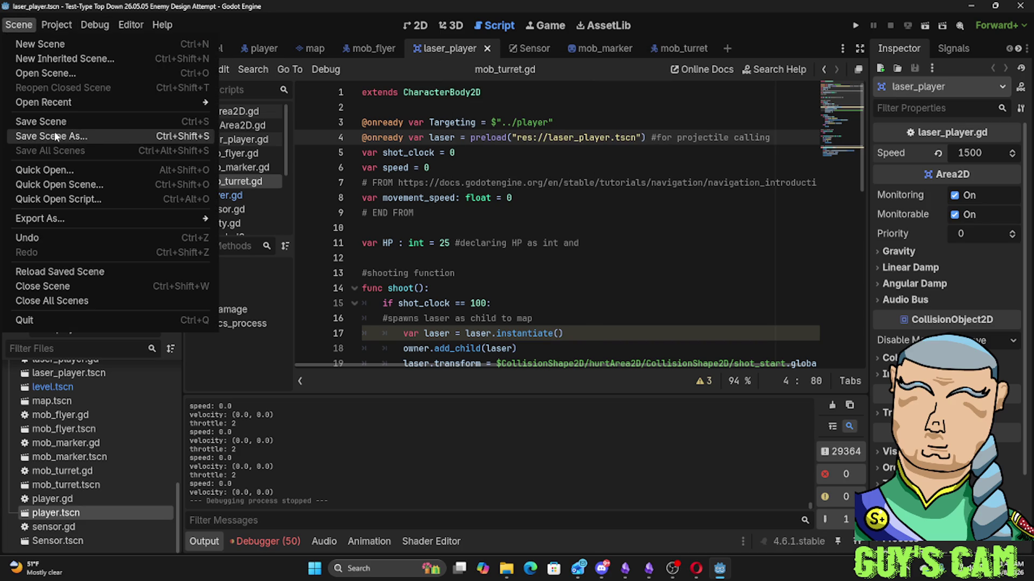
left_click(30, 118)
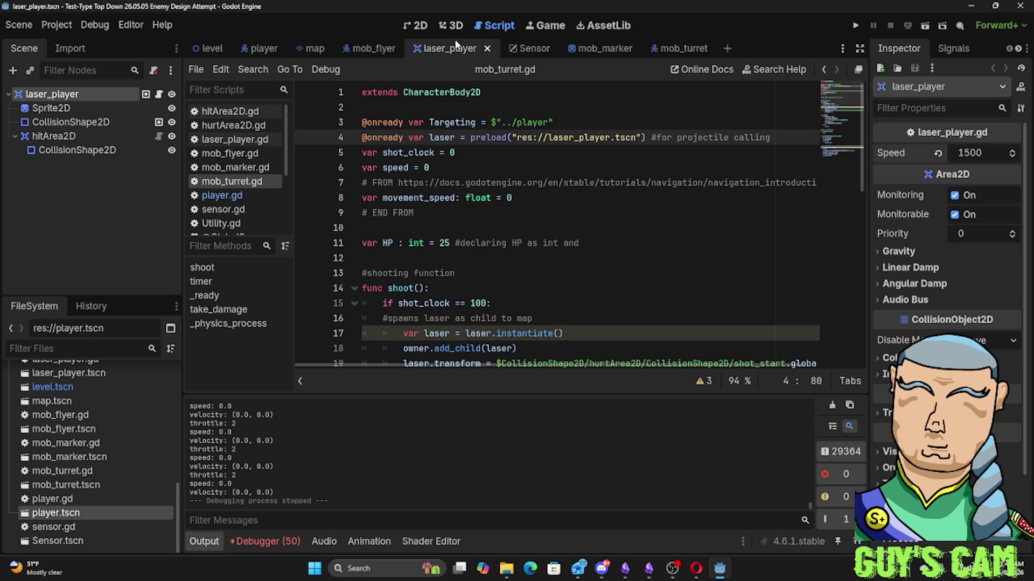
right_click(470, 51)
left_click(499, 102)
left_click(498, 100)
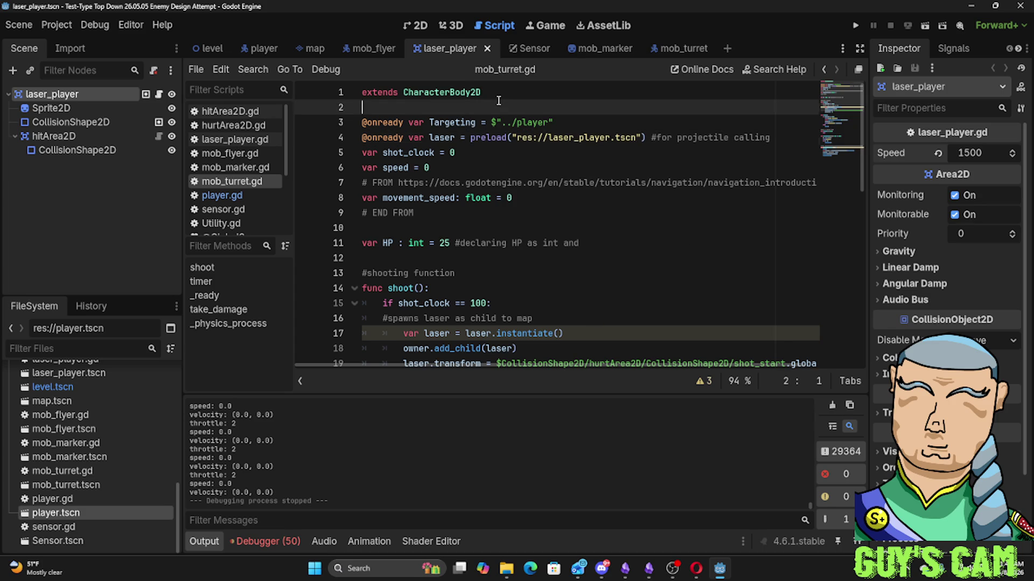
right_click(457, 47)
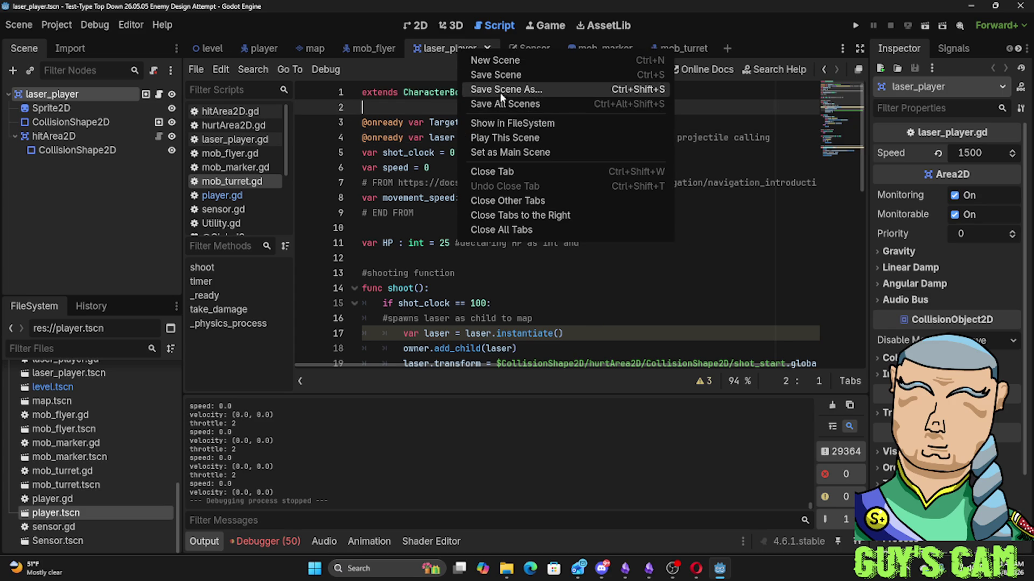
Save the laser_player scene as a copy named laser_enemy.tscn
left_click(499, 90)
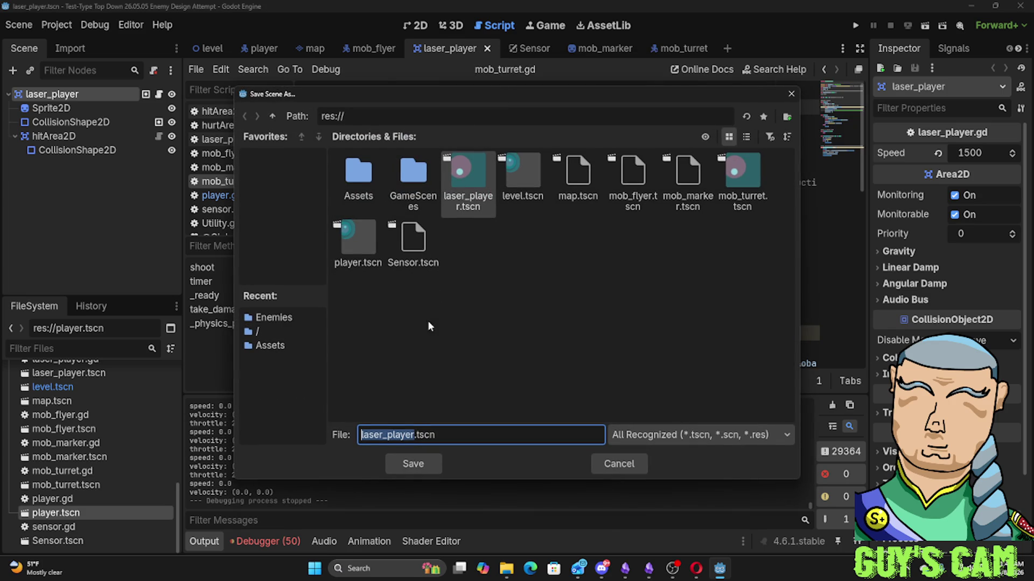
left_click(391, 434)
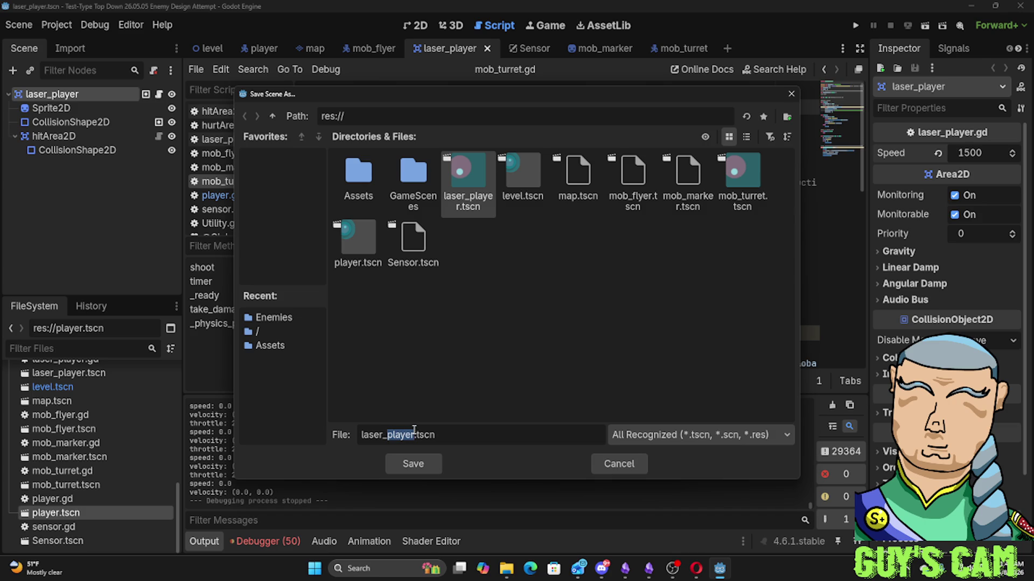
type("ho")
type("nemy")
left_click(432, 464)
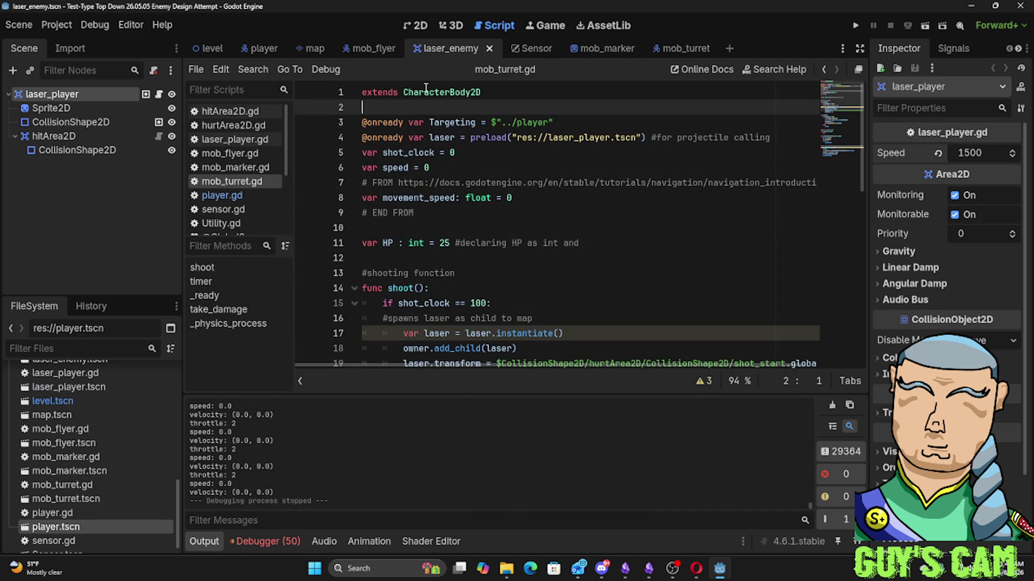
Reopen Save Scene As for laser_enemy and cancel it without saving
right_click(431, 52)
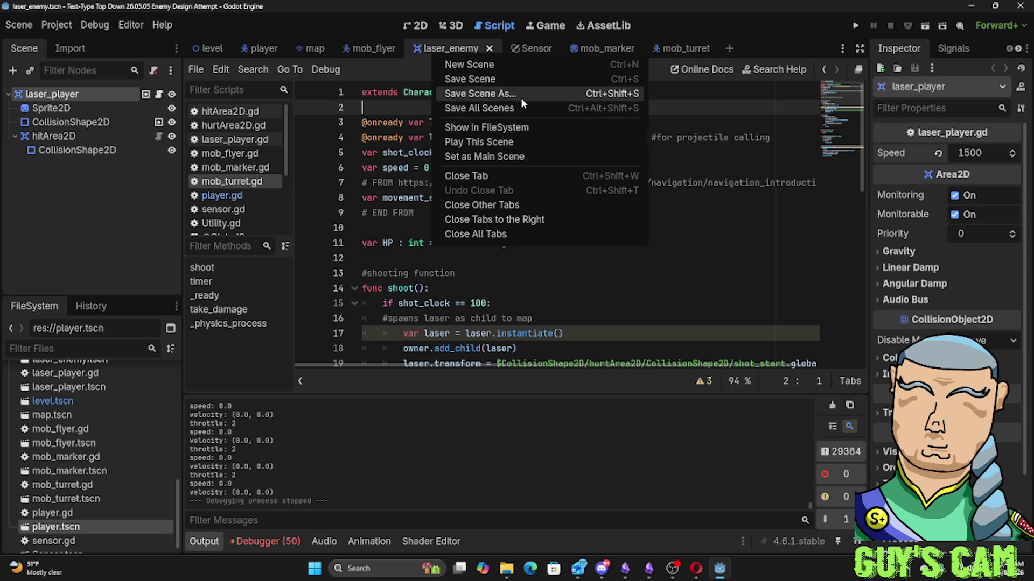
left_click(521, 98)
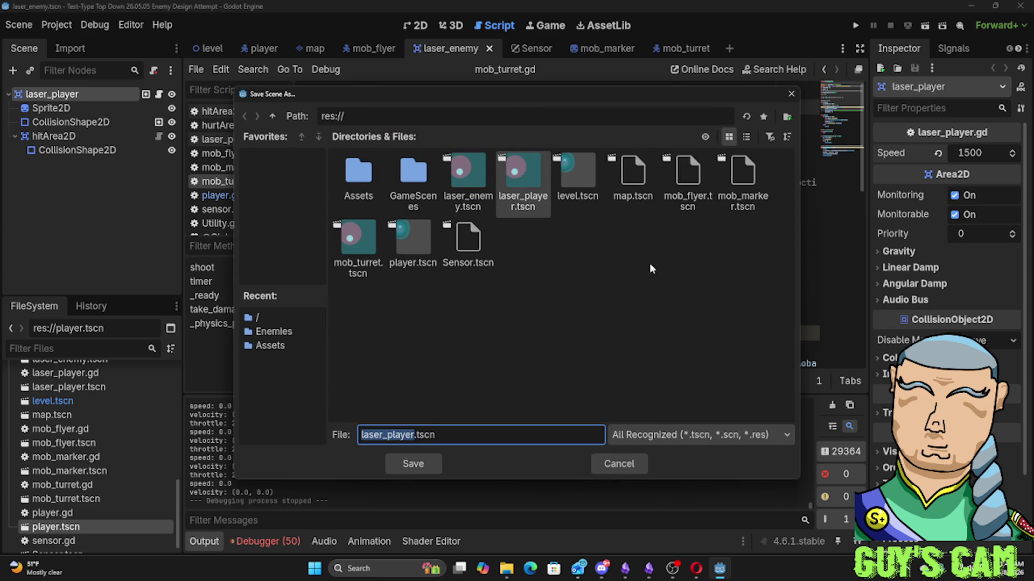
left_click(791, 95)
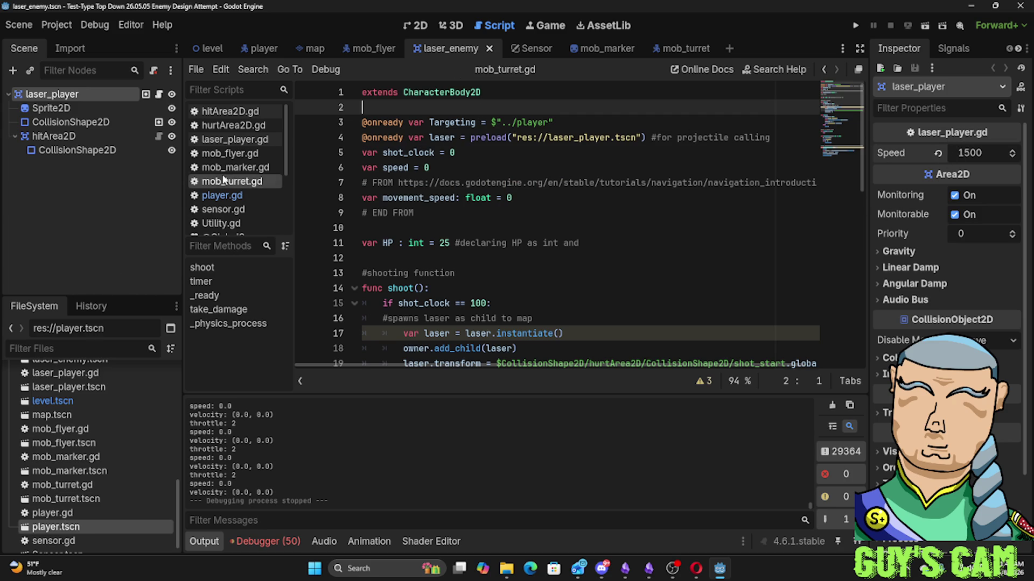
Browse laser_enemy.tscn and laser_player.gd in the FileSystem and open the laser_player.gd script
scroll(59, 509, "down", 1)
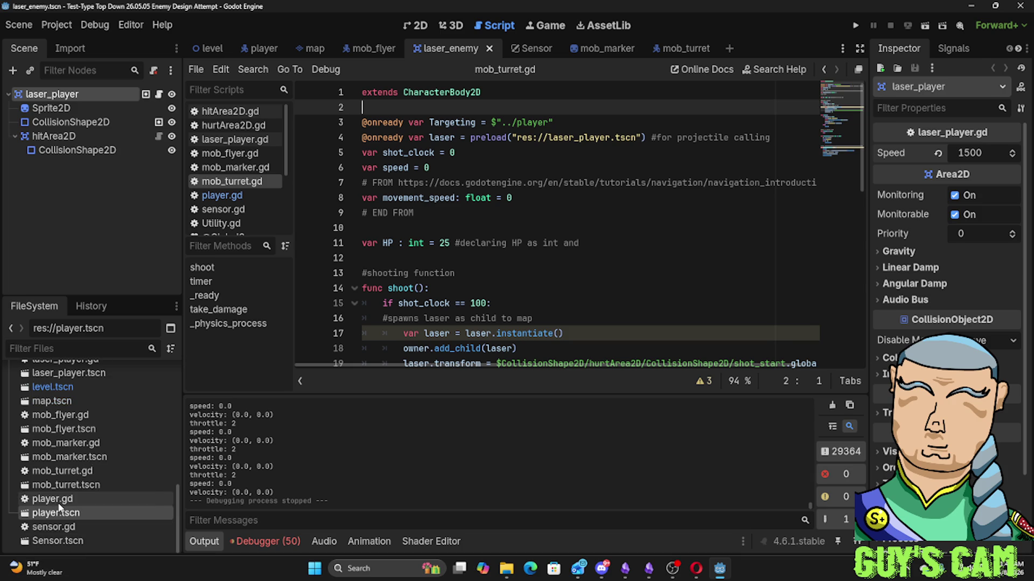
scroll(76, 393, "up", 3)
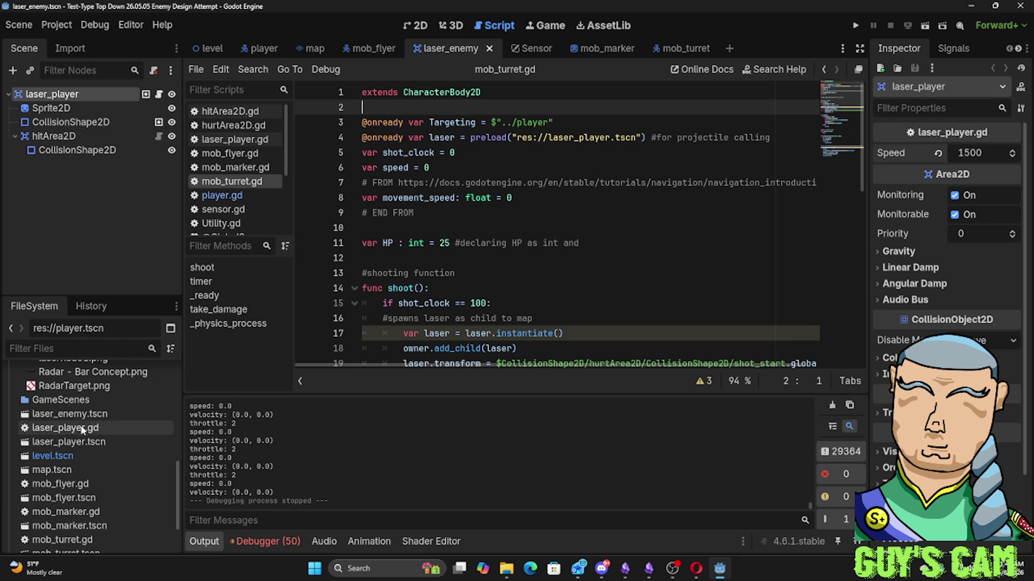
left_click(72, 416)
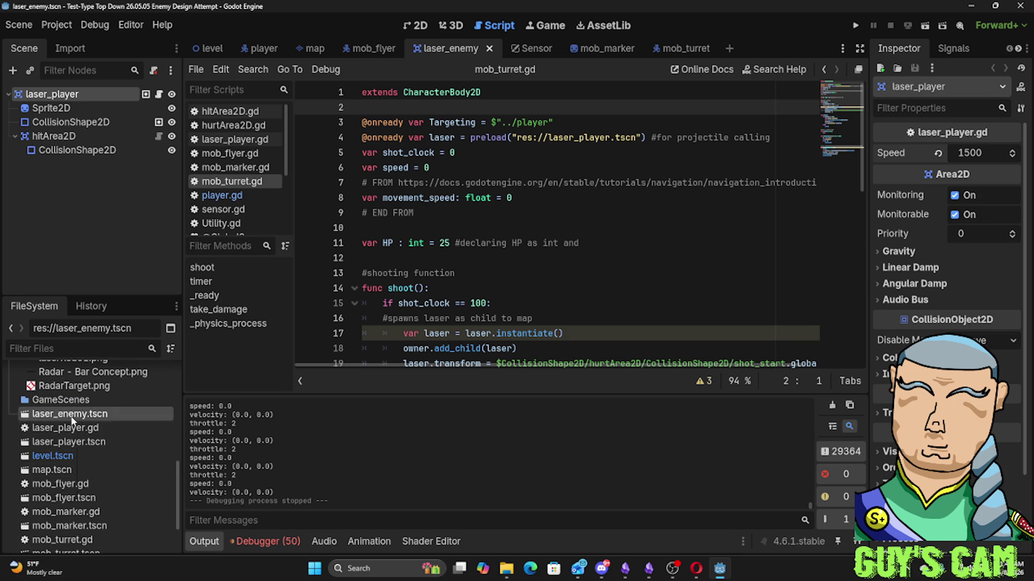
left_click(63, 428)
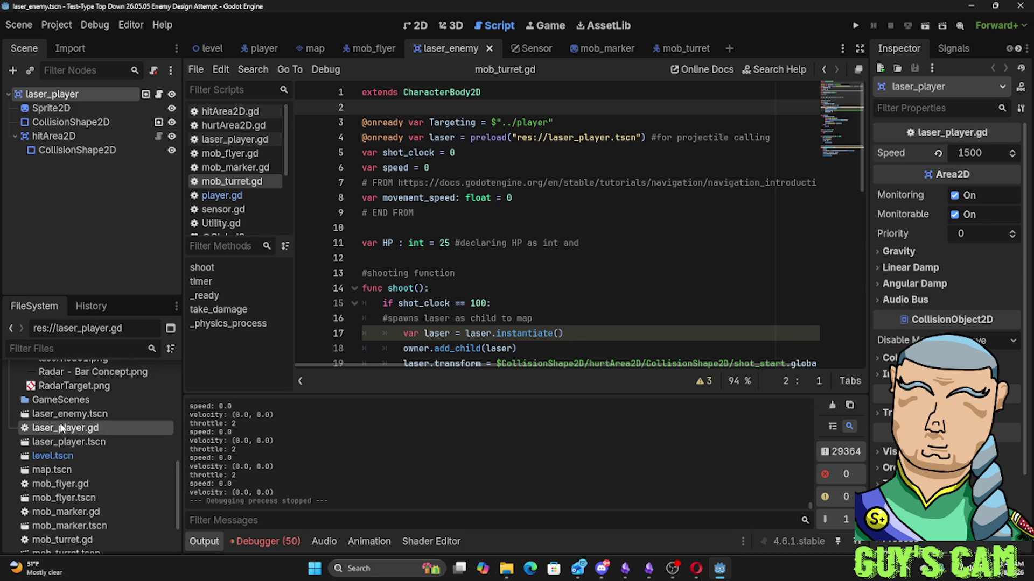
left_click(67, 414)
right_click(68, 412)
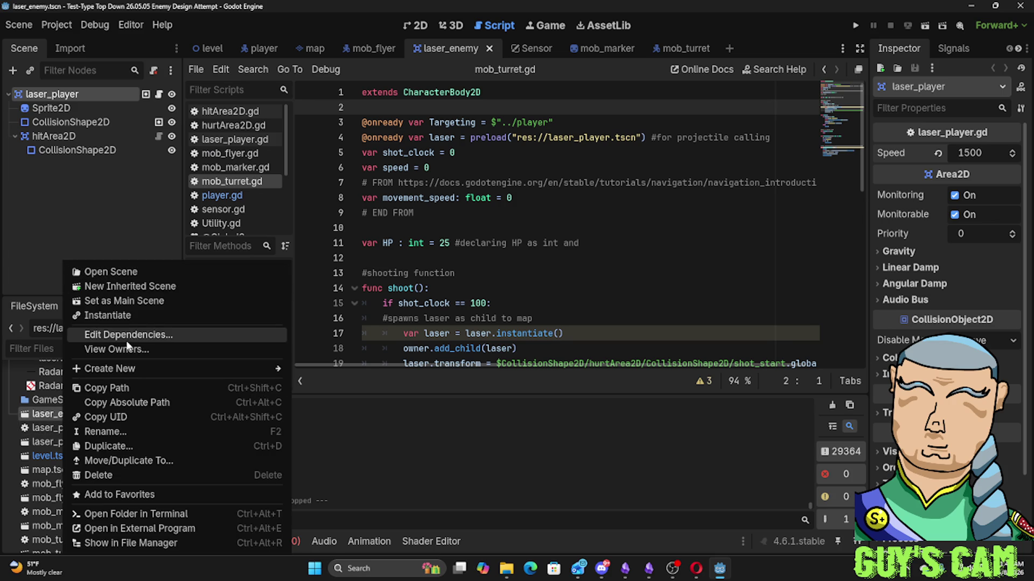
left_click(159, 98)
left_click(160, 96)
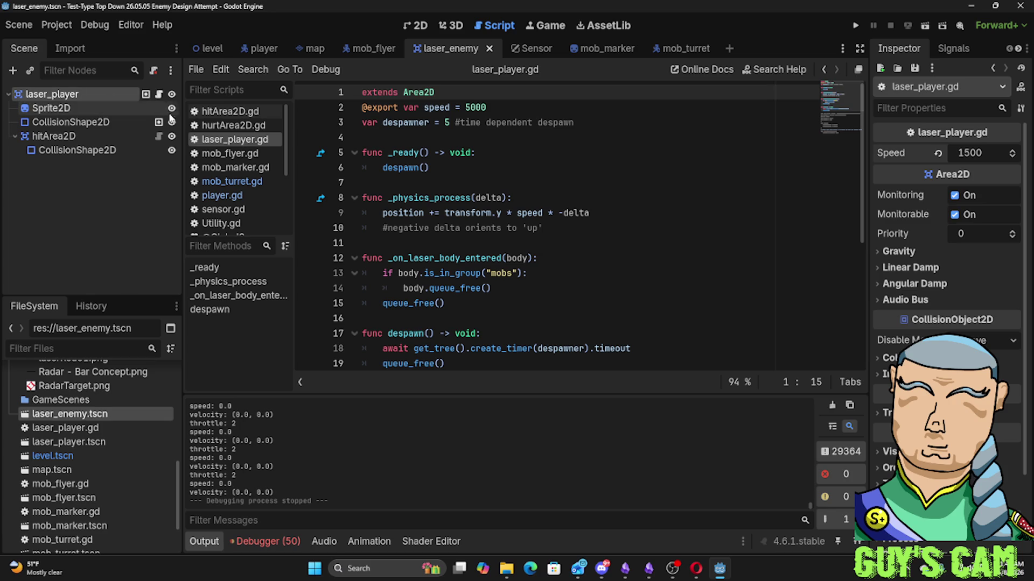
right_click(455, 47)
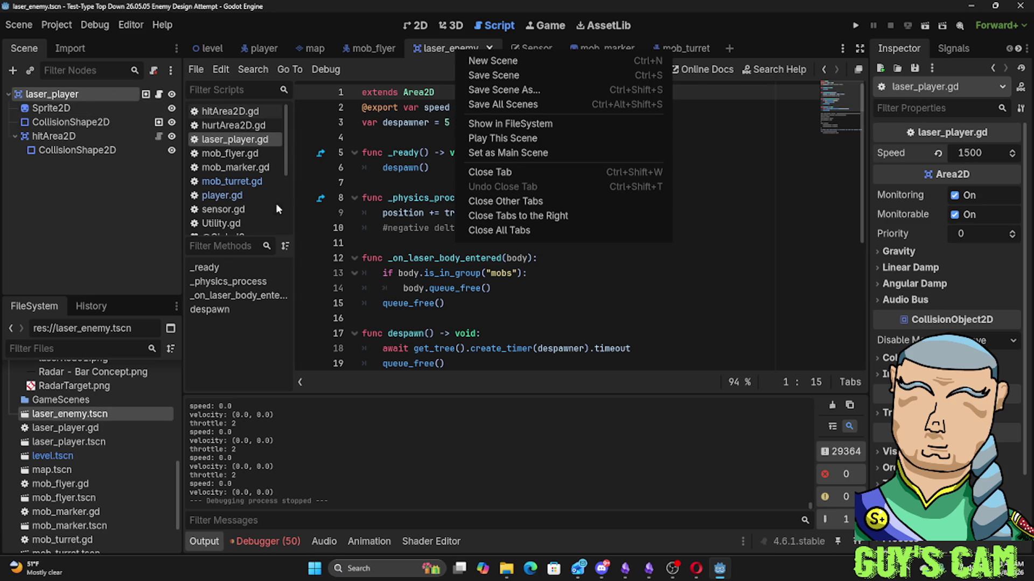
left_click(70, 442)
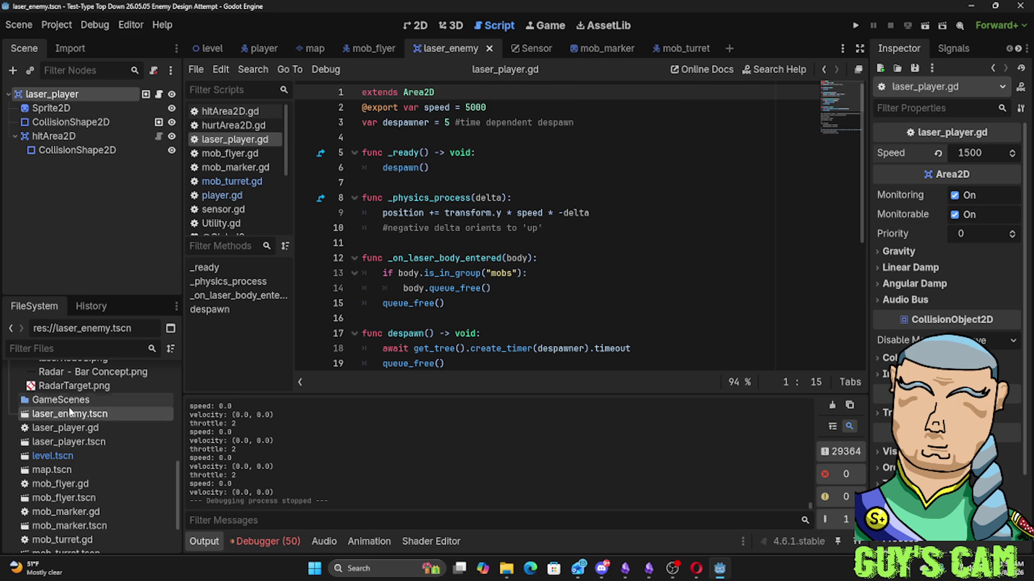
Undo and redo the Speed edits so the laser's Speed reads 1500
key("ctrl+z")
key("ctrl+z")
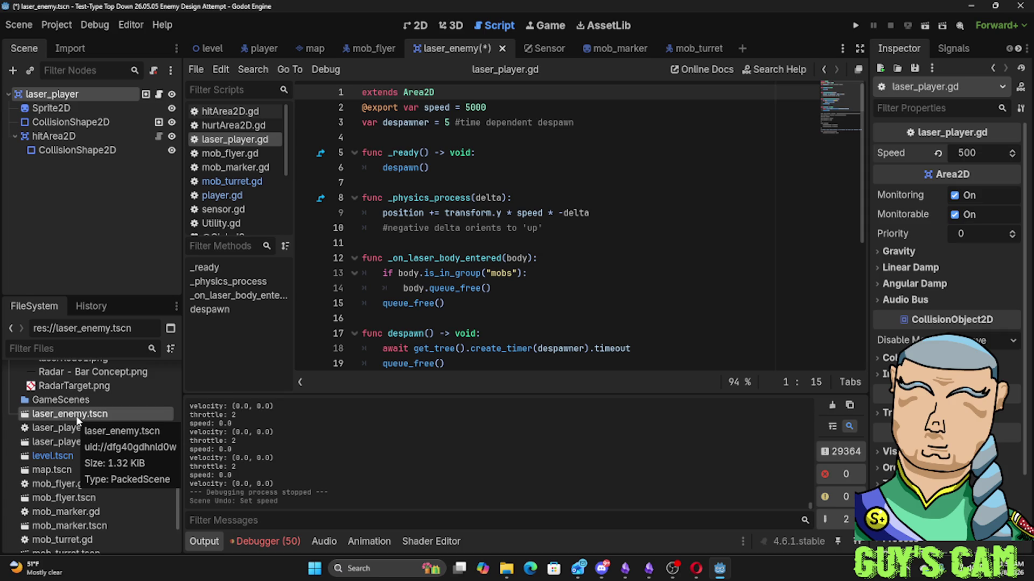
key("ctrl+z")
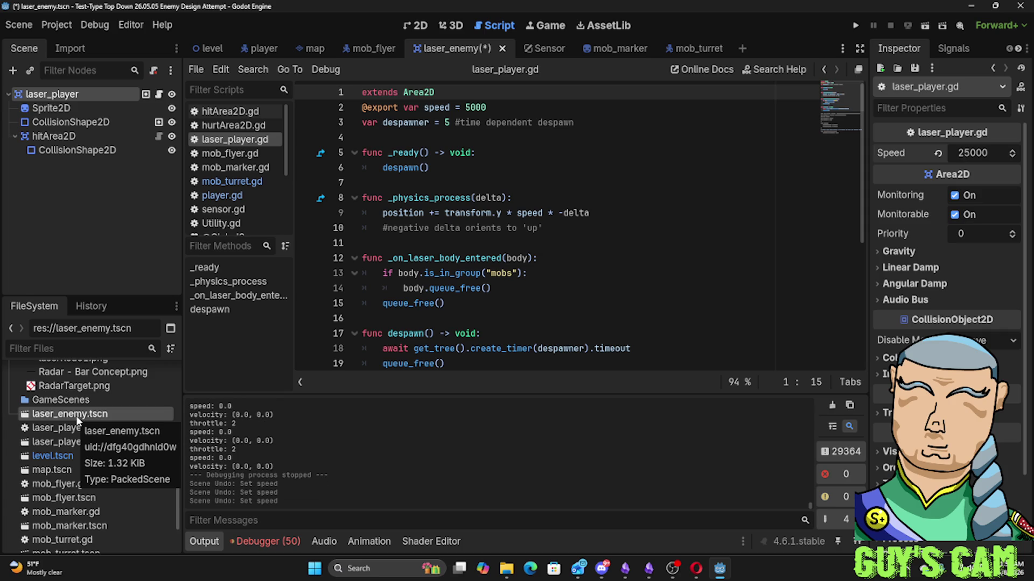
key("ctrl+shift+z")
key("ctrl+shift+z")
key("ctrl+shift+z")
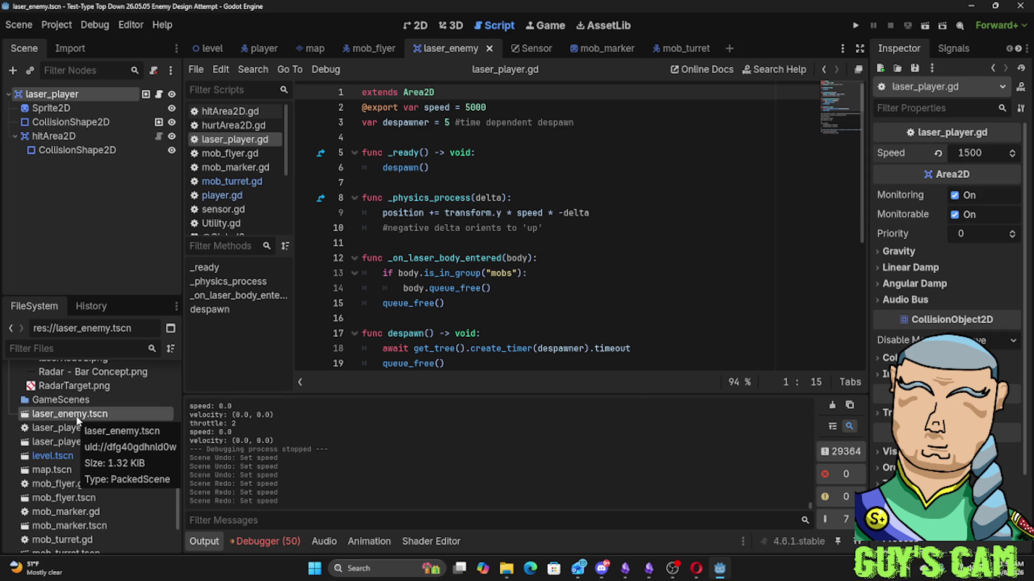
right_click(75, 416)
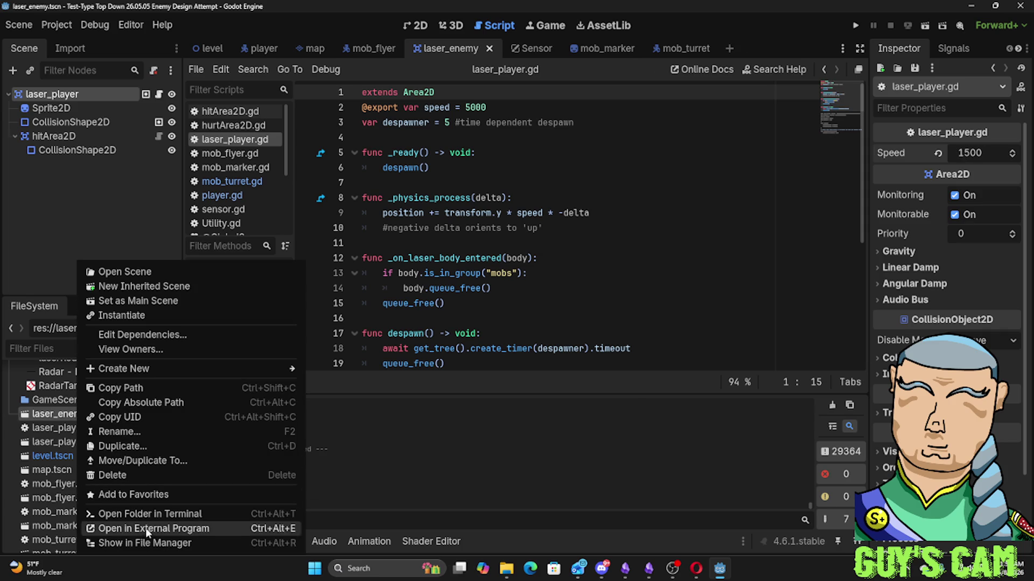
Open laser_player.tscn in a new tab, then return to the laser_enemy scene
left_click(53, 442)
mouse_move(54, 442)
left_mouse_down()
mouse_move(238, 218)
mouse_move(258, 211)
mouse_move(261, 233)
mouse_move(111, 220)
mouse_move(81, 299)
mouse_move(115, 491)
mouse_move(730, 58)
mouse_move(792, 55)
mouse_move(155, 58)
mouse_move(211, 53)
mouse_move(59, 458)
left_mouse_up()
double_click(60, 456)
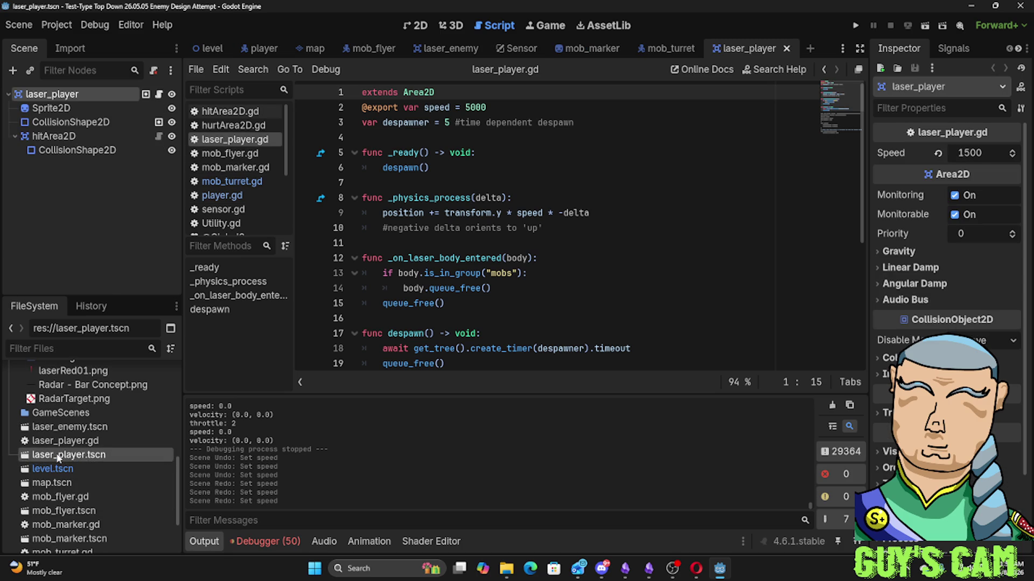
left_click_drag(483, 54, 460, 50)
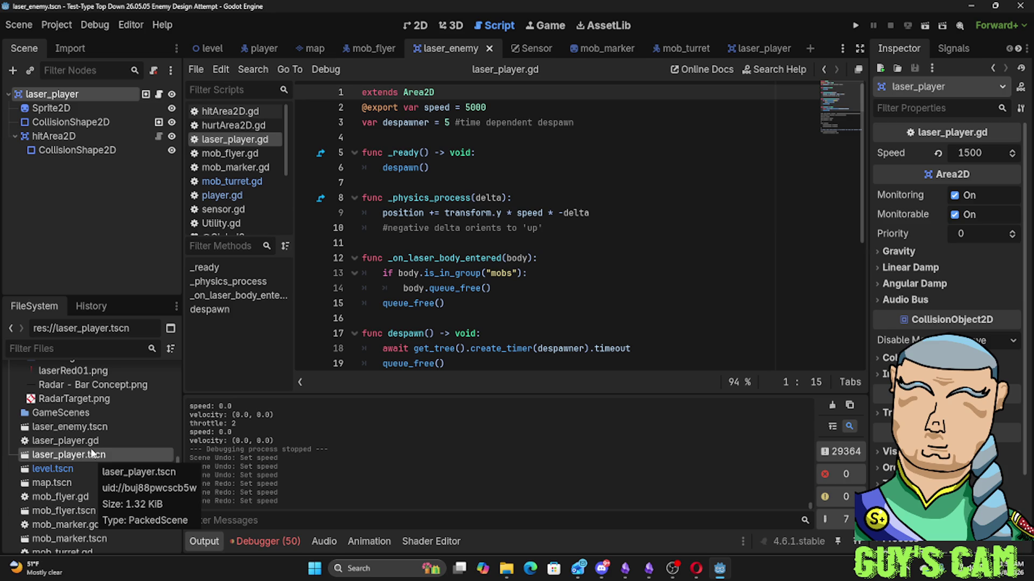
Select laser_enemy.tscn in the FileSystem and bring up its file options
right_click(429, 51)
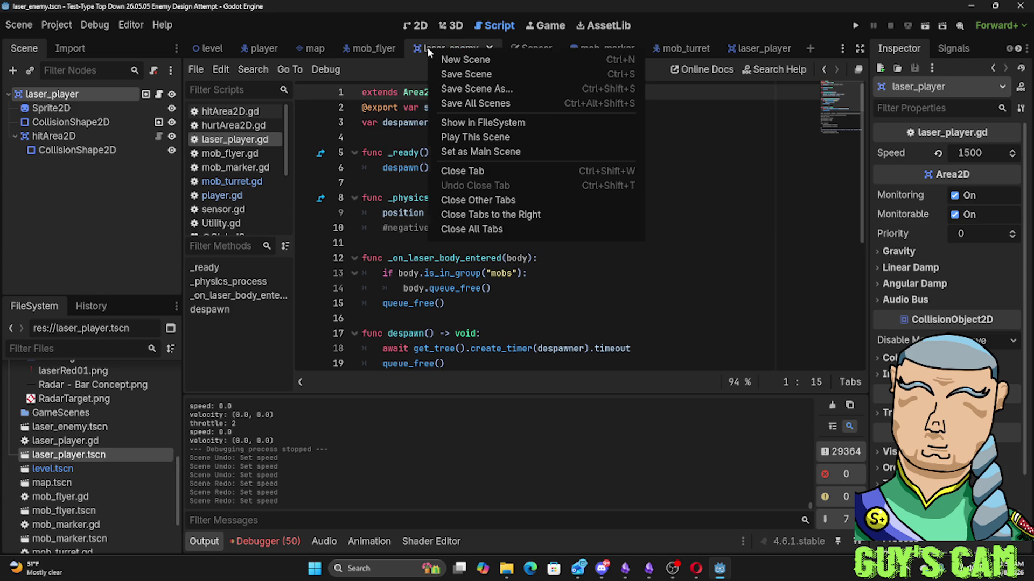
left_click(77, 430)
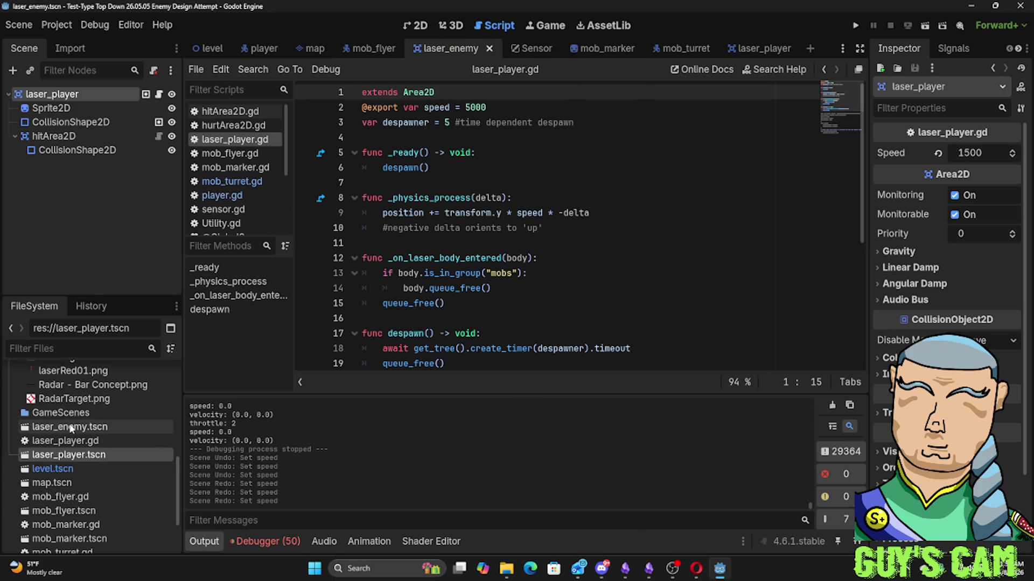
left_click(71, 428)
right_click(71, 428)
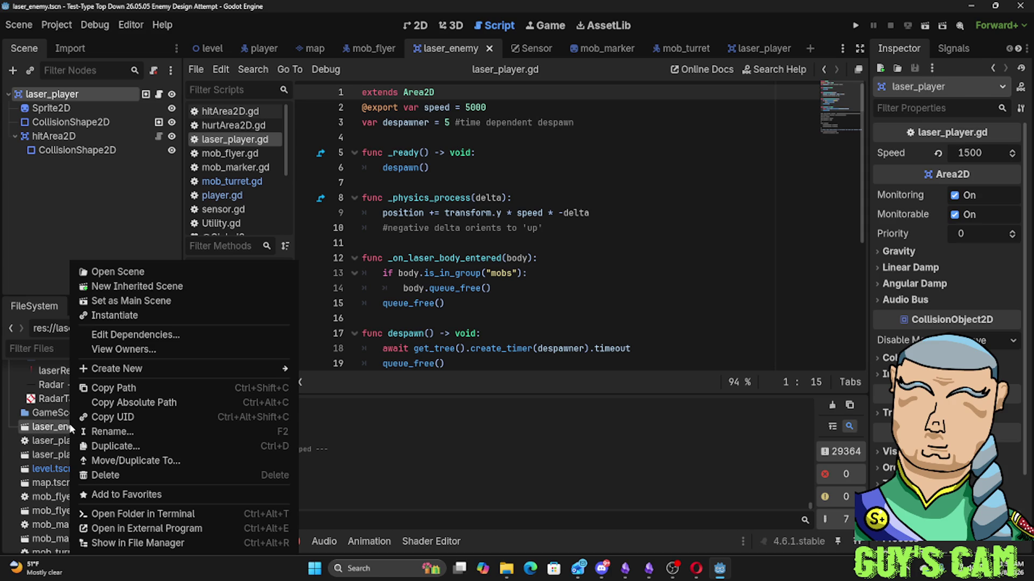
left_click(486, 281)
key("F5")
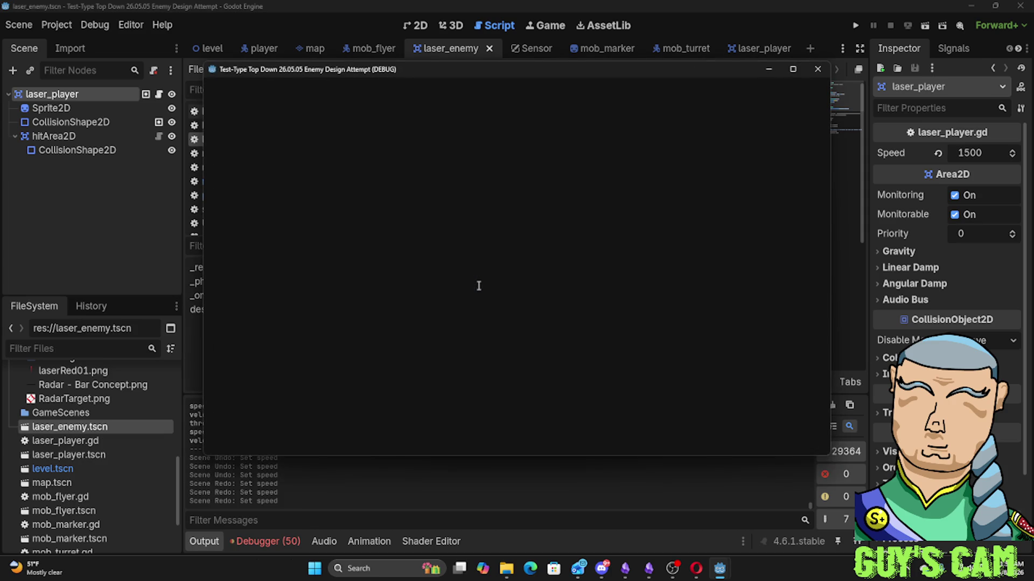
key("Left")
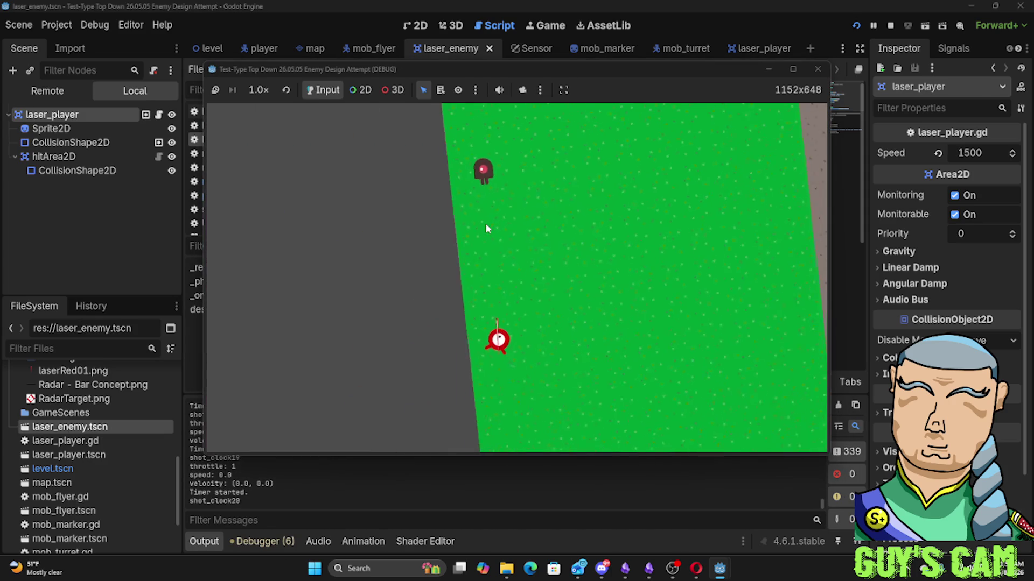
key("Up")
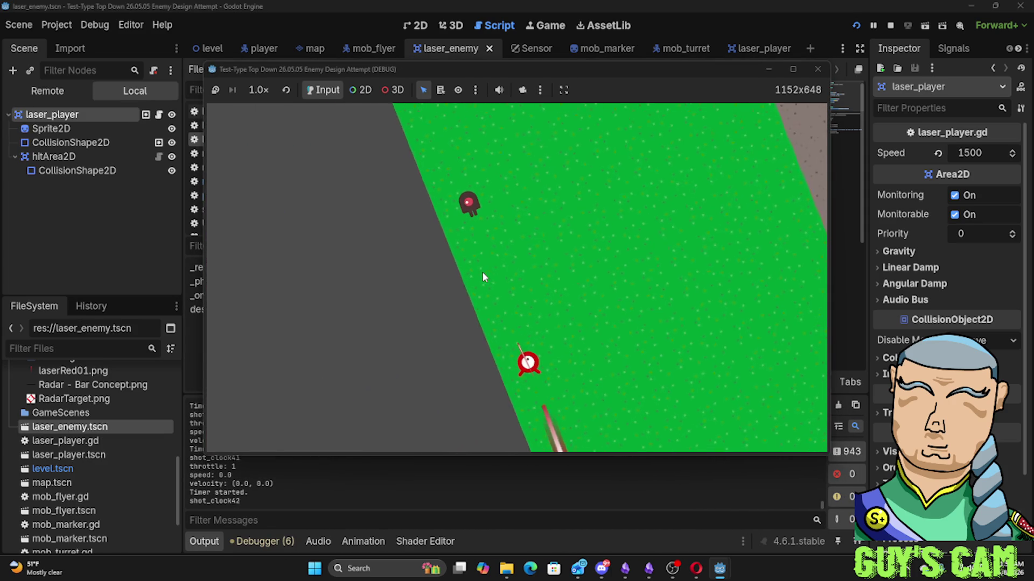
key("Right")
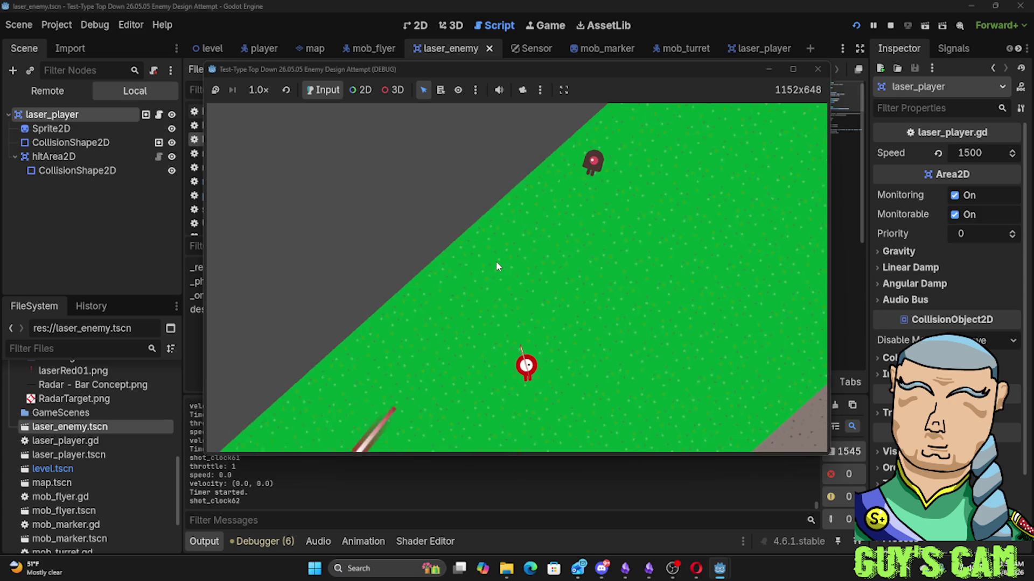
key("Right")
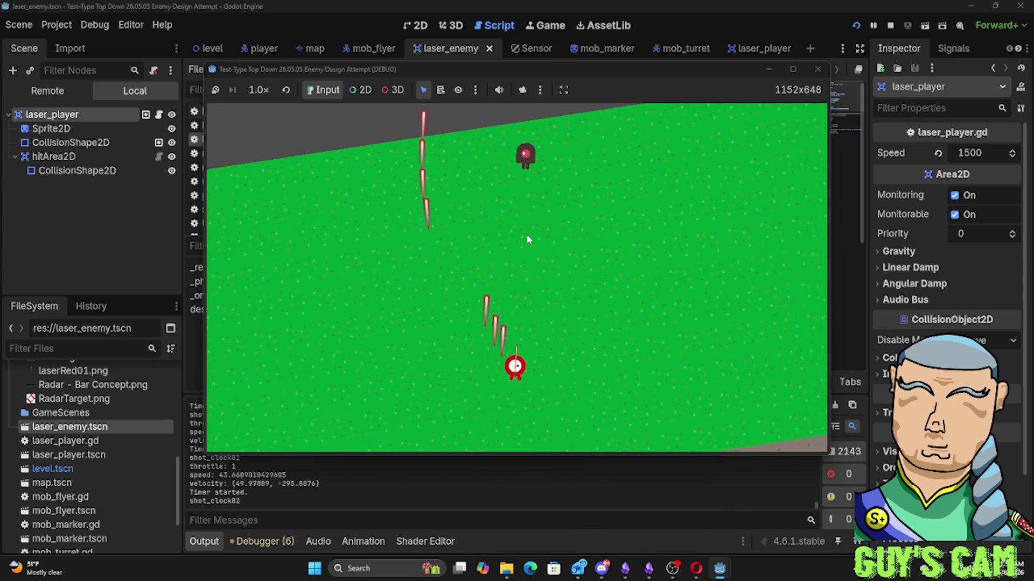
key("Up")
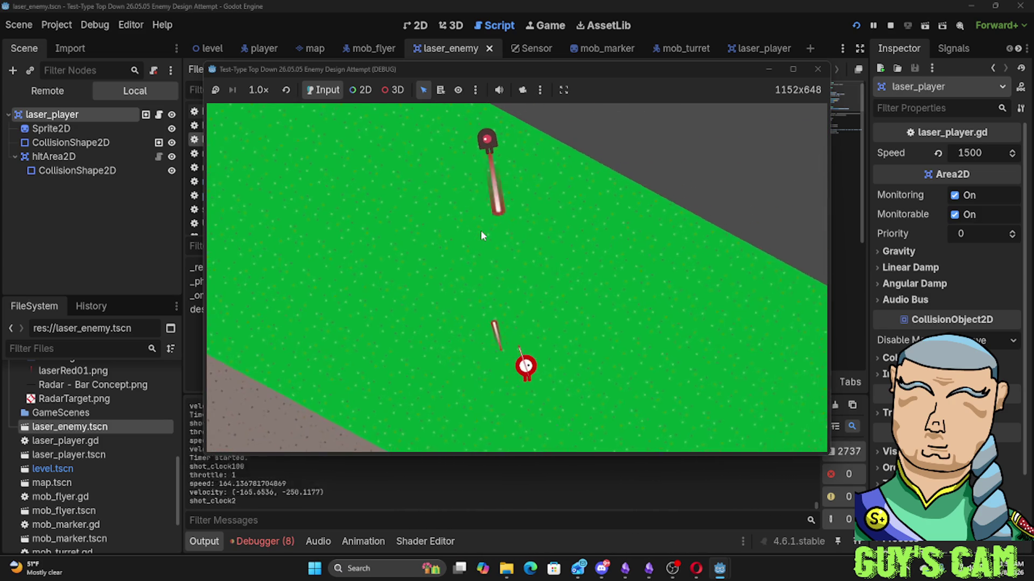
key("Right")
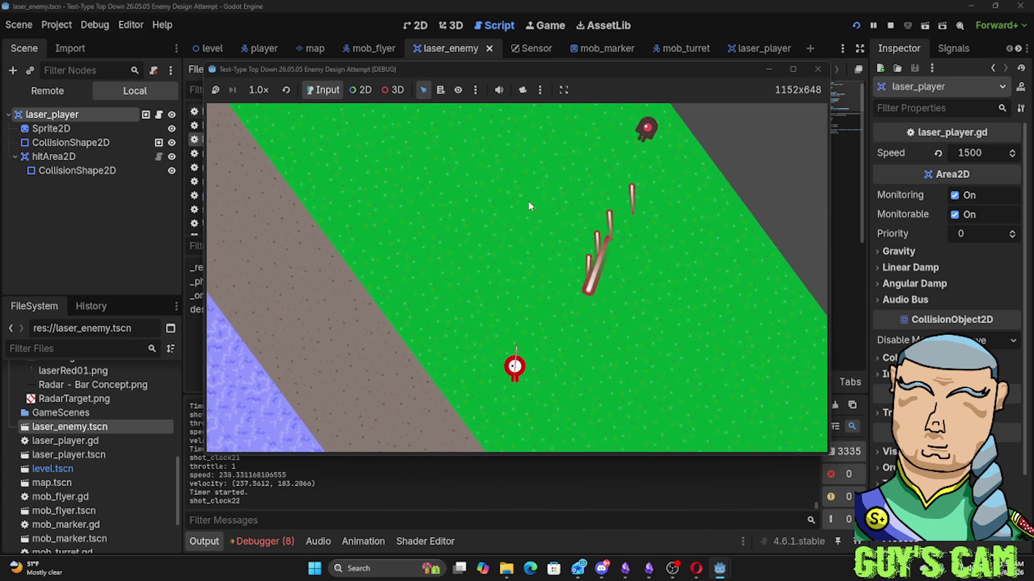
key("Left")
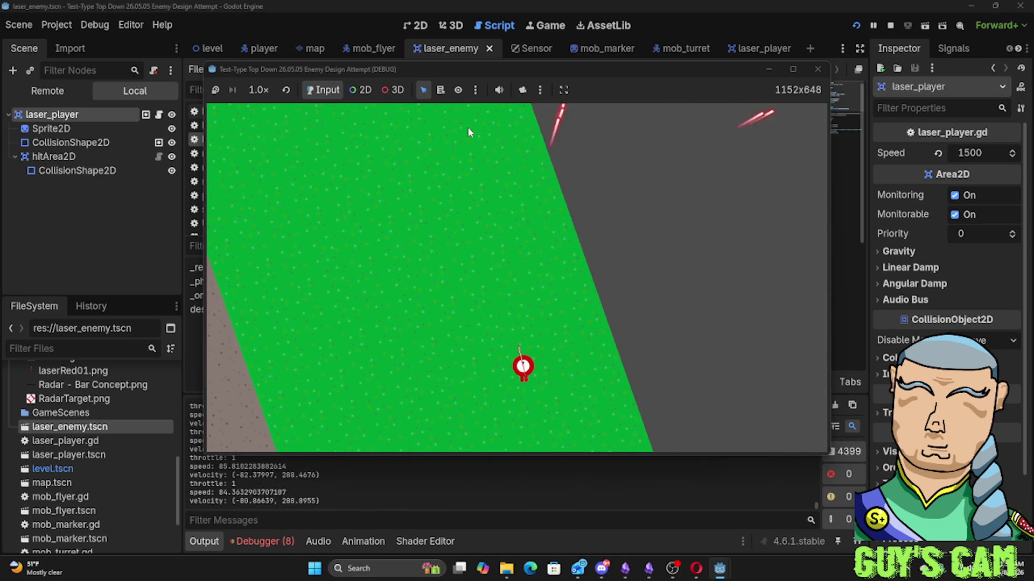
key("Right")
key("Up")
key("Up")
key("space")
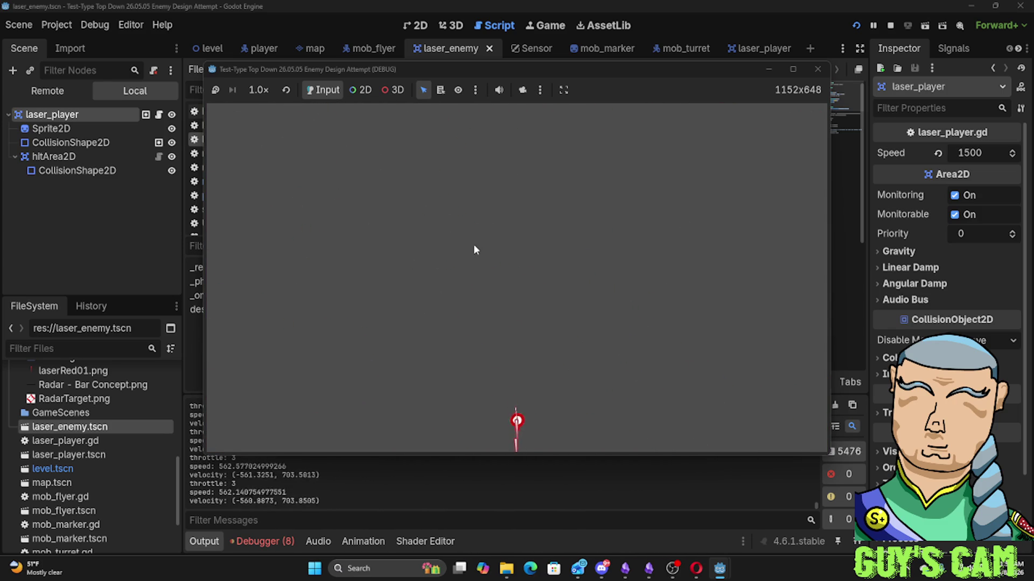
key("Down")
key("Down")
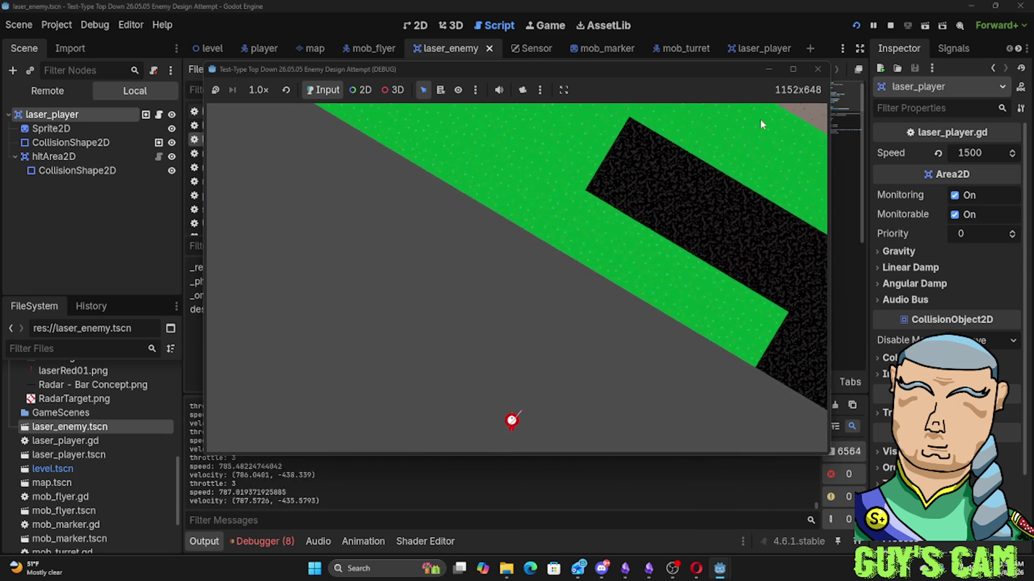
left_click(815, 71)
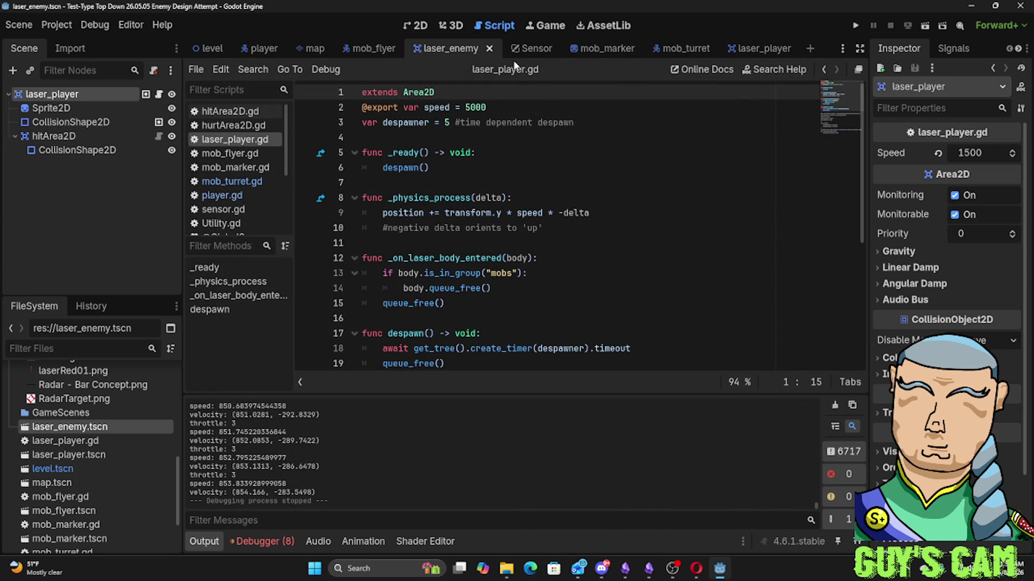
Detach laser_player.gd from the root node and begin attaching a new res://laser_enemy.gd
right_click(70, 430)
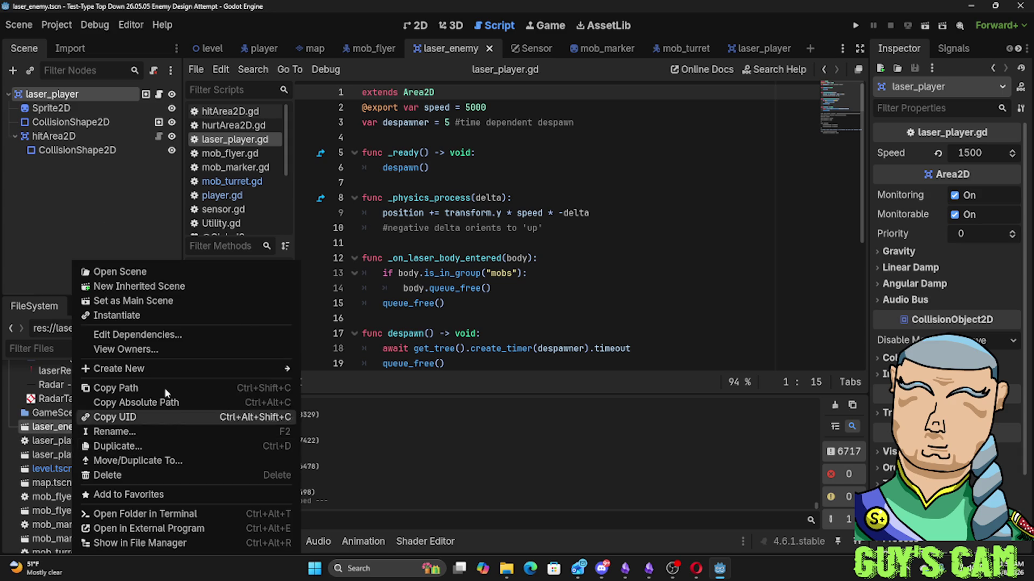
left_click(467, 169)
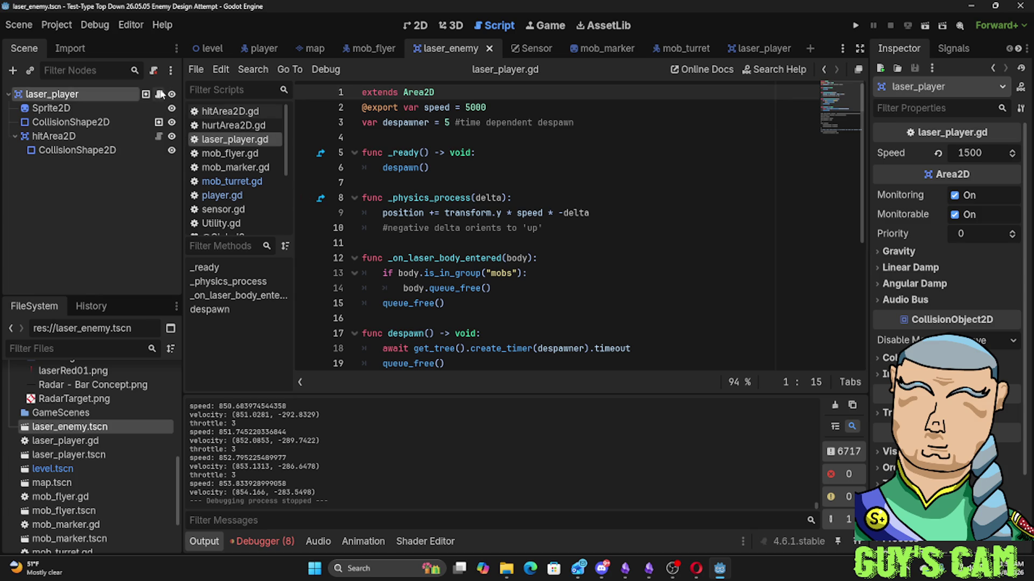
left_click(159, 96)
right_click(90, 97)
left_click(89, 93)
right_click(89, 93)
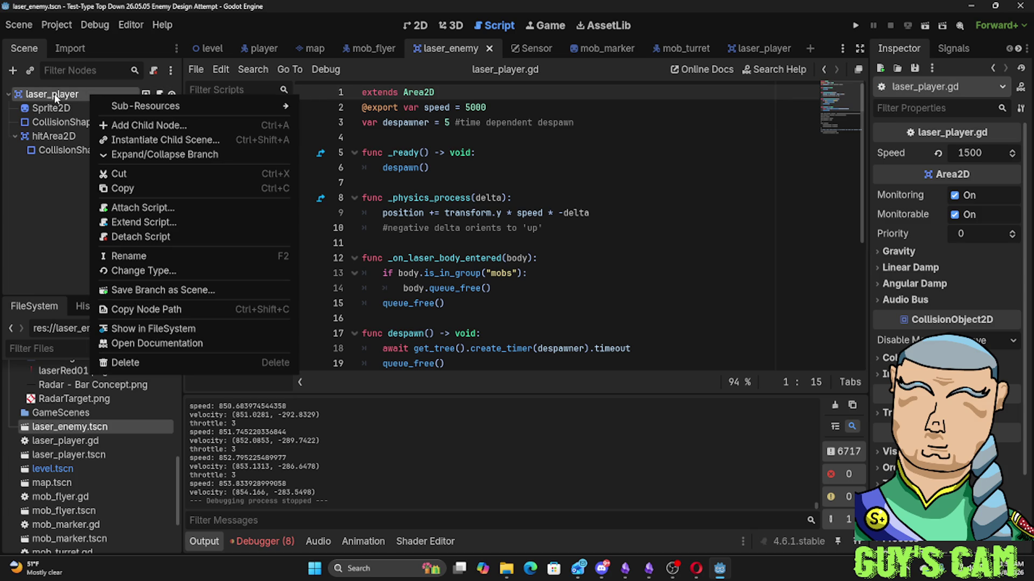
left_click(139, 238)
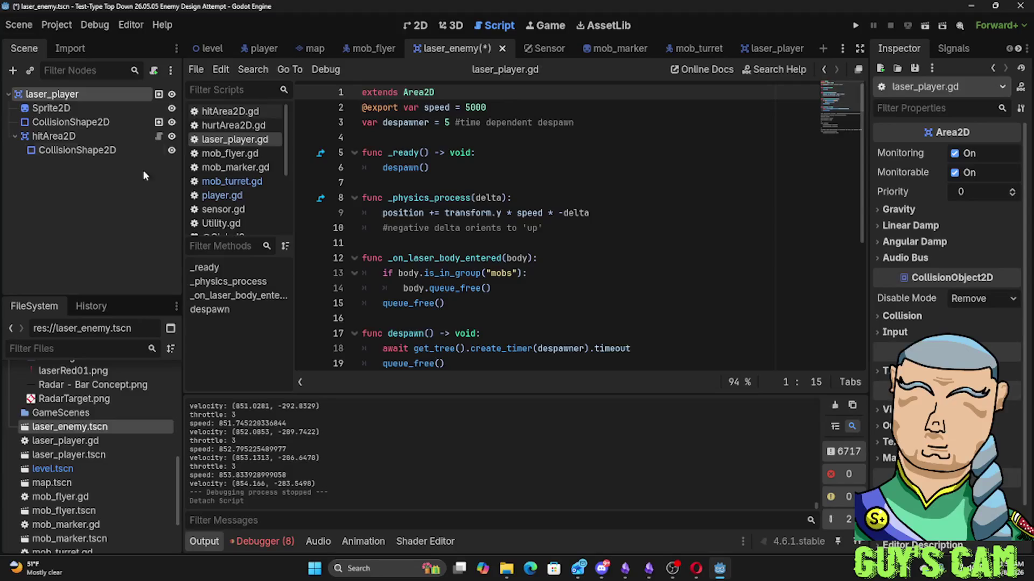
right_click(115, 95)
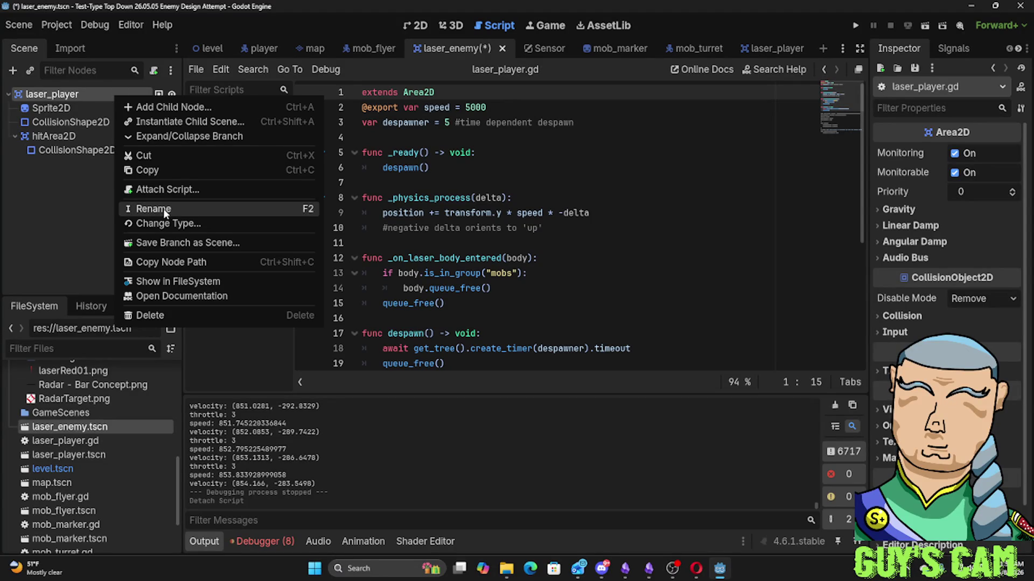
left_click(166, 190)
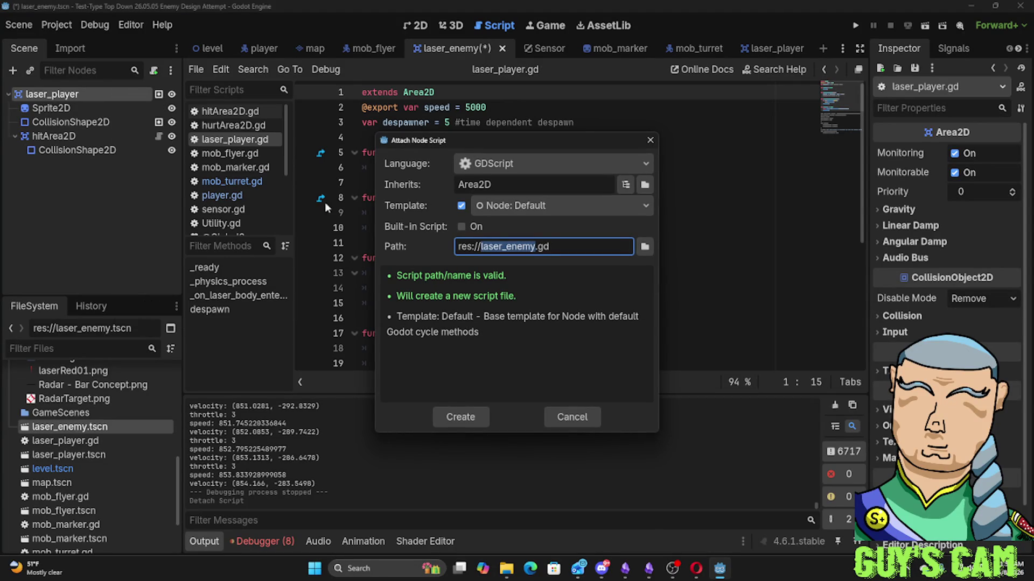
Create laser_enemy.gd and replace its template with the copied laser_player.gd code
left_click(458, 415)
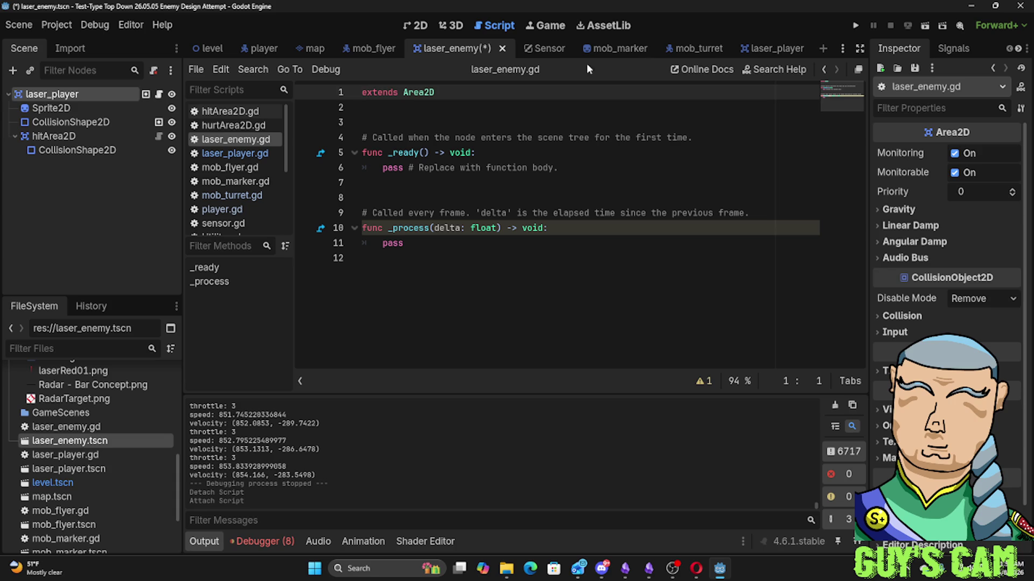
left_click(746, 47)
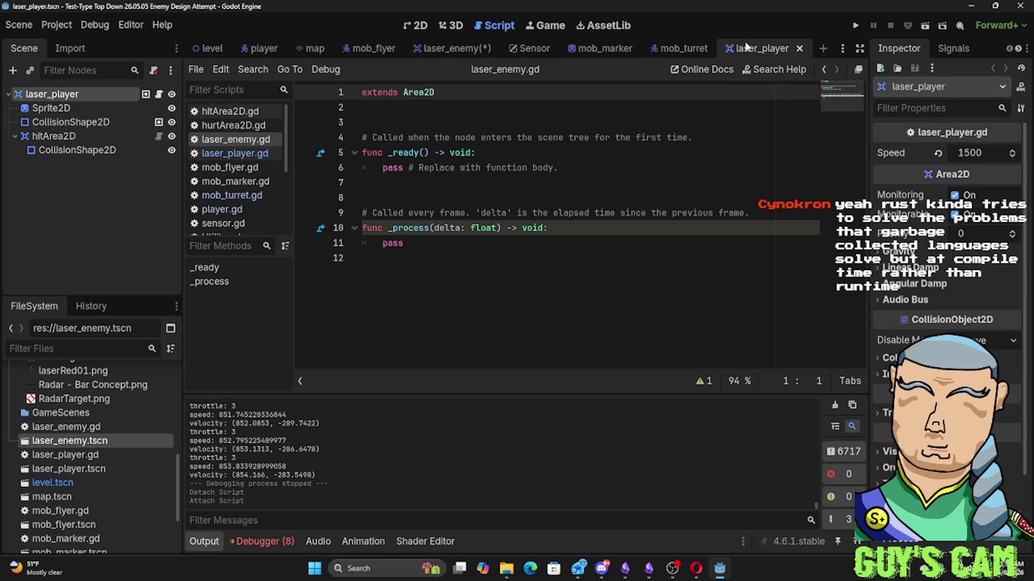
left_click(227, 154)
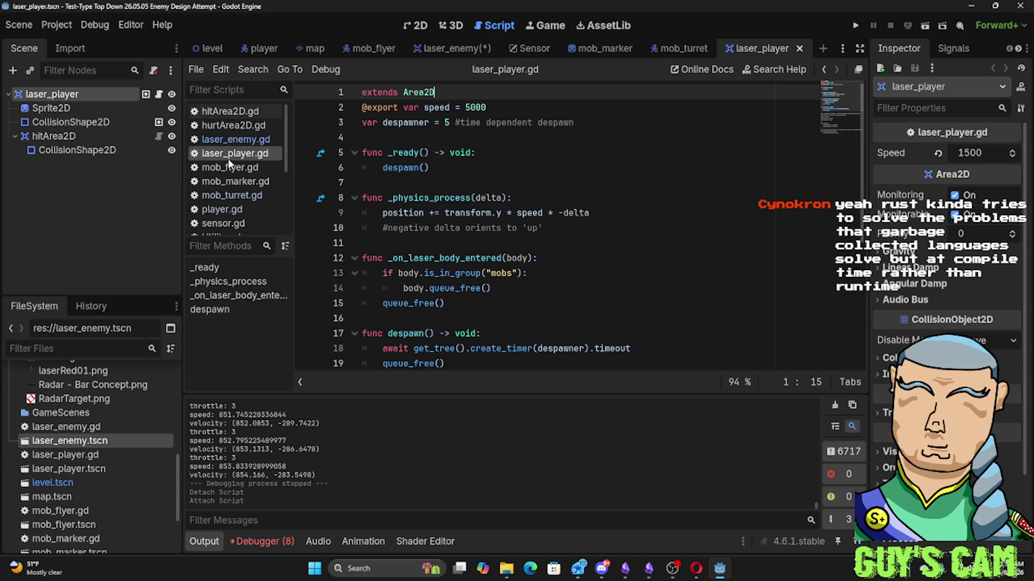
key("ctrl+a")
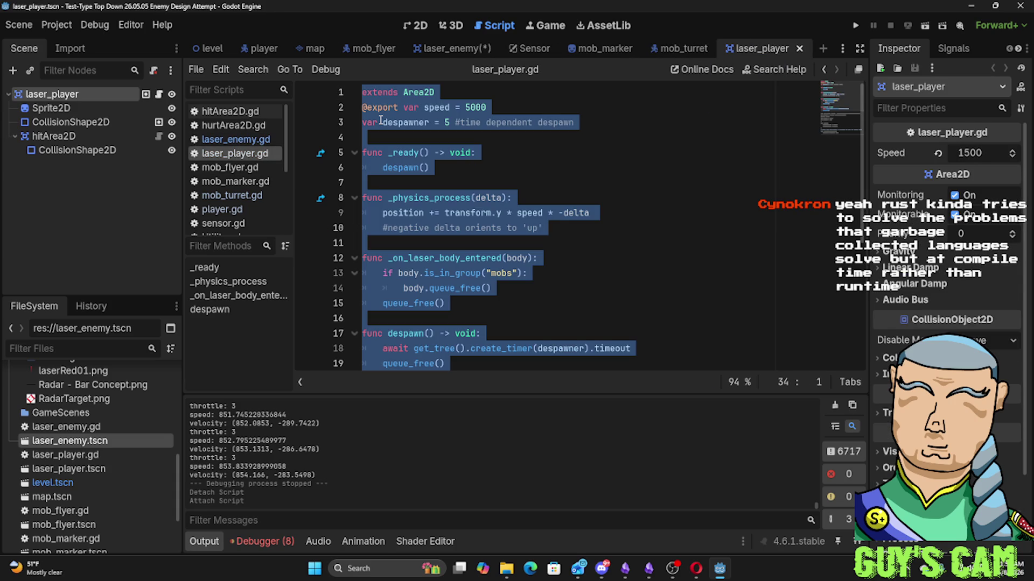
left_click(231, 141)
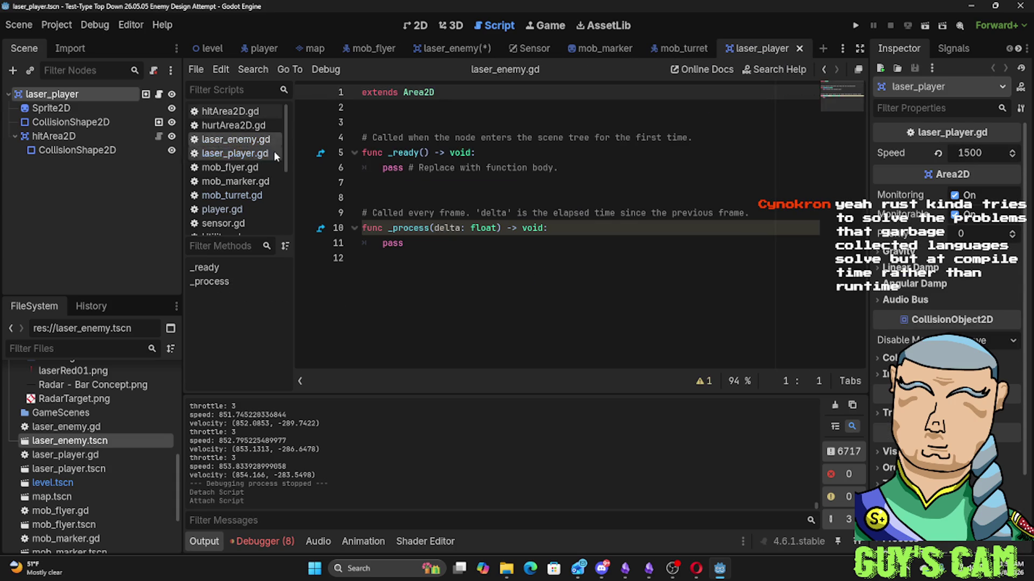
key("ctrl+a")
key("ctrl+v")
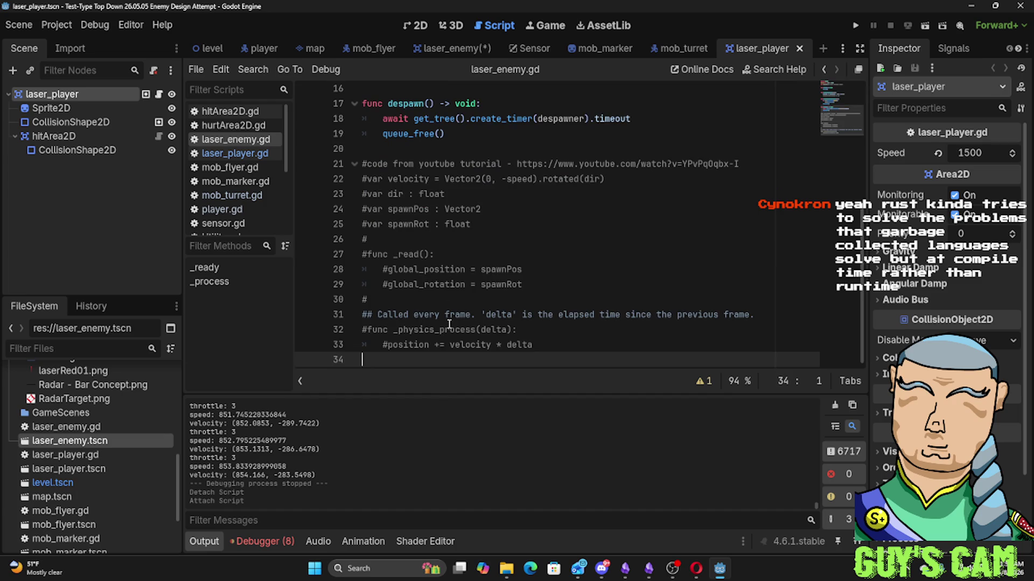
Change the exported speed default in laser_enemy.gd from 1000 to 1500
scroll(448, 323, "up", 5)
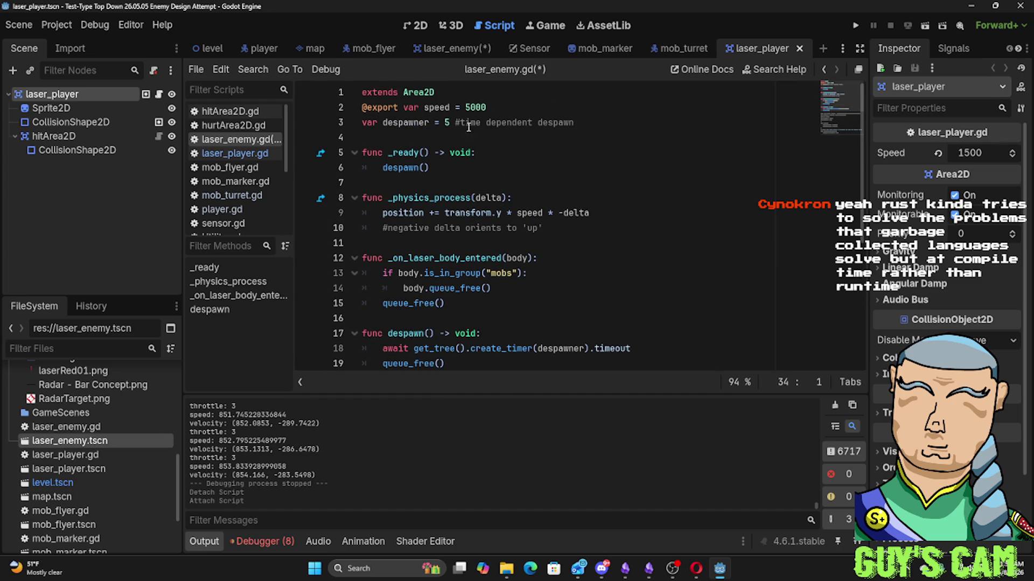
left_click(473, 108)
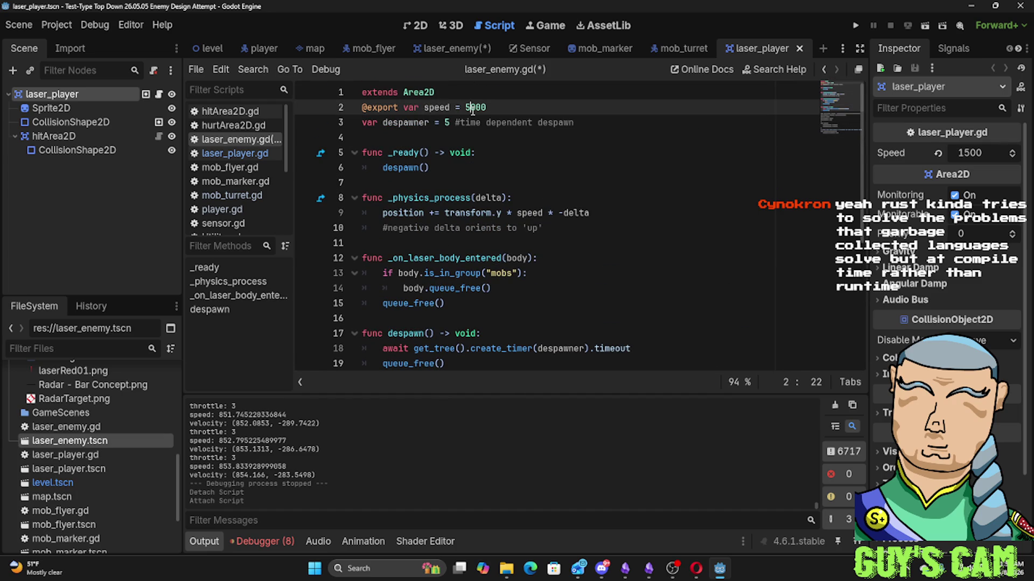
type("1")
left_click(537, 151)
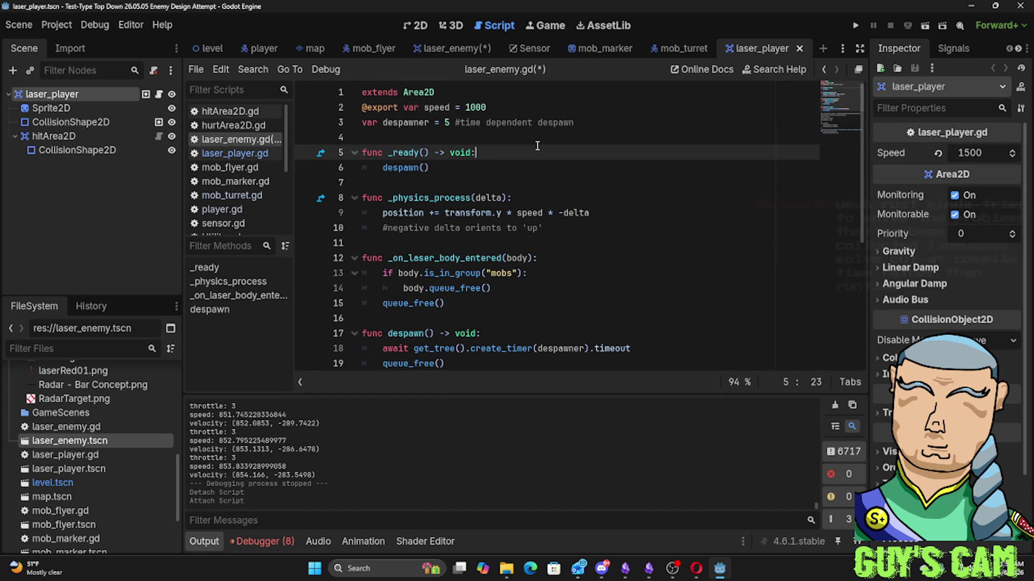
left_click(566, 179)
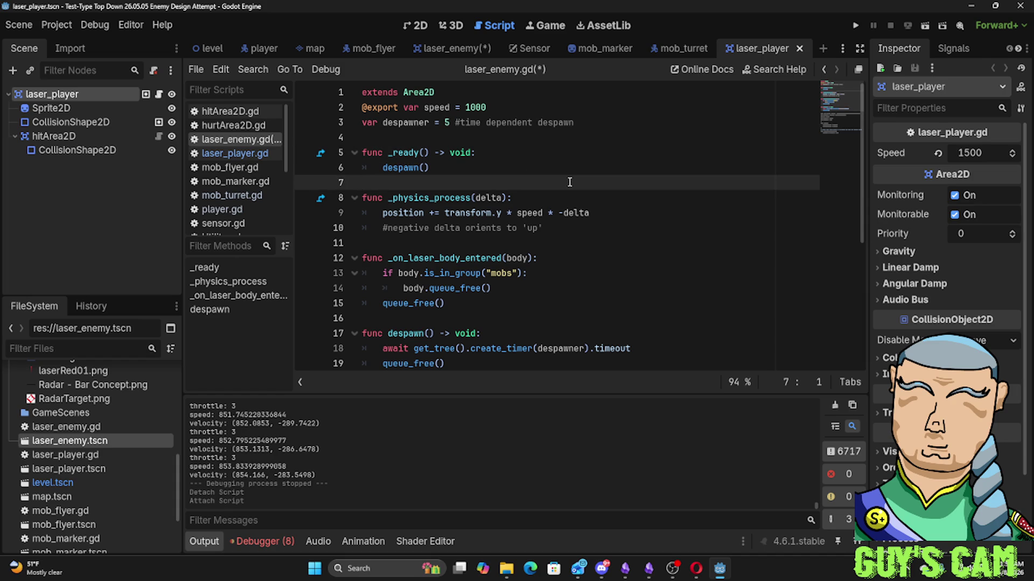
left_click(483, 107)
key("BackSpace")
type("5")
left_click(609, 228)
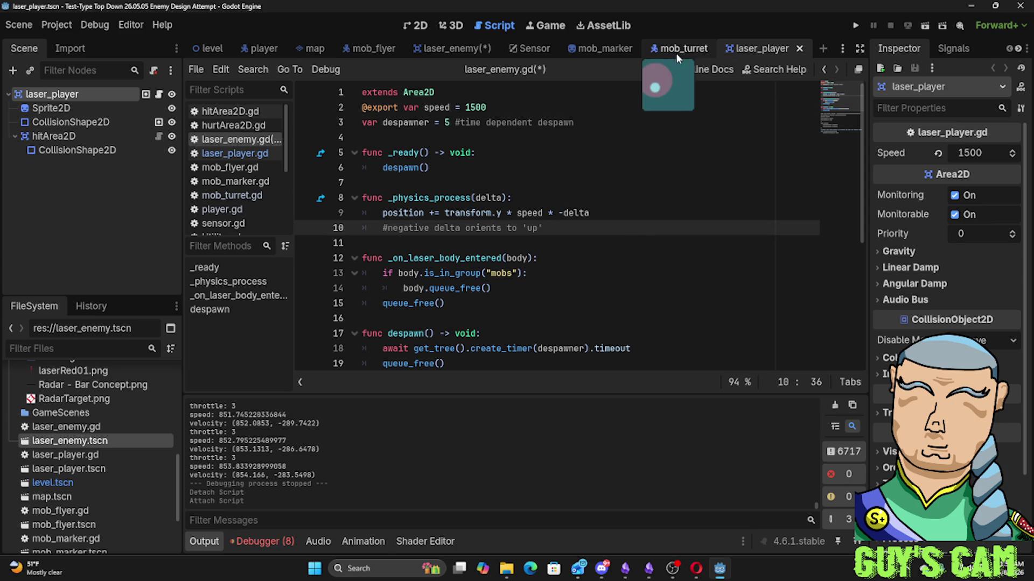
Open the laser_player.gd script, select all of it, and start editing Speed
left_click(226, 154)
key("ctrl+a")
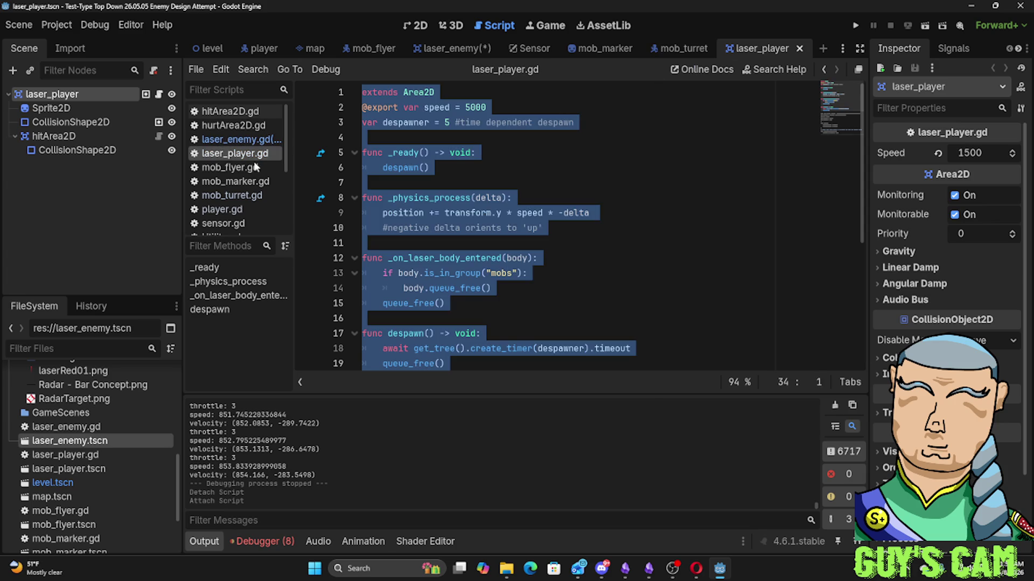
left_click(965, 154)
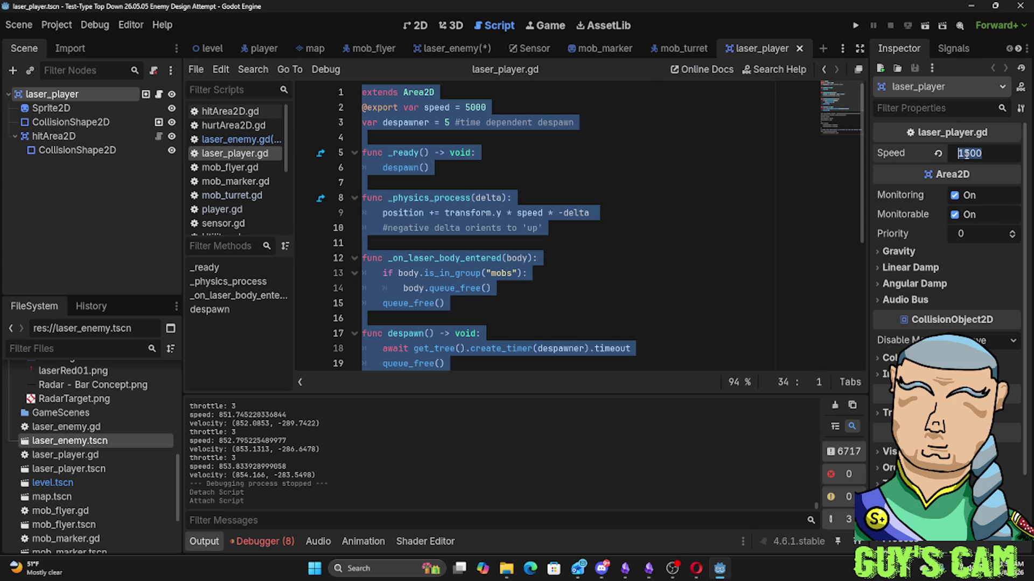
Set the player laser's Speed to 5000 and show the laser_player scene on the 2D canvas
key("BackSpace")
left_click(672, 165)
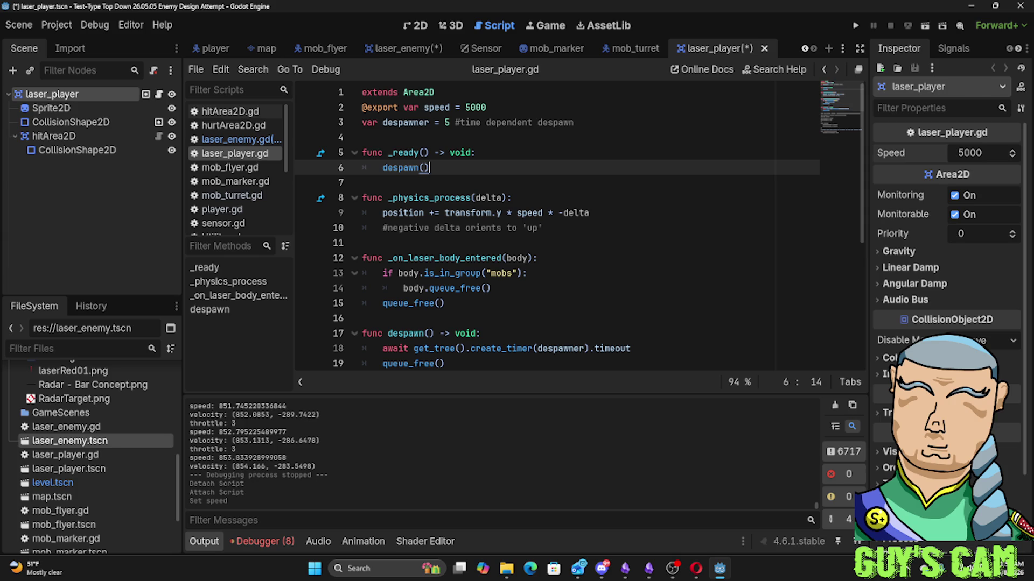
left_click(411, 30)
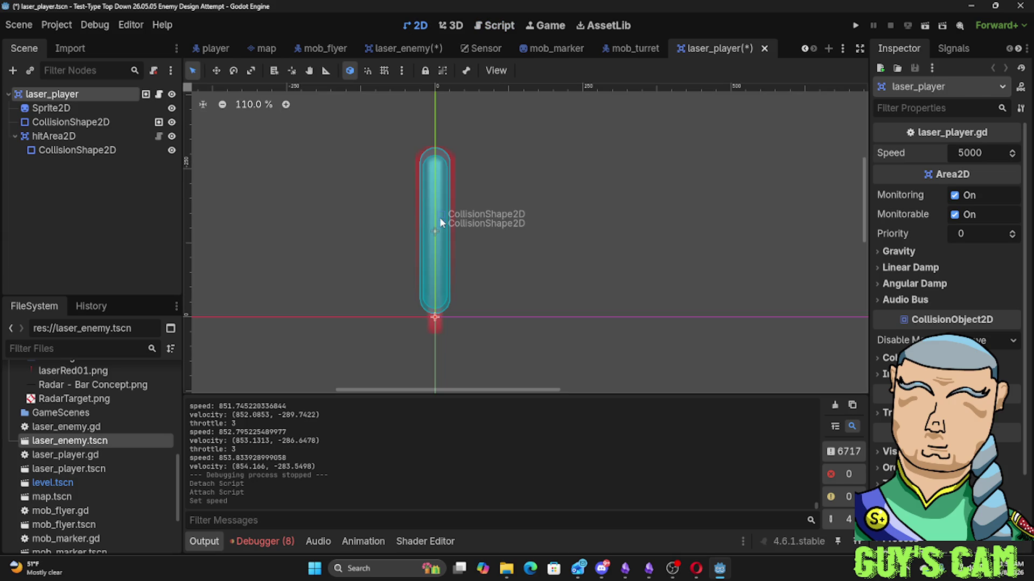
From the laser_enemy scene, save and run the game with F5, then stop it
left_click(403, 48)
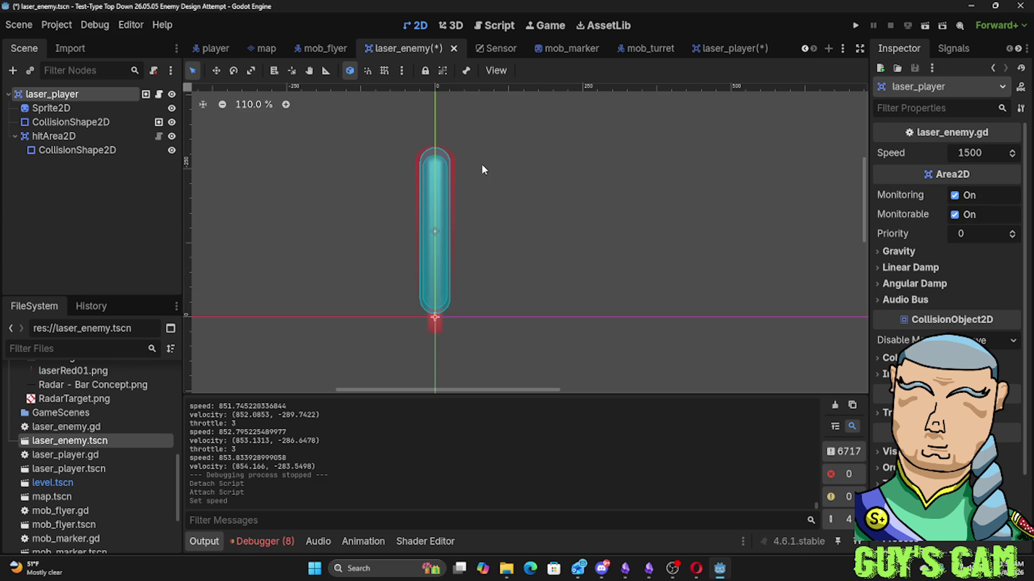
key("F5")
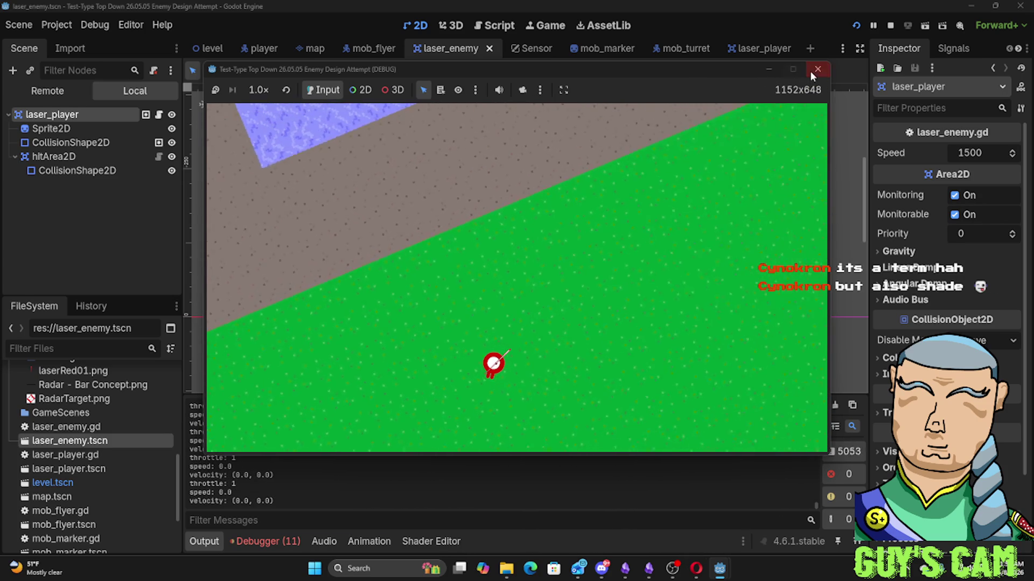
left_click(807, 74)
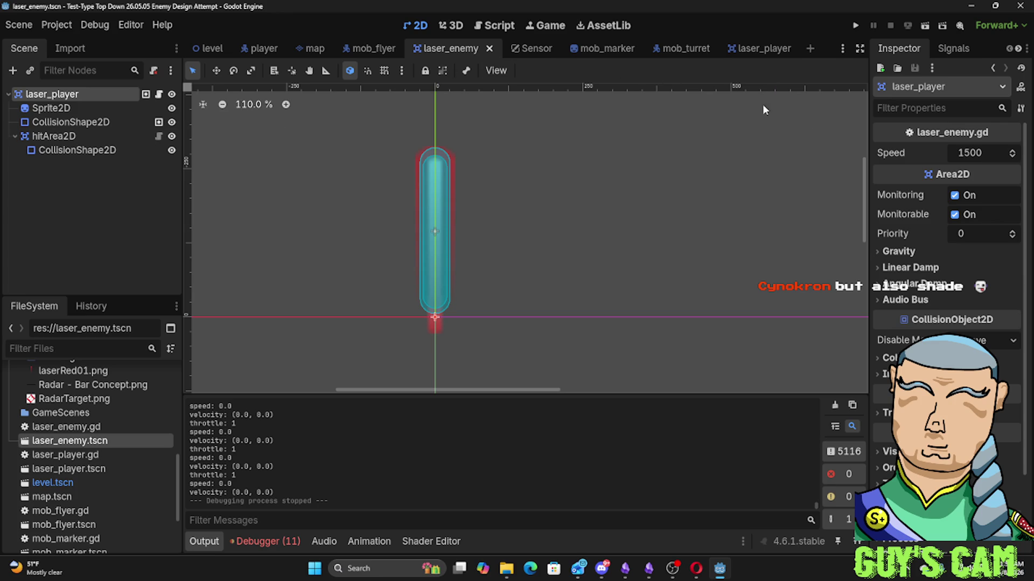
Start editing the enemy laser's Speed by deleting its leading digit
left_click(963, 154)
left_click(961, 153)
key("BackSpace")
Set the enemy laser's Speed to 2500, then save and run a quick playtest
type("2")
left_click(635, 245)
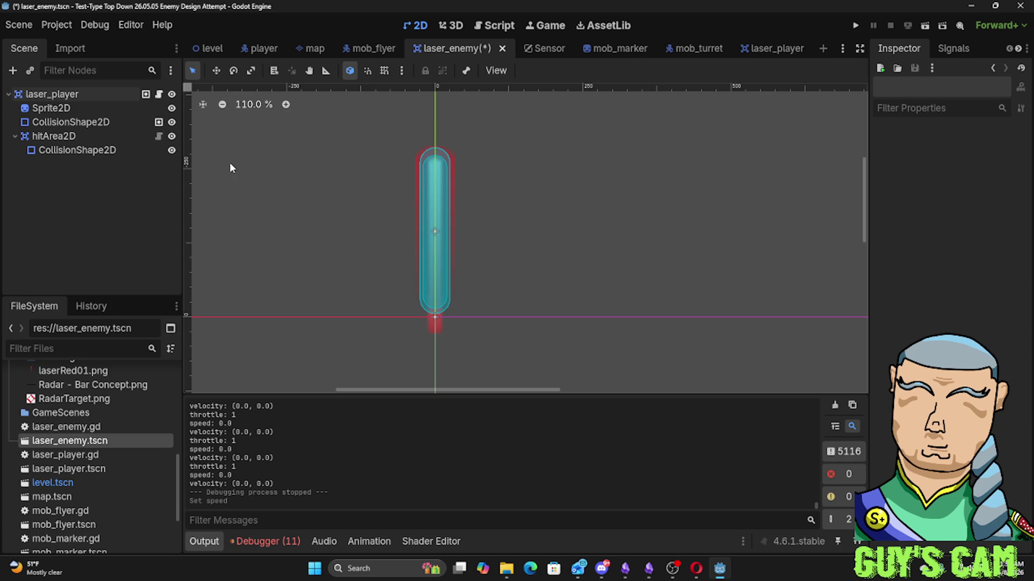
key("F5")
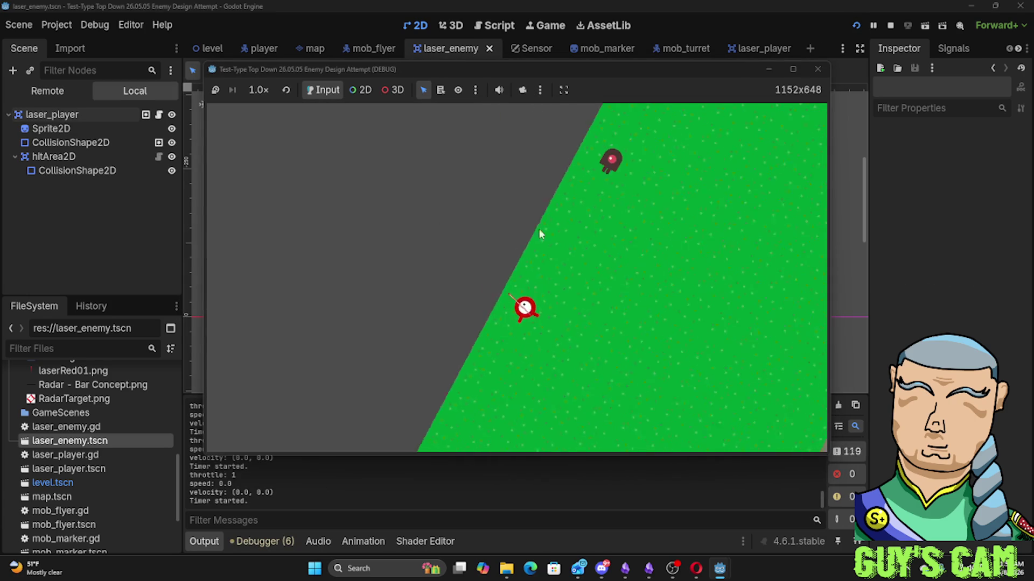
left_click(818, 69)
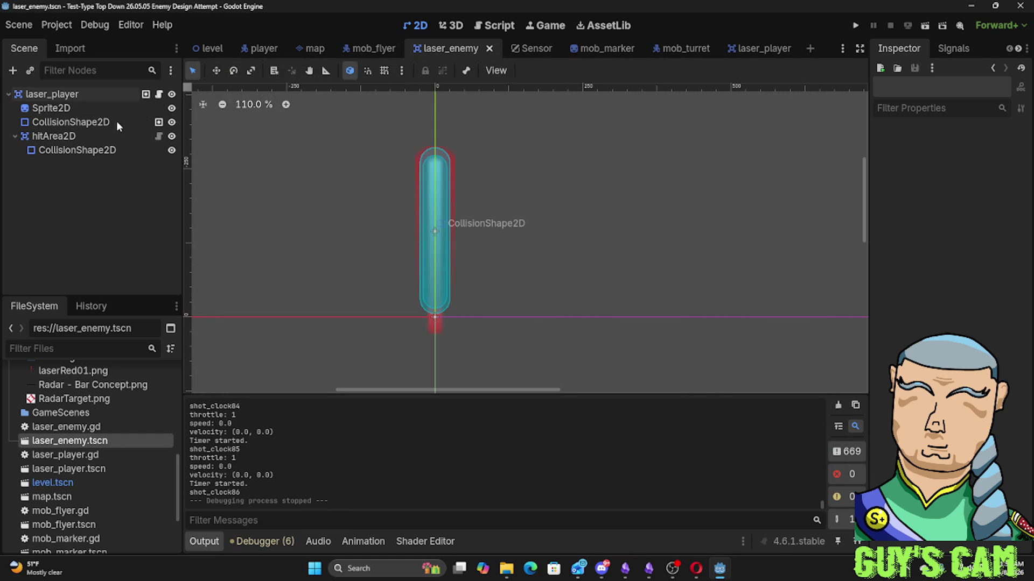
Open the mob_turret scene's script, mob_turret.gd, in the Script editor
left_click(681, 47)
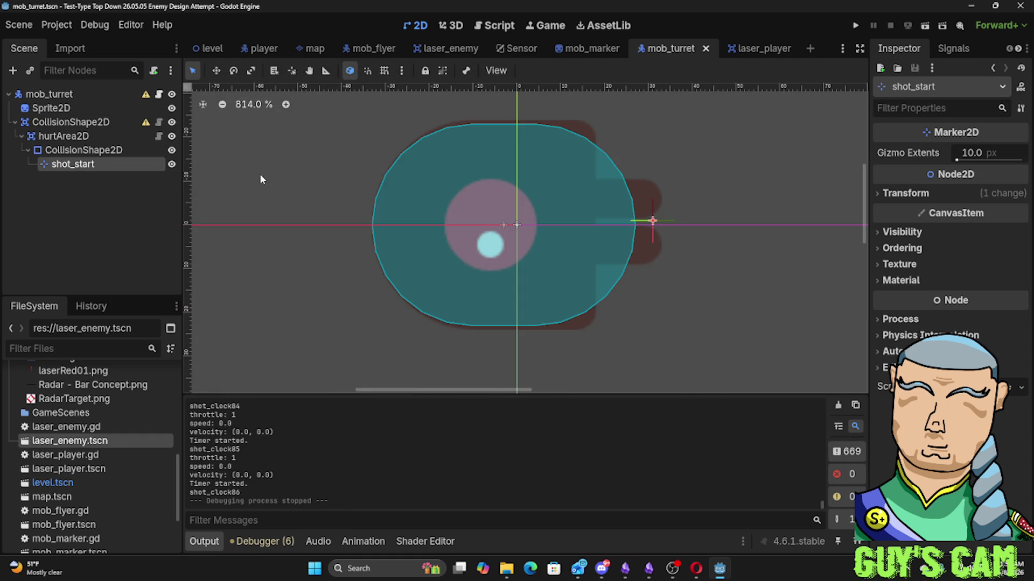
left_click(493, 25)
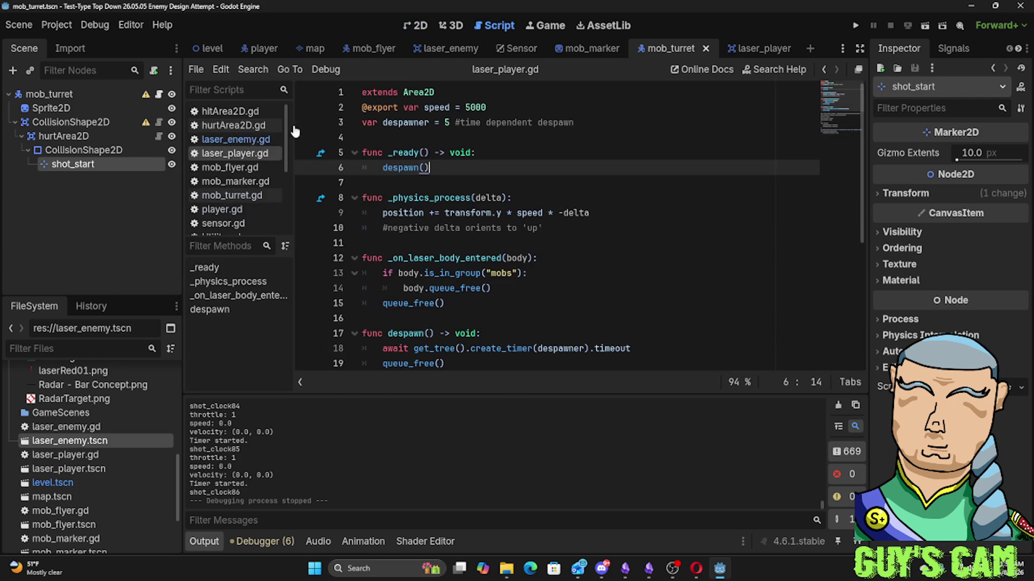
left_click(235, 196)
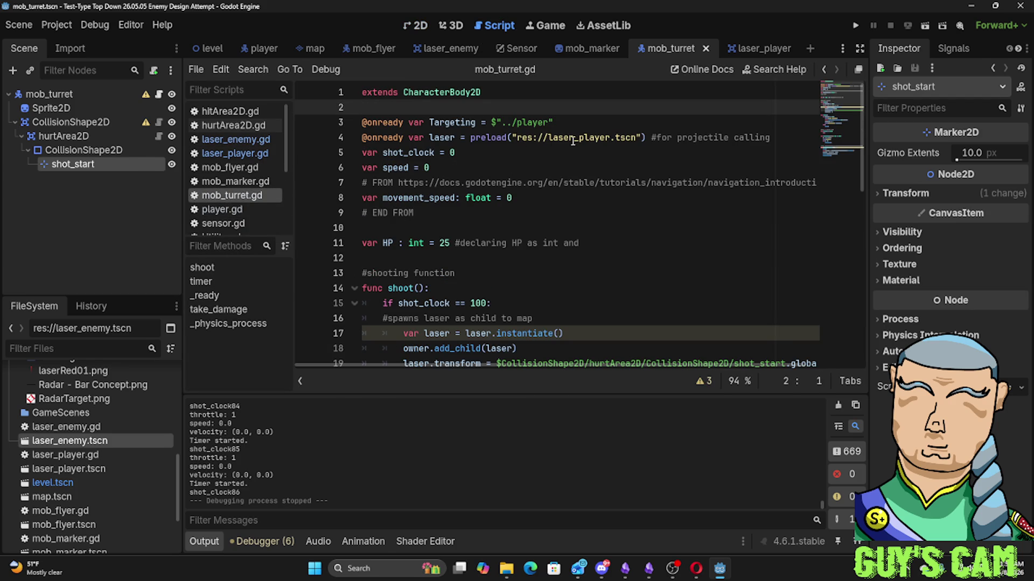
Change line 4's preload path to res://laser_enemy.tscn and run the game with F5
left_click_drag(583, 138, 610, 137)
key("BackSpace")
key("BackSpace")
type("en")
type("emyt")
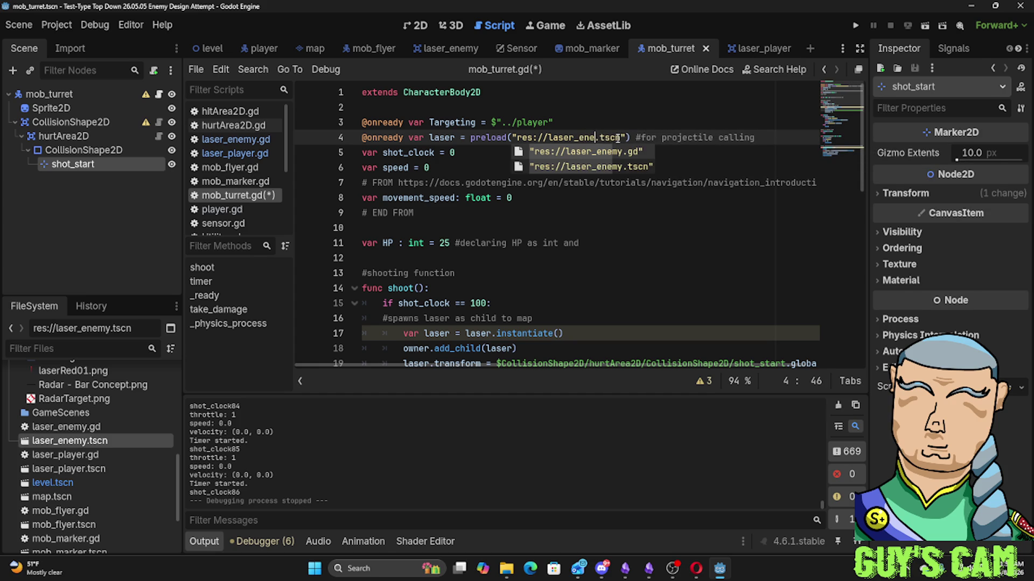
type("=")
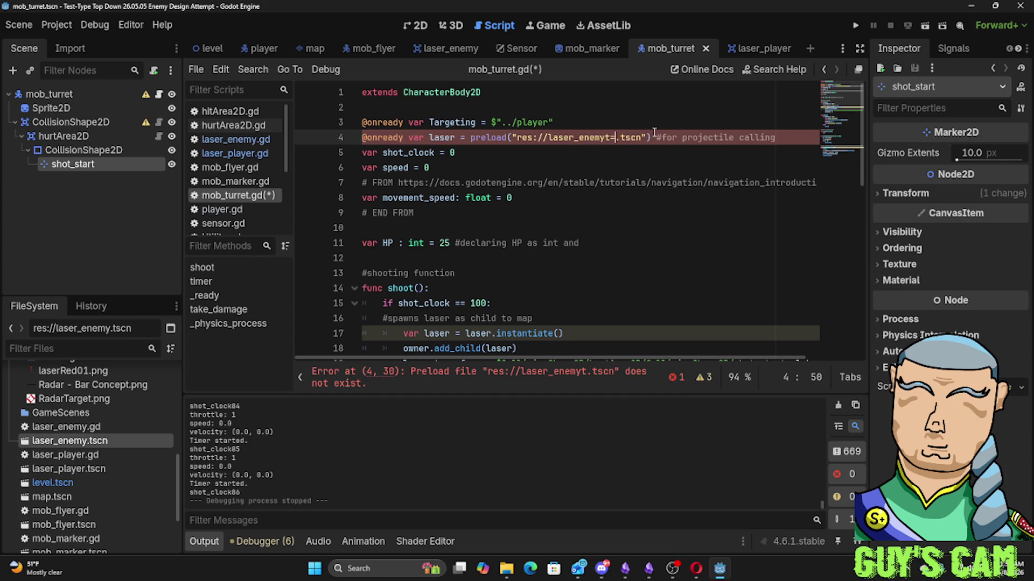
key("BackSpace")
key("BackSpace")
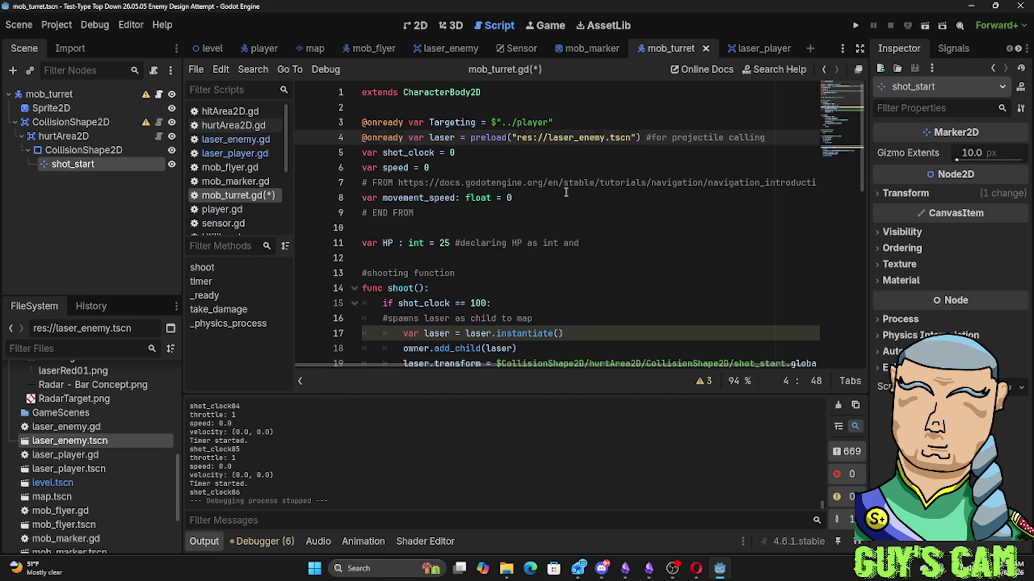
left_click(566, 198)
key("F5")
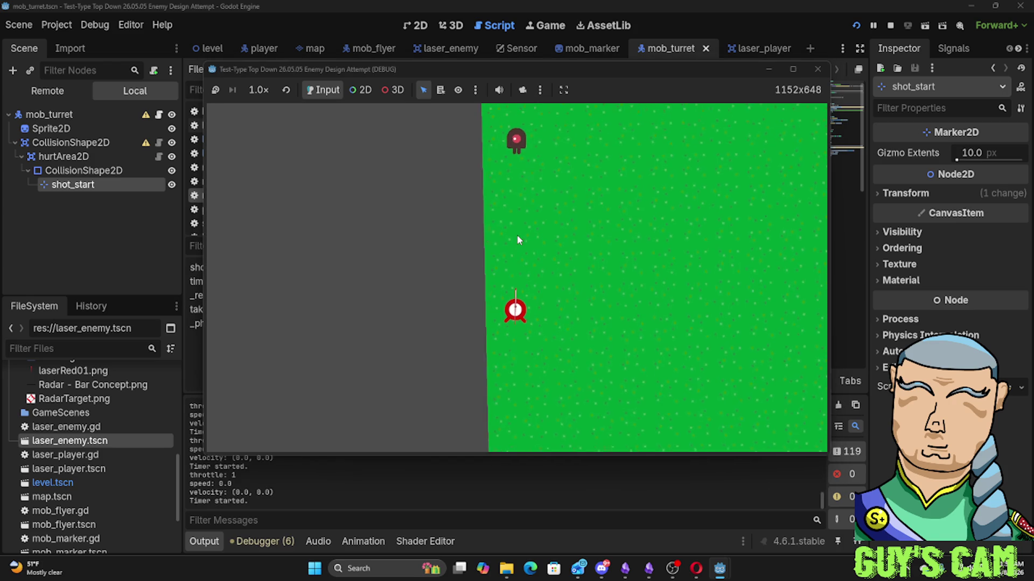
Accelerate and turn the ship around as the view rotates, then return the throttle to 3
key("w")
key("w")
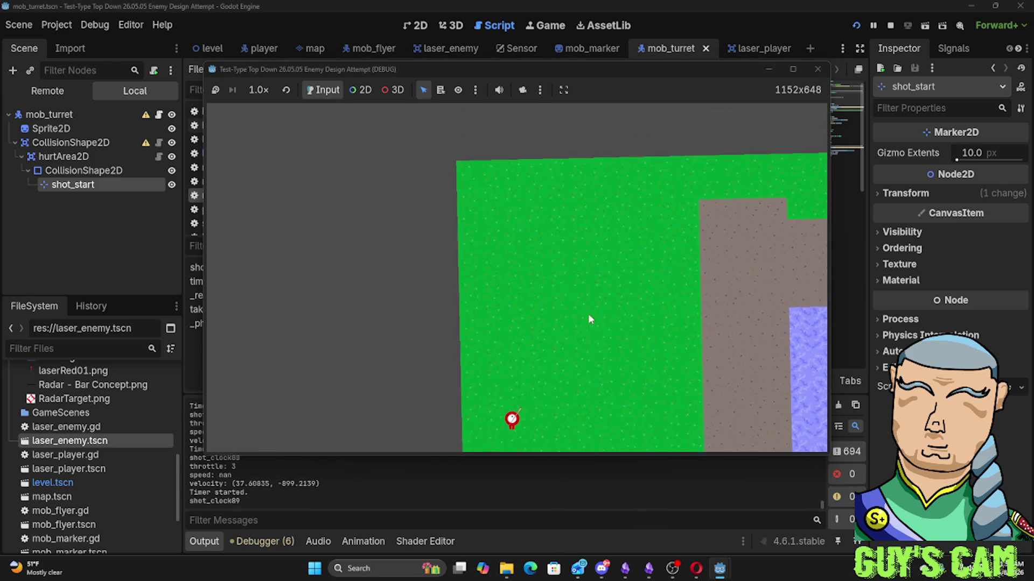
key("d")
key("d")
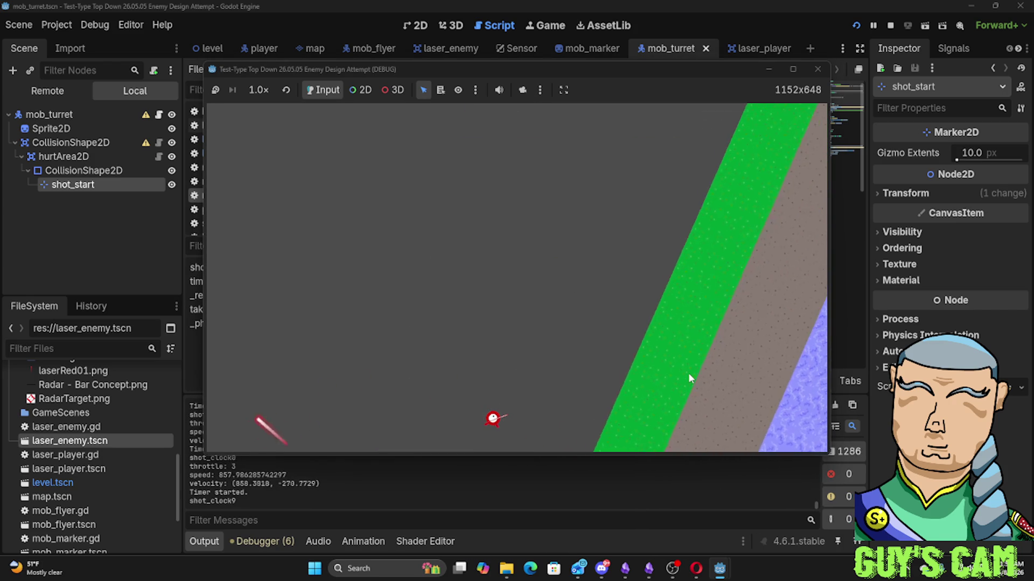
key("d")
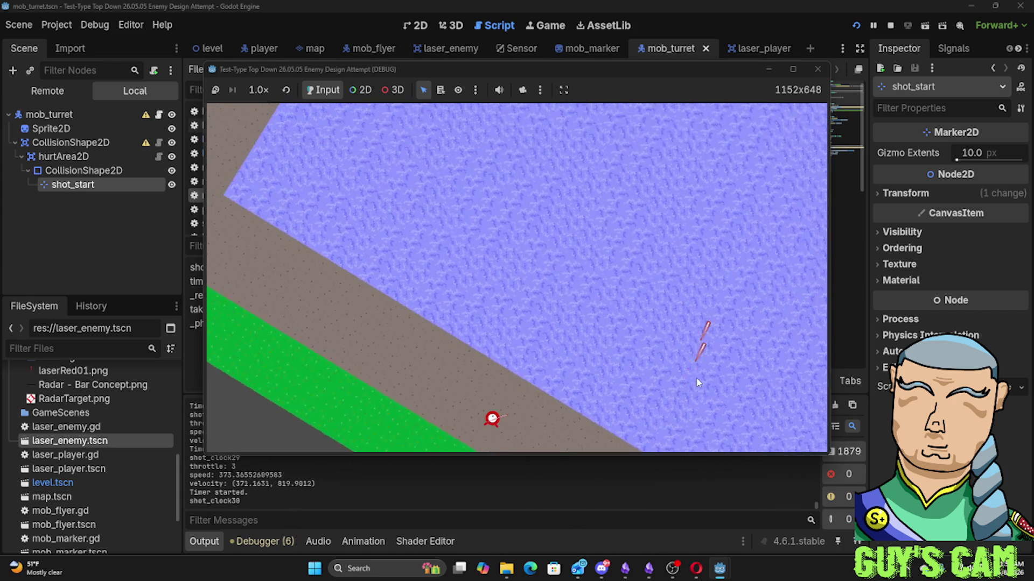
key("d")
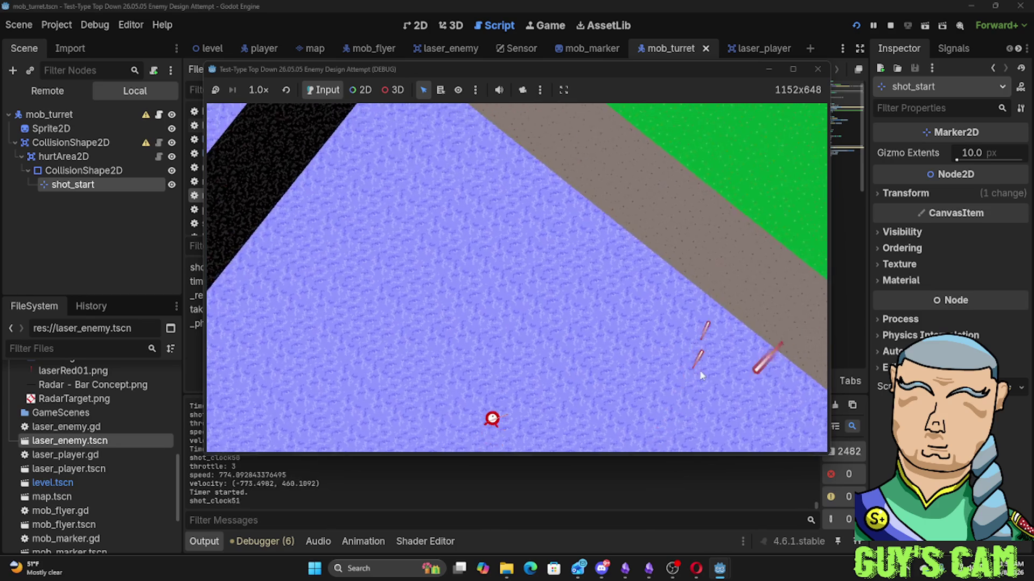
key("d")
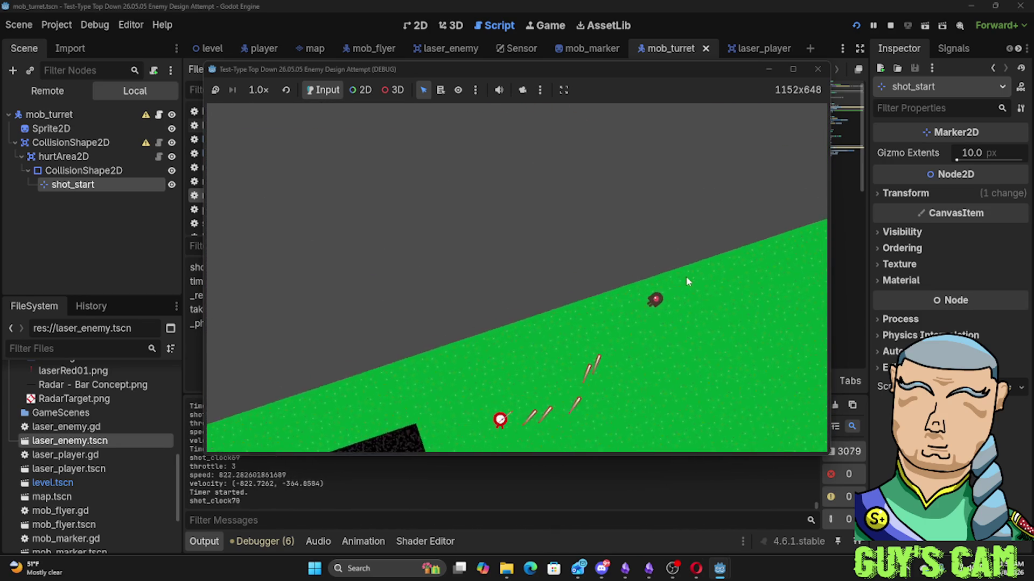
key("s")
key("w")
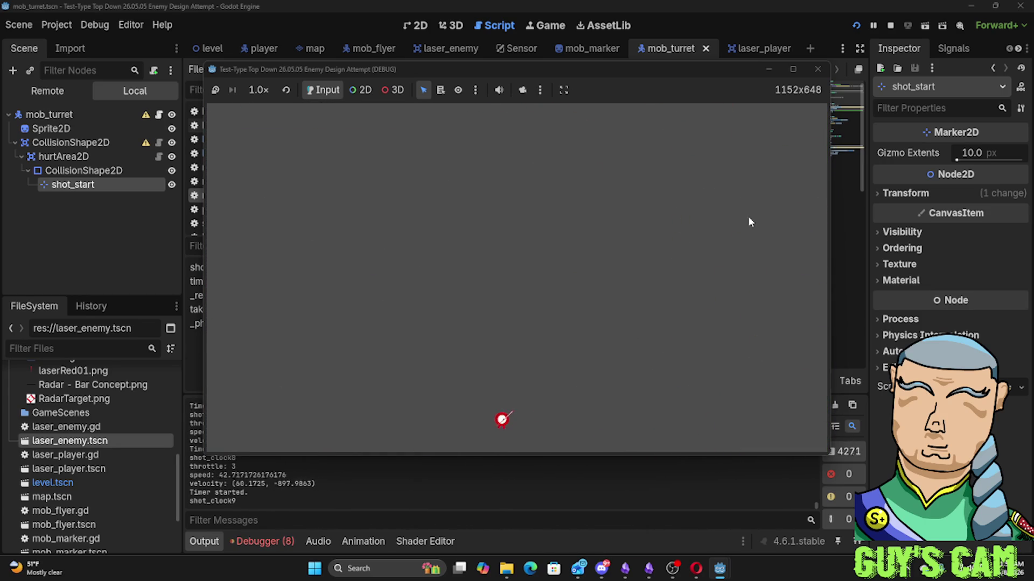
Steer the ship right, down and left across the terrain, then stop the playtest
key("d")
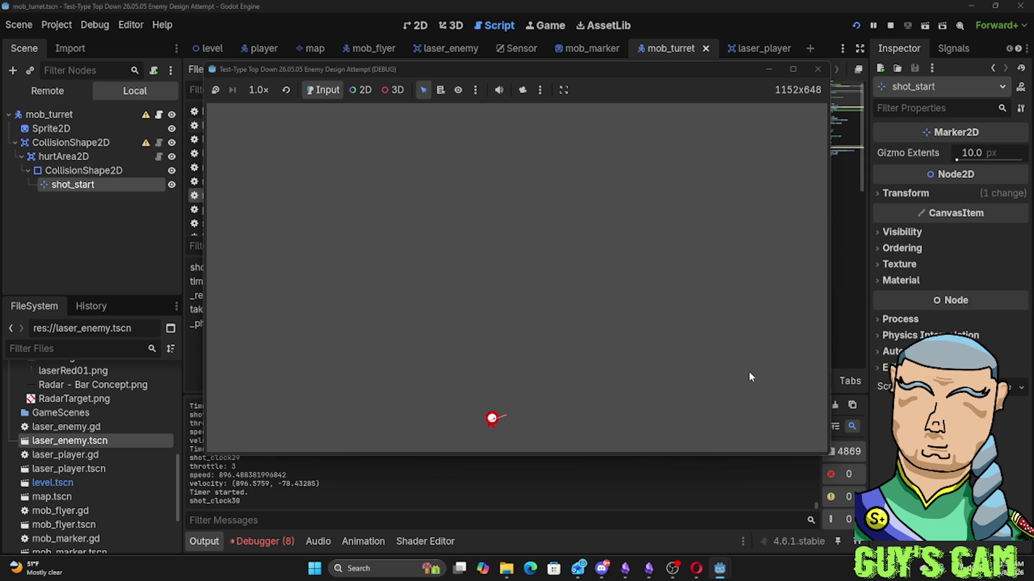
key("d")
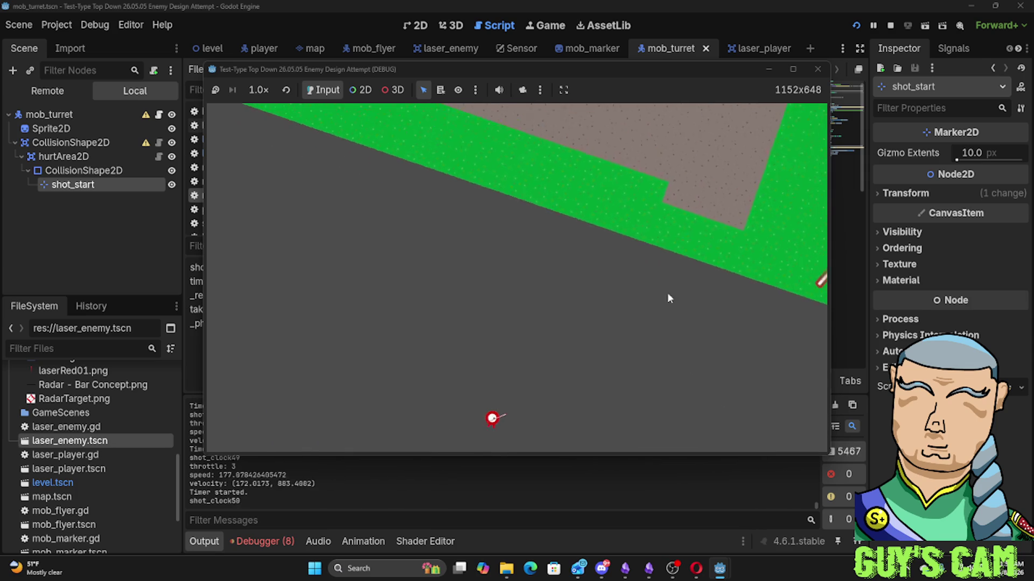
key("d")
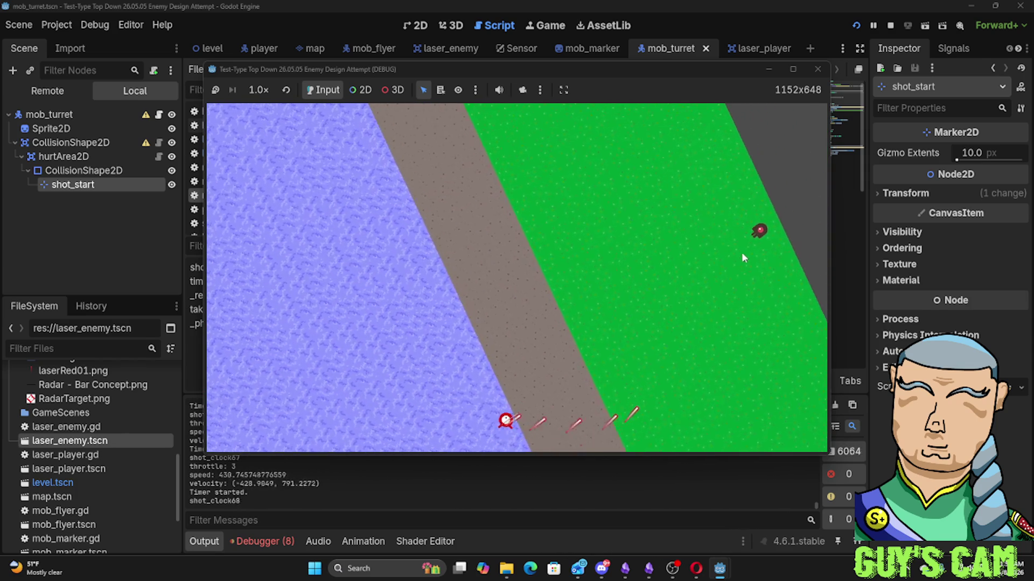
key("d")
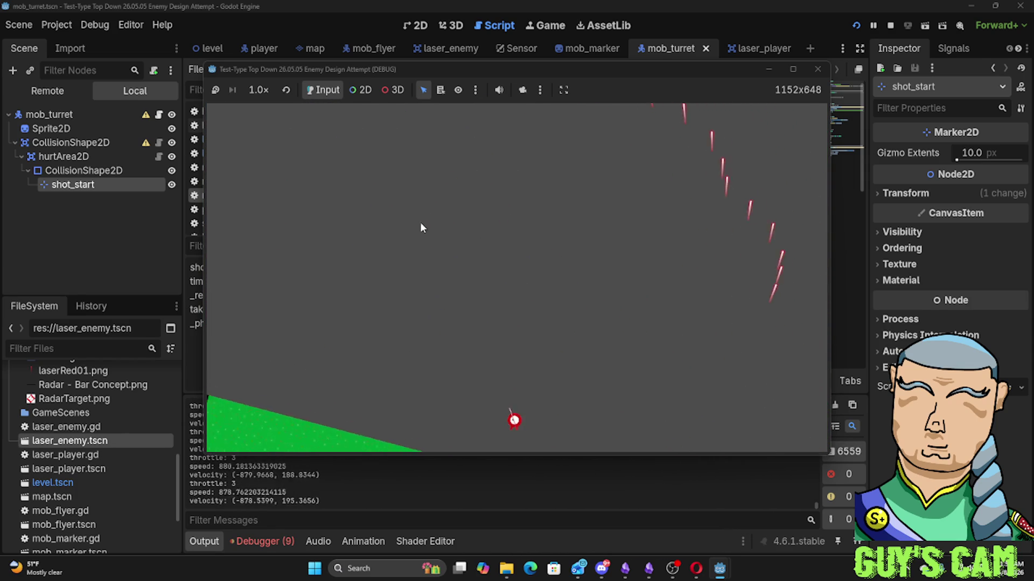
key("a")
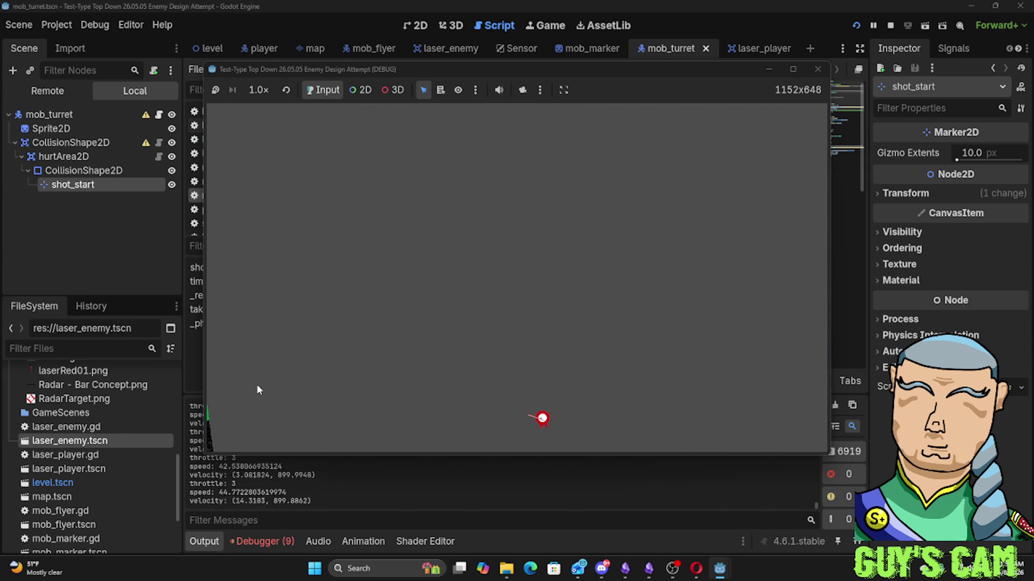
key("a")
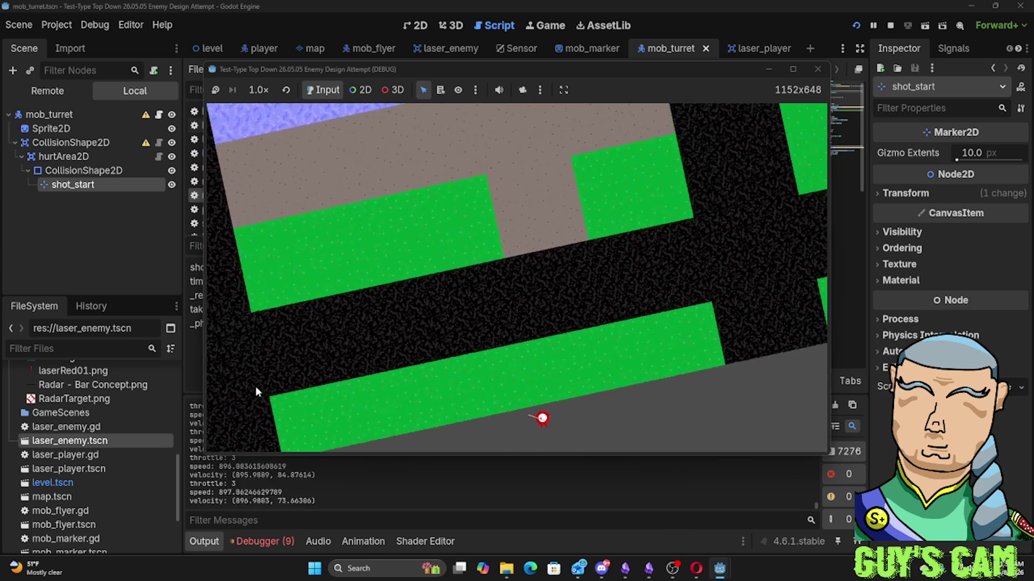
key("a")
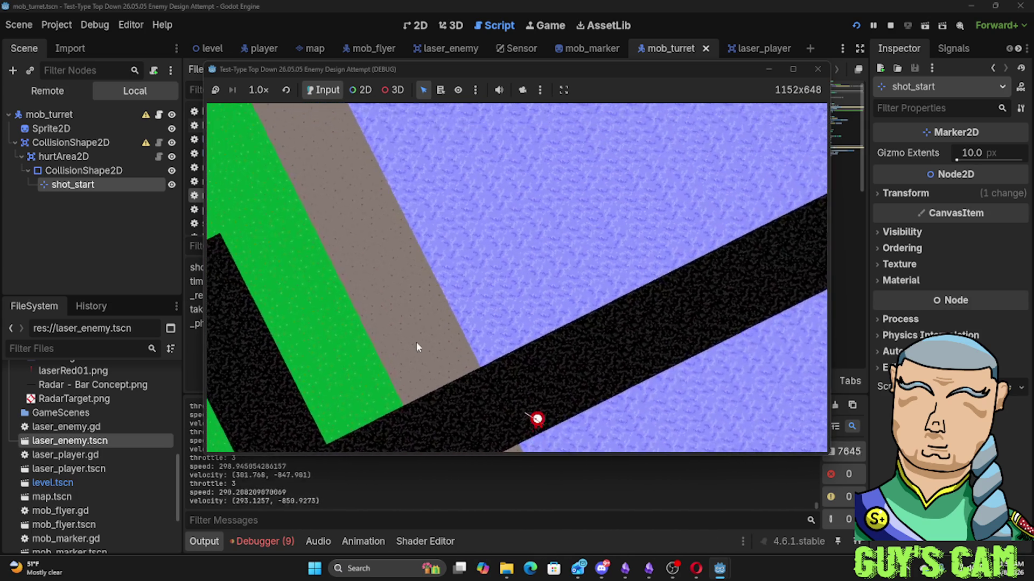
left_click(819, 68)
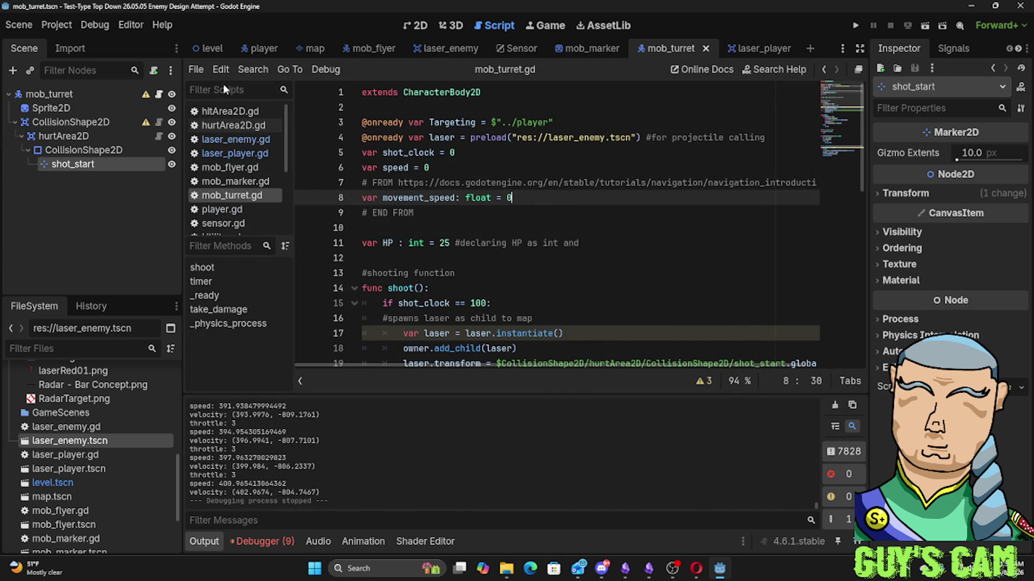
Drop a mob_turret instance onto the level scene's 2D canvas
left_click(215, 51)
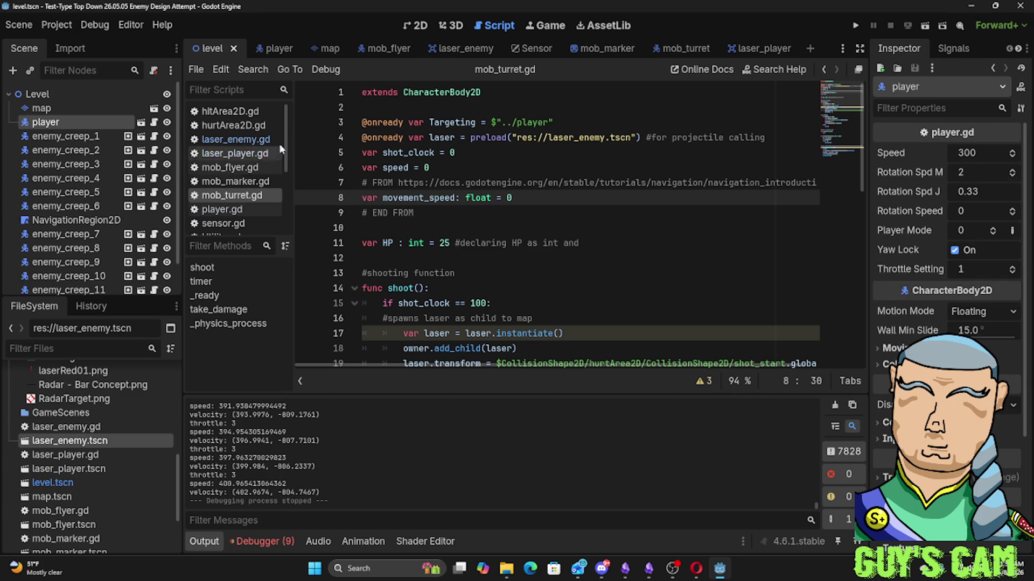
left_click(427, 29)
scroll(465, 189, "down", 4)
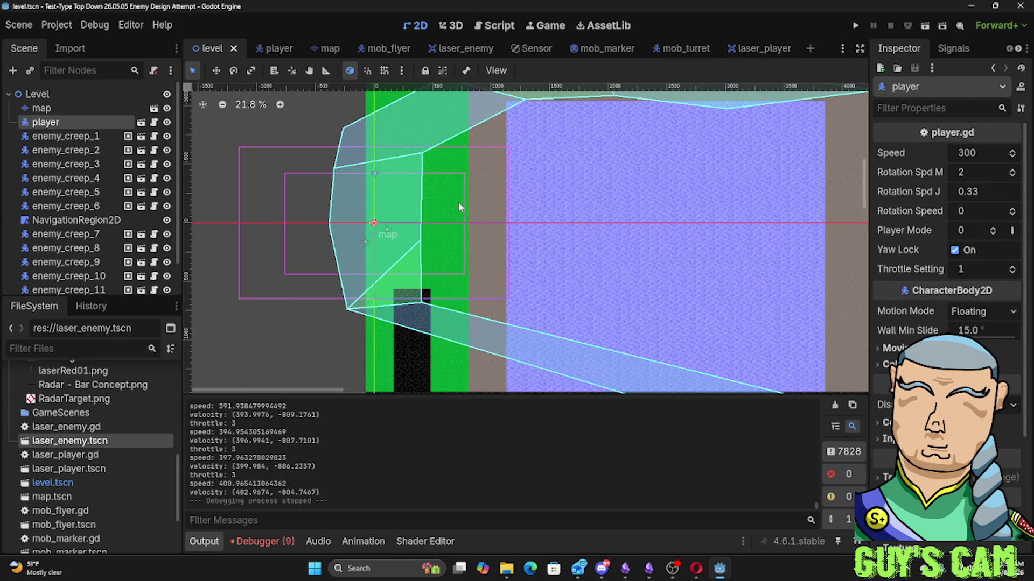
key("ctrl+v")
mouse_move(376, 174)
left_mouse_down()
mouse_move(401, 355)
mouse_move(394, 342)
mouse_move(409, 326)
left_mouse_up()
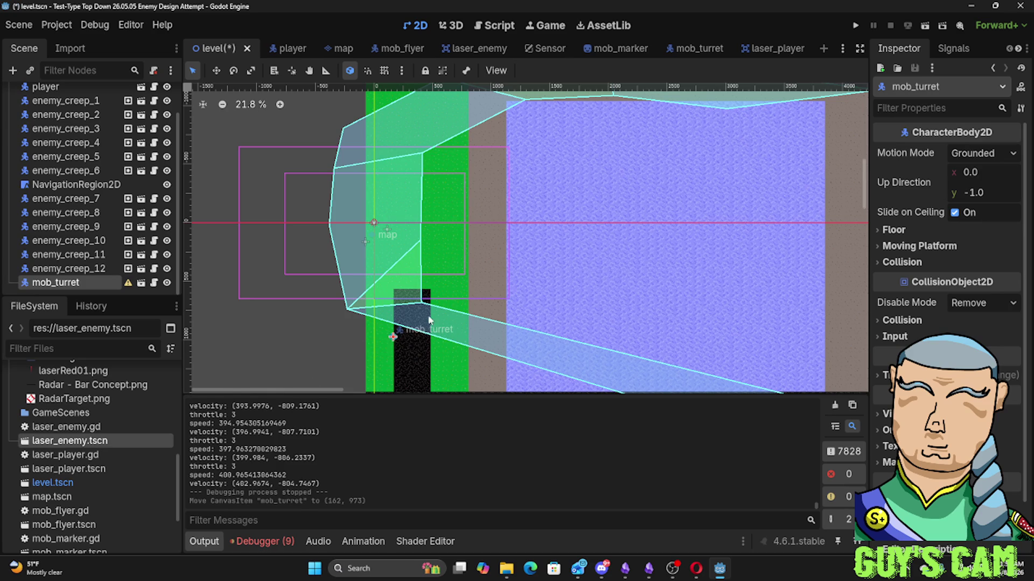
Move the turret onto the left dark road at (332, 1036) and dismiss its configuration warning
scroll(432, 301, "down", 3)
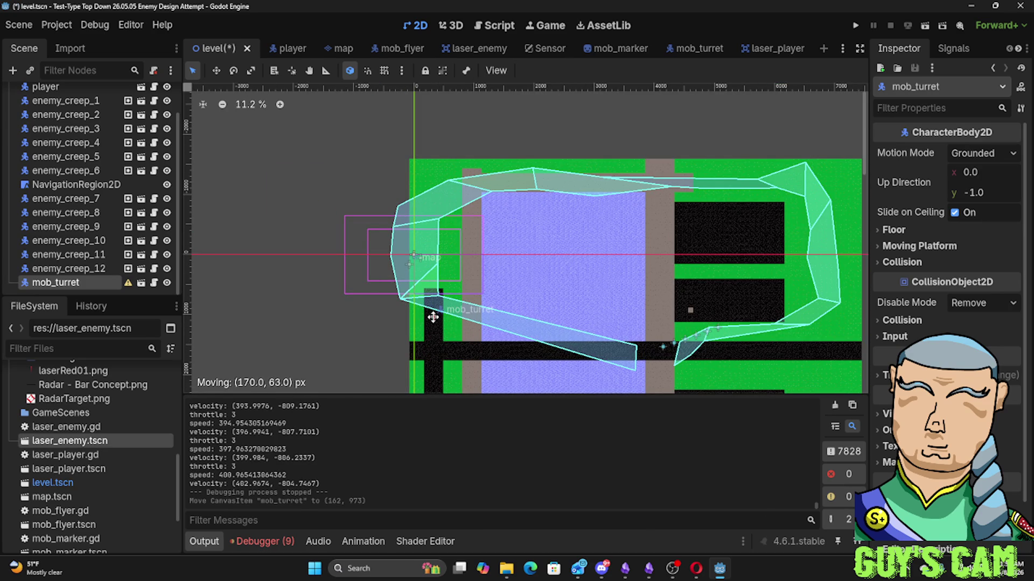
left_click_drag(433, 317, 433, 317)
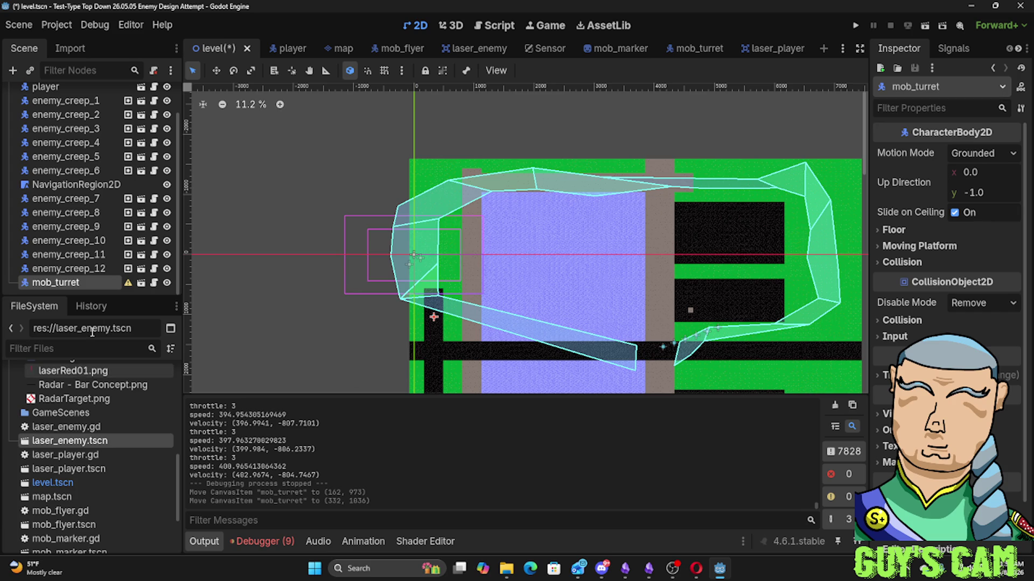
left_click(129, 284)
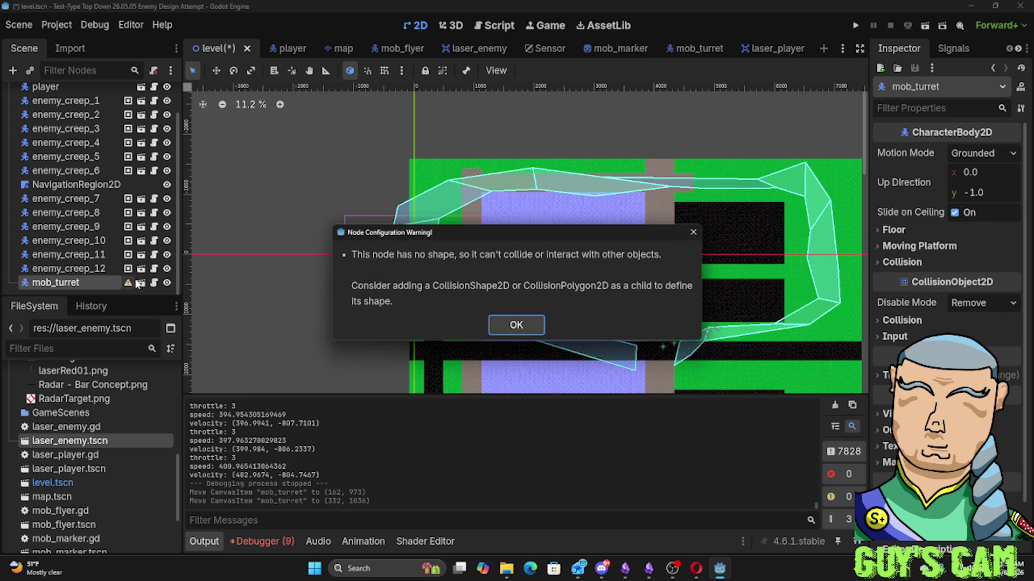
left_click(541, 324)
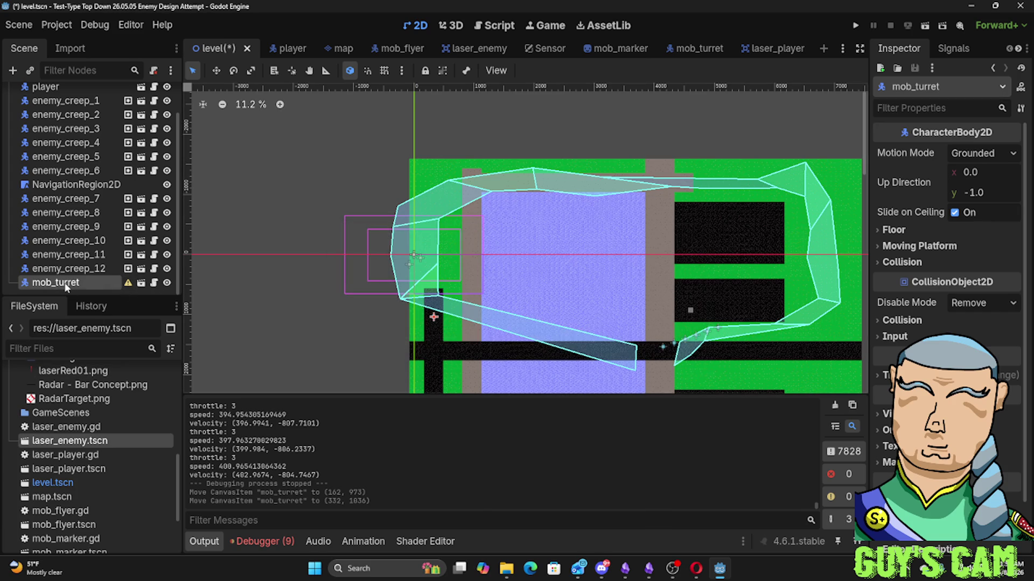
Paste a turret copy, mob_turret2, and move it out from under the original turret
key("ctrl+v")
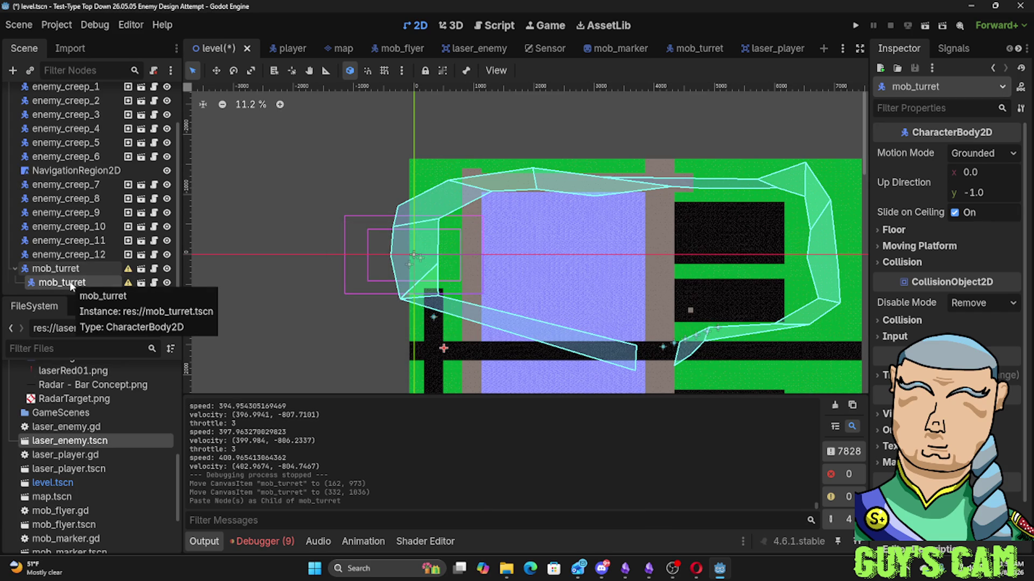
mouse_move(71, 284)
left_mouse_down()
mouse_move(77, 243)
mouse_move(59, 137)
left_mouse_up()
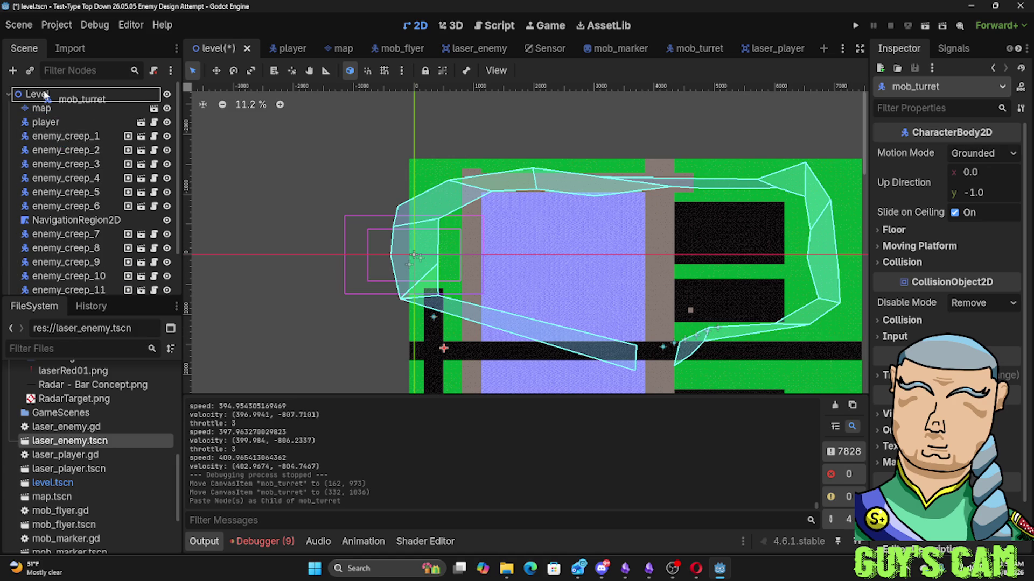
scroll(64, 139, "down", 3)
mouse_move(50, 285)
left_mouse_down()
mouse_move(58, 80)
mouse_move(52, 97)
left_mouse_up()
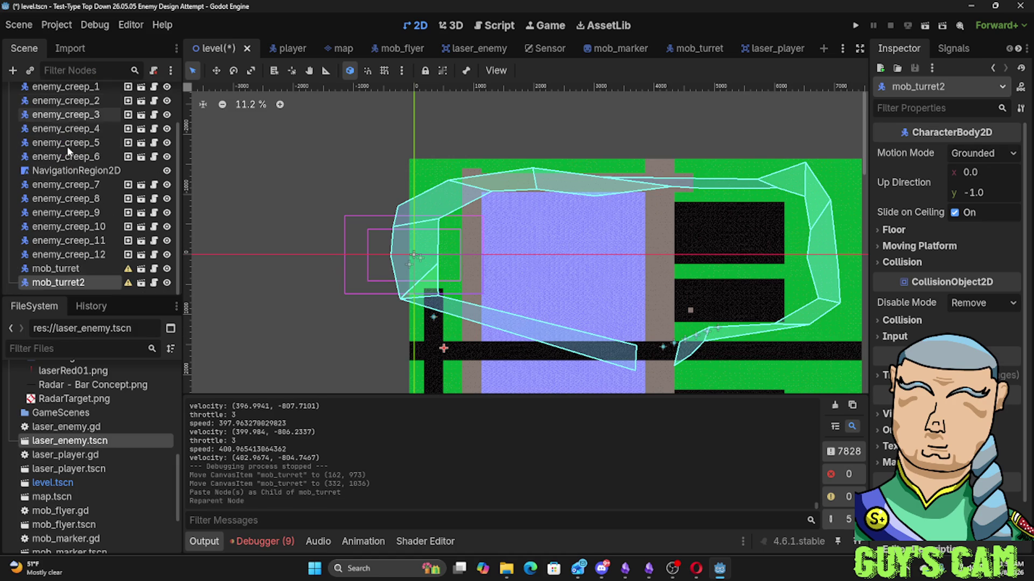
Select both turrets in the Scene dock and copy them
right_click(55, 287)
left_click(40, 272)
left_click(39, 273, "ctrl")
right_click(40, 278)
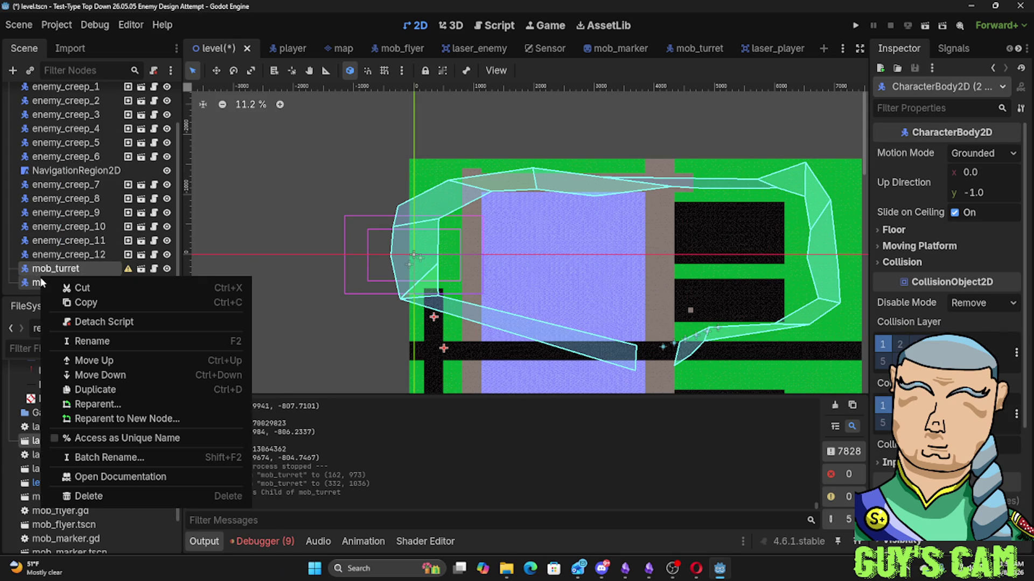
left_click(95, 308)
Paste the two copied turrets under the Level root node
left_click(16, 290)
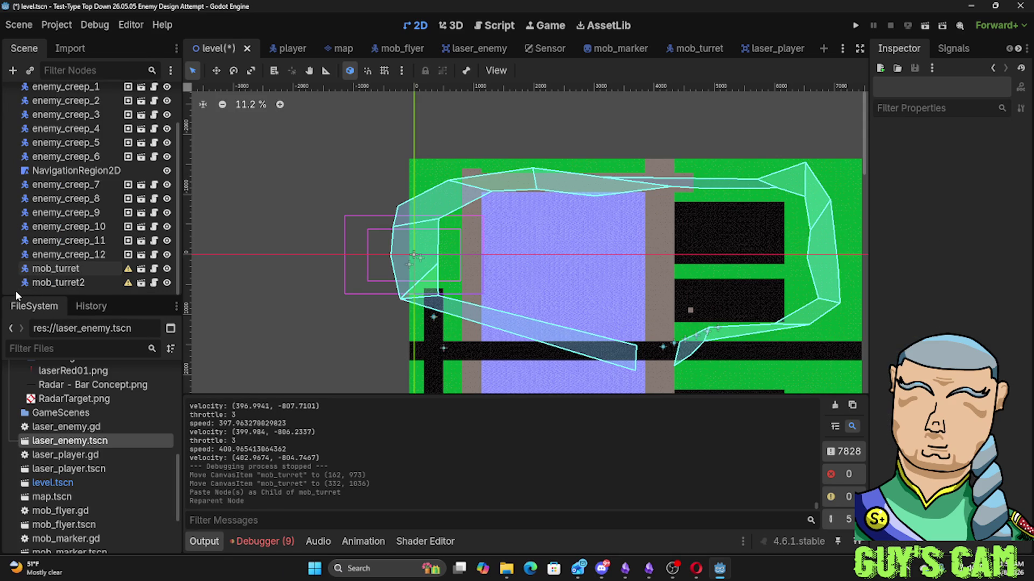
right_click(15, 290)
scroll(37, 205, "up", 2)
left_click(41, 94)
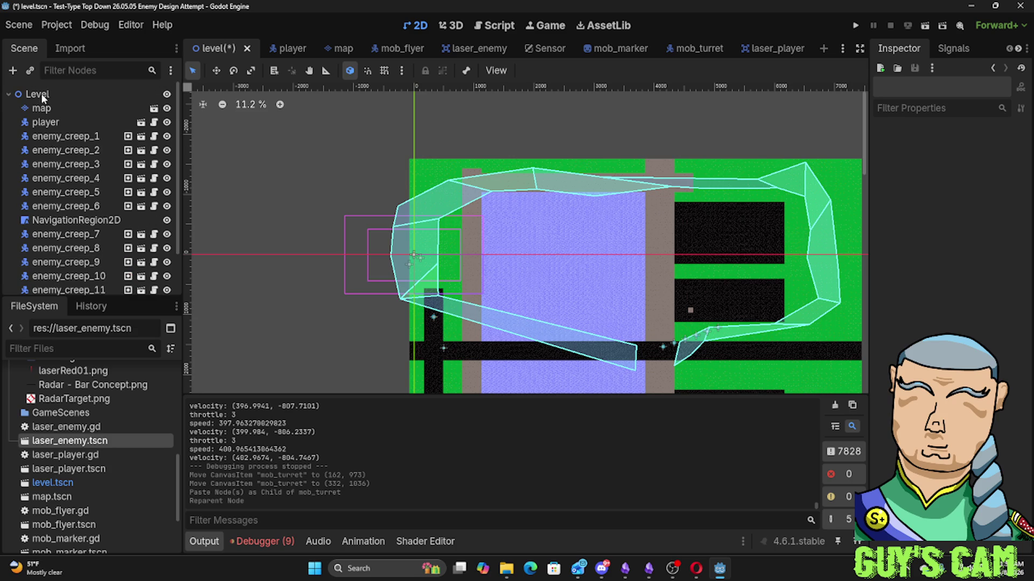
right_click(40, 96)
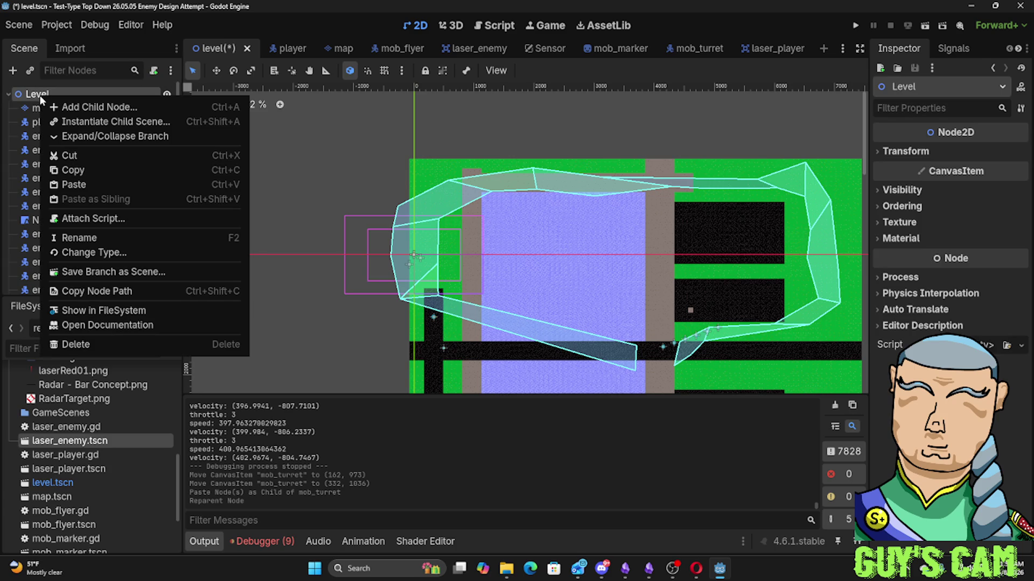
left_click(74, 186)
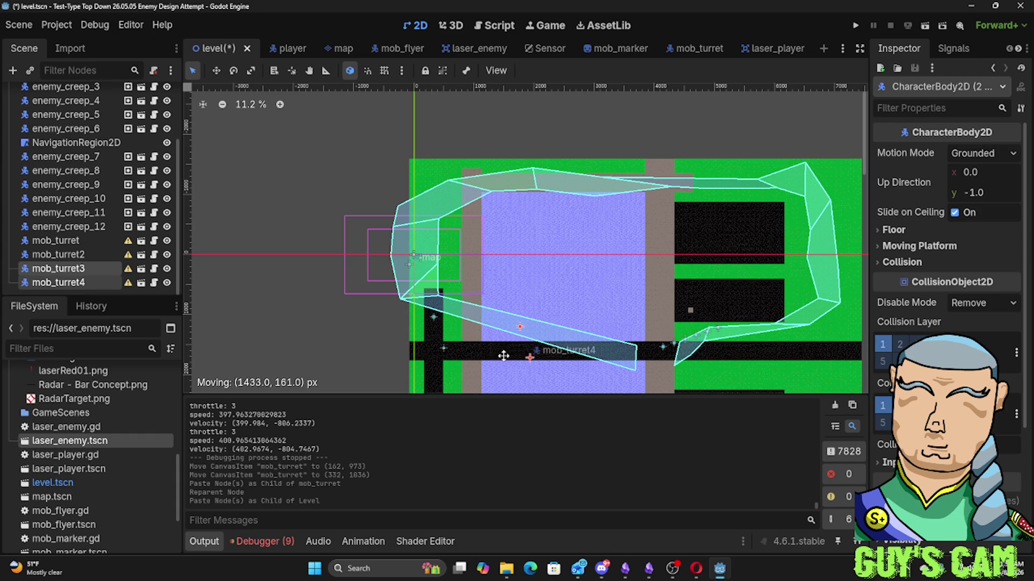
Drag the new turrets, mob_turret3 and mob_turret4, down the left dark road
left_click_drag(441, 358, 441, 361)
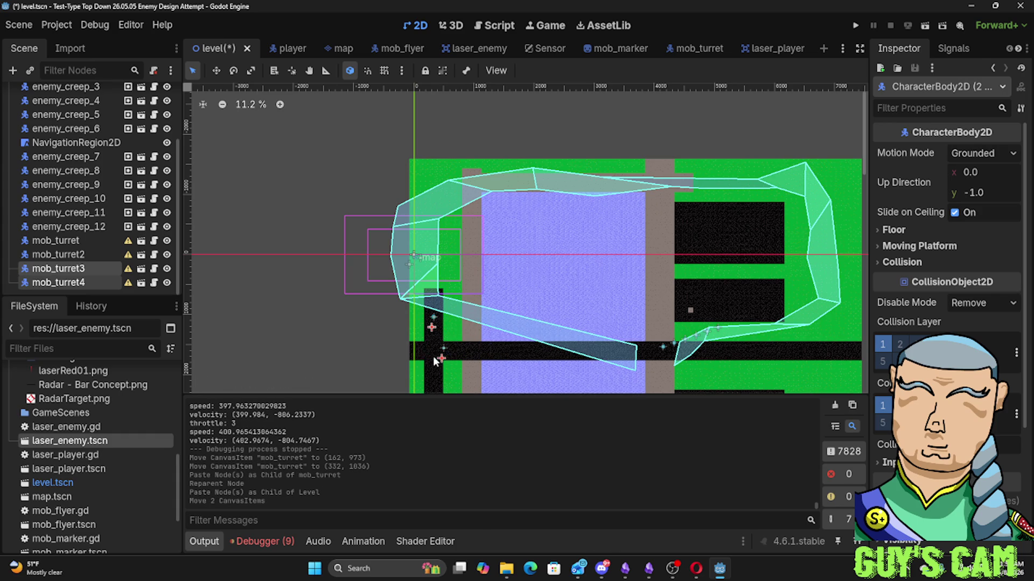
left_click(431, 345)
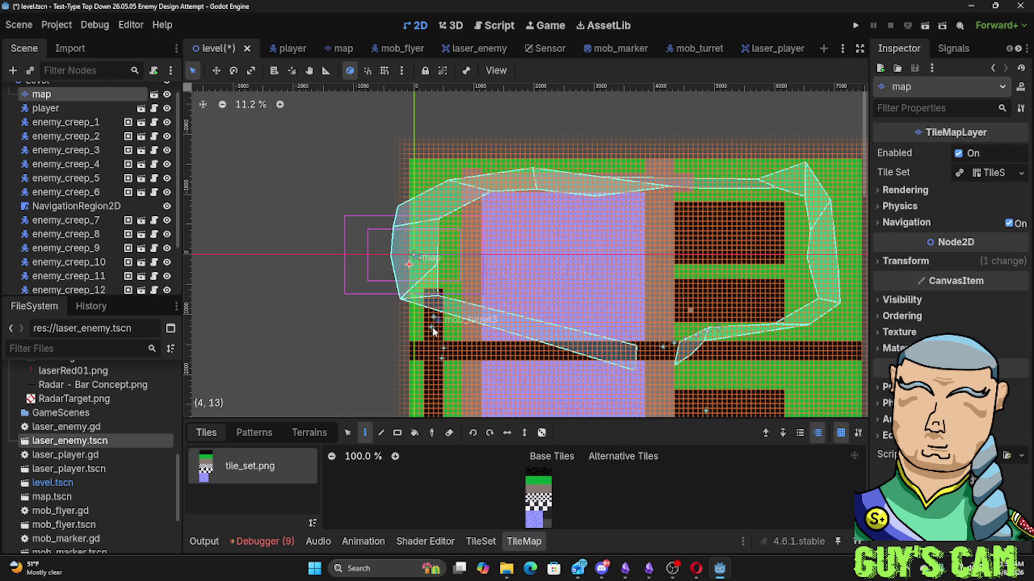
scroll(102, 238, "down", 3)
left_click(91, 281)
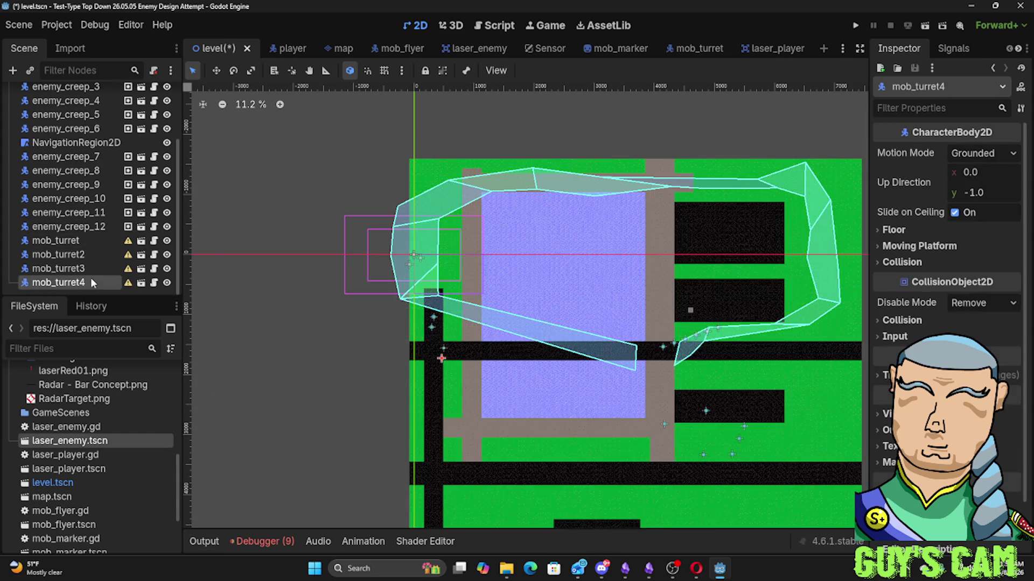
Drag mob_turret and mob_turret3 along the horizontal dark road, placing mob_turret at (1469, 492)
left_click(431, 329)
double_click(432, 329)
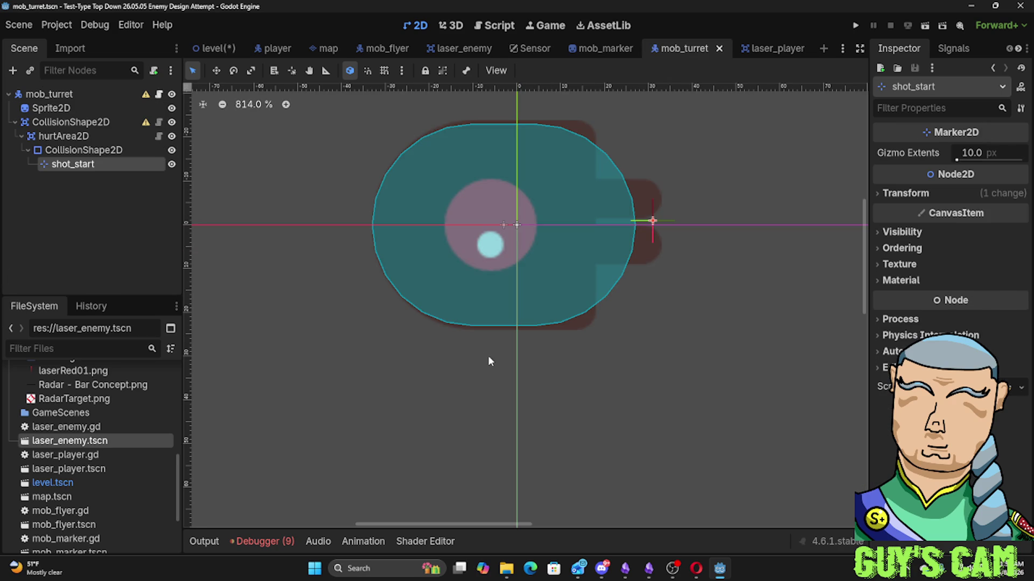
left_click(219, 49)
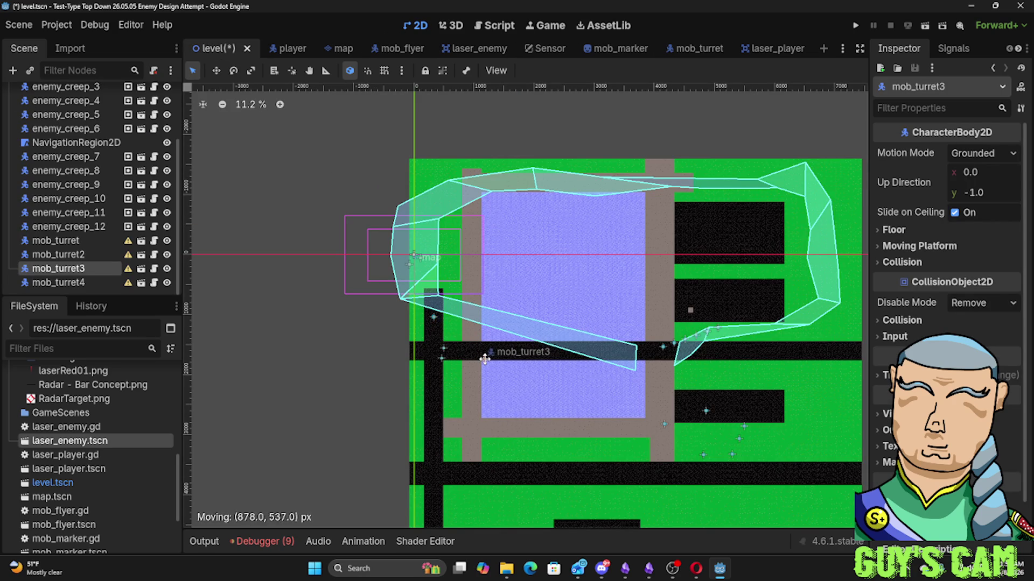
left_click(444, 351)
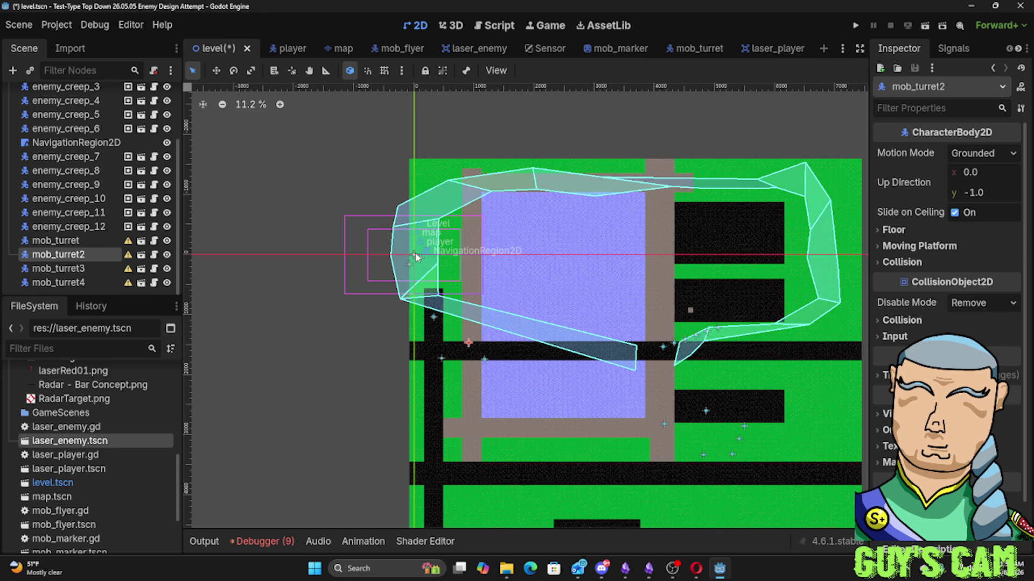
left_click_drag(435, 320, 521, 346)
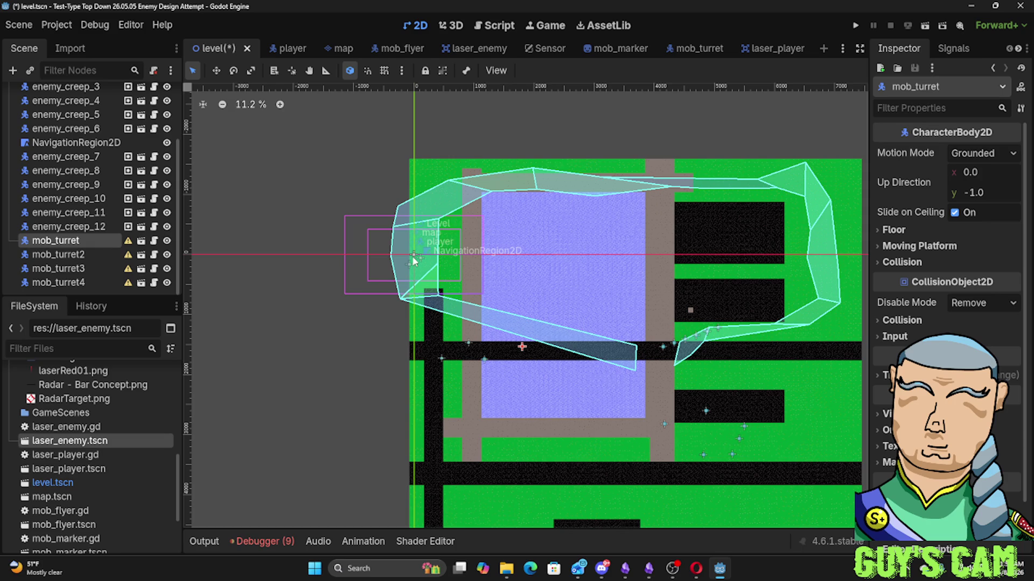
scroll(69, 232, "up", 5)
left_click(48, 122)
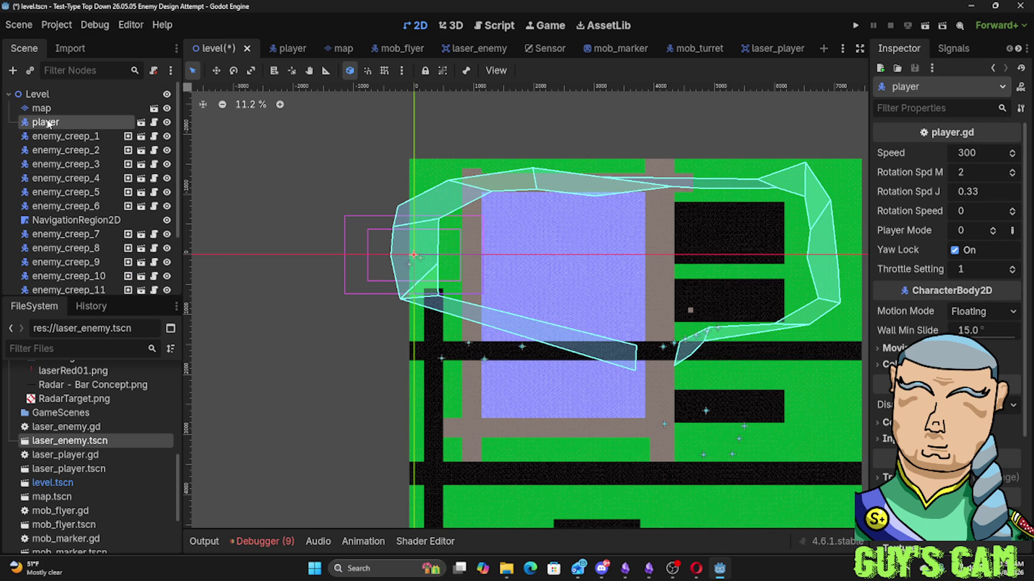
Drag the player to (278, 3976) at the bottom-left and reposition NavigationRegion2D to (-439, -9)
left_click_drag(48, 123, 54, 155)
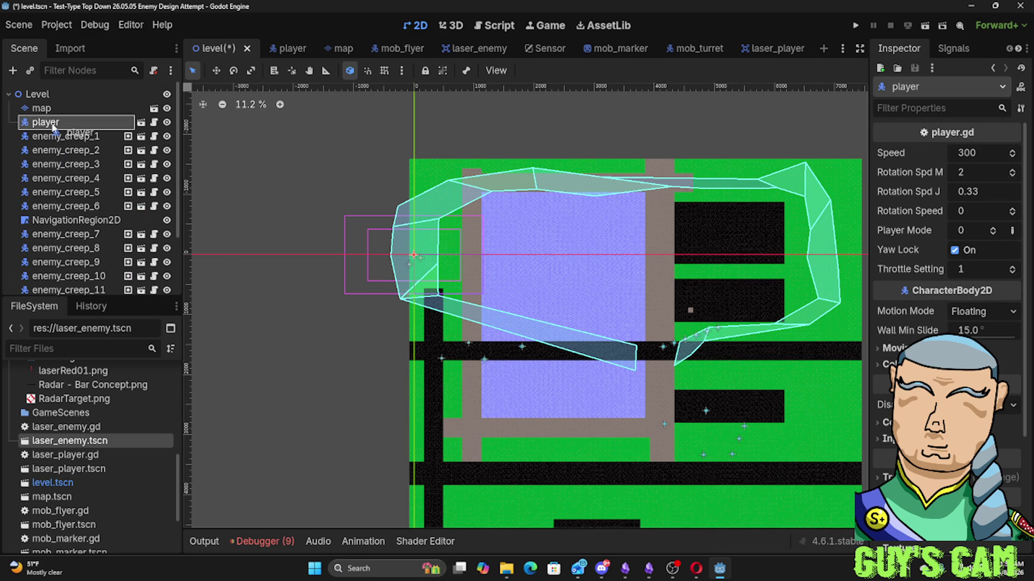
mouse_move(417, 258)
left_mouse_down()
mouse_move(461, 252)
mouse_move(412, 260)
mouse_move(431, 488)
left_mouse_up()
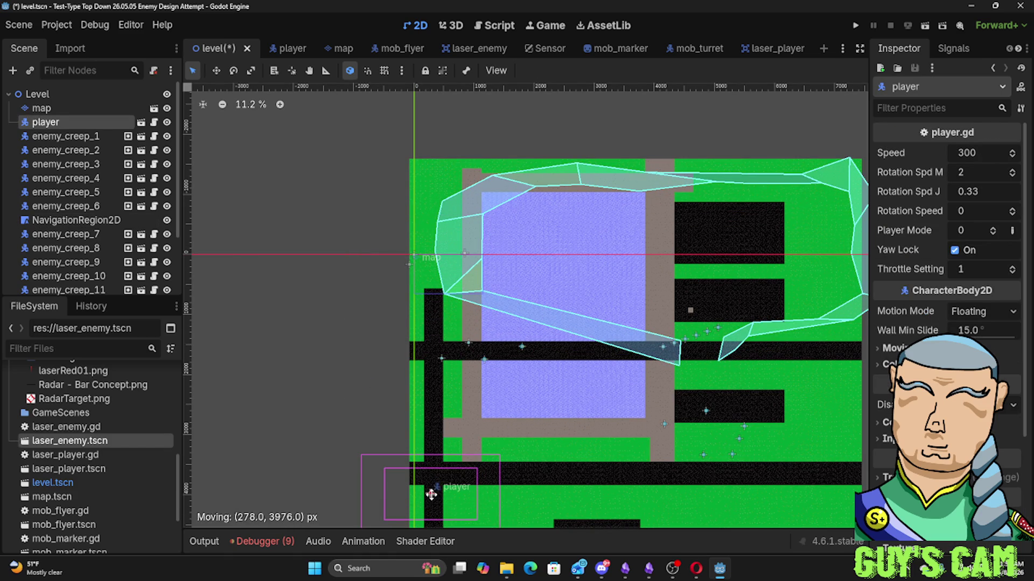
mouse_move(461, 251)
left_mouse_down()
mouse_move(415, 242)
mouse_move(434, 254)
left_mouse_up()
scroll(91, 233, "down", 3)
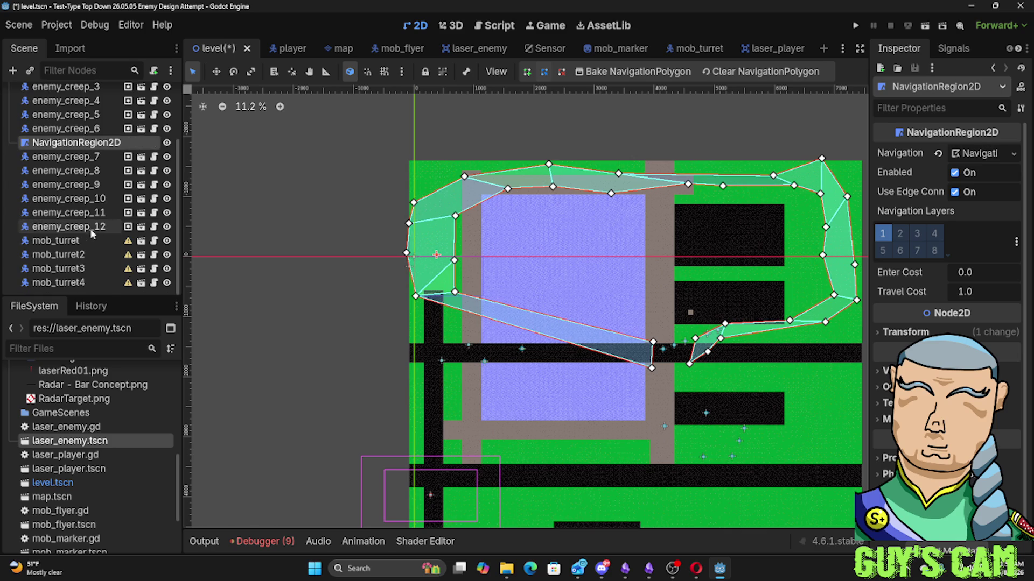
left_click(65, 283)
Copy the four turrets, paste them under Level, and drag them to a new corridor spot
left_click(68, 241, "shift")
right_click(69, 241)
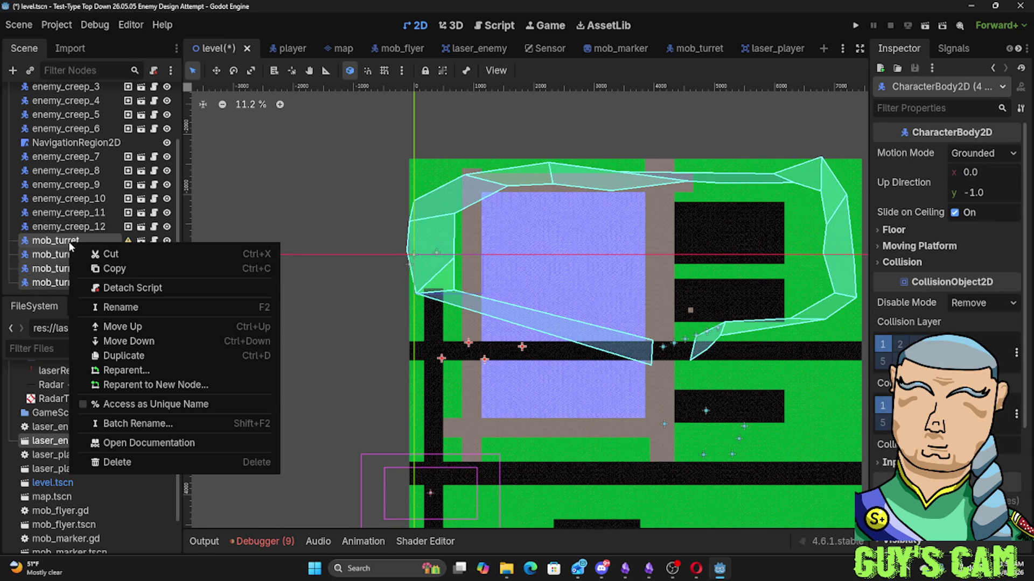
left_click(127, 266)
scroll(80, 263, "up", 5)
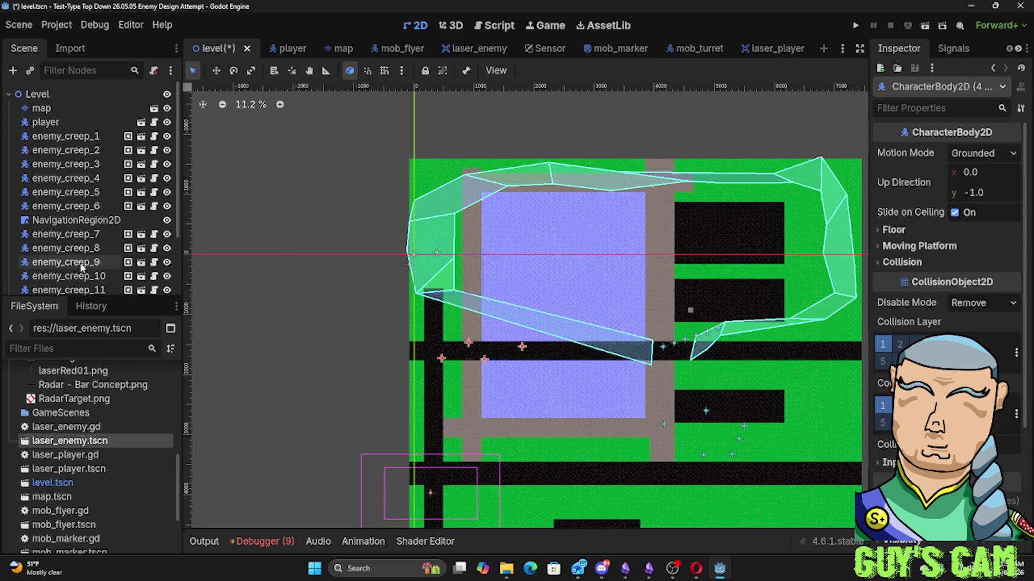
right_click(45, 91)
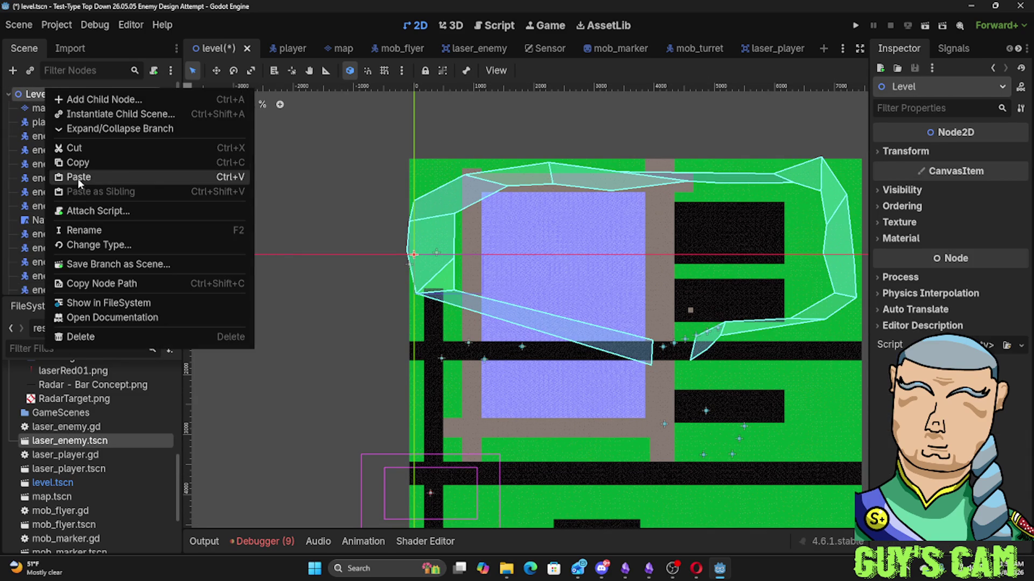
left_click(78, 178)
scroll(79, 240, "down", 2)
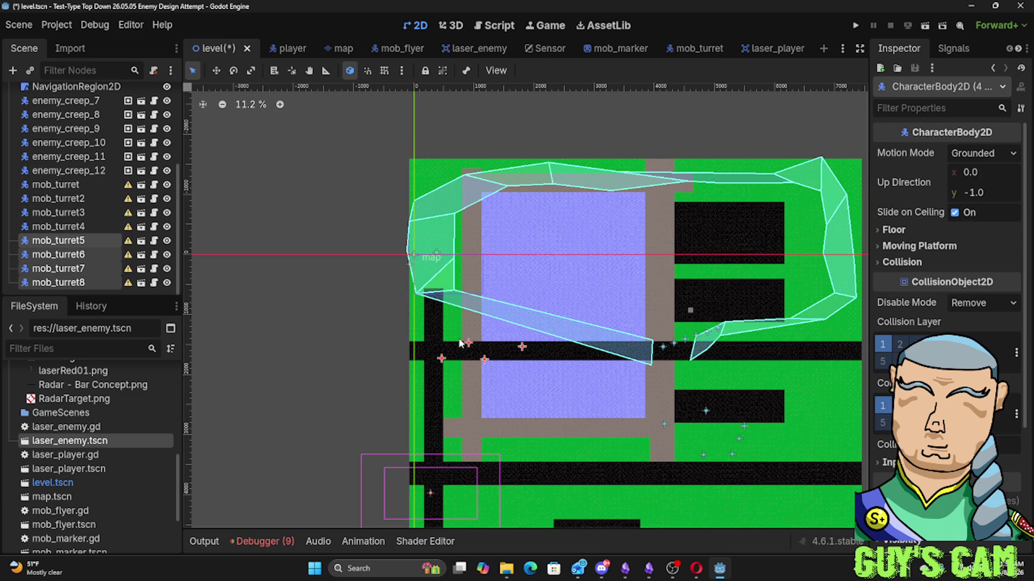
left_click_drag(467, 348, 554, 362)
Paste another turret set under Level and move it onto the lower-right dark road
left_click(34, 290)
right_click(34, 290)
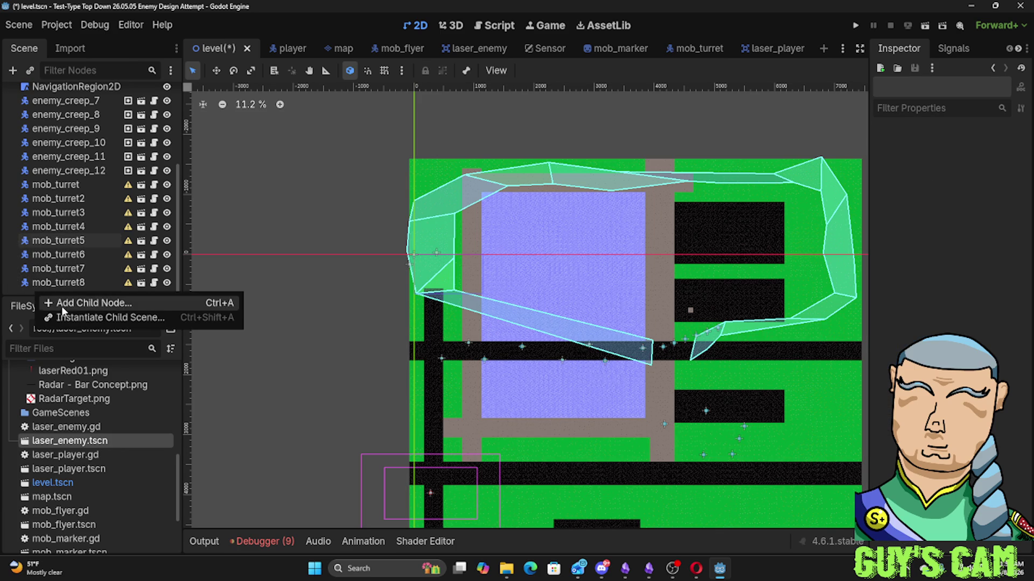
scroll(9, 110, "up", 5)
left_click(28, 96)
right_click(28, 96)
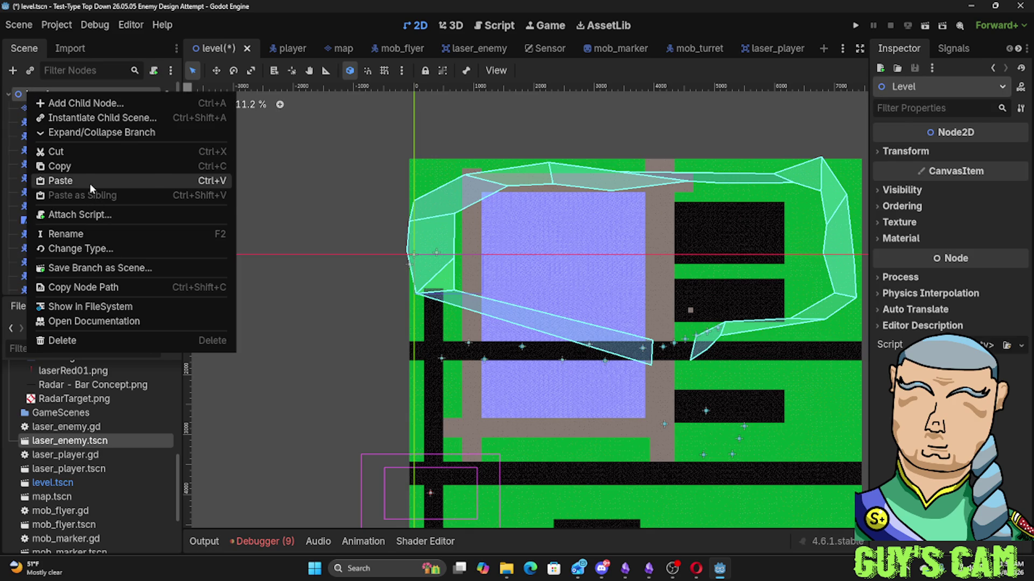
left_click(90, 183)
left_click_drag(485, 364, 721, 413)
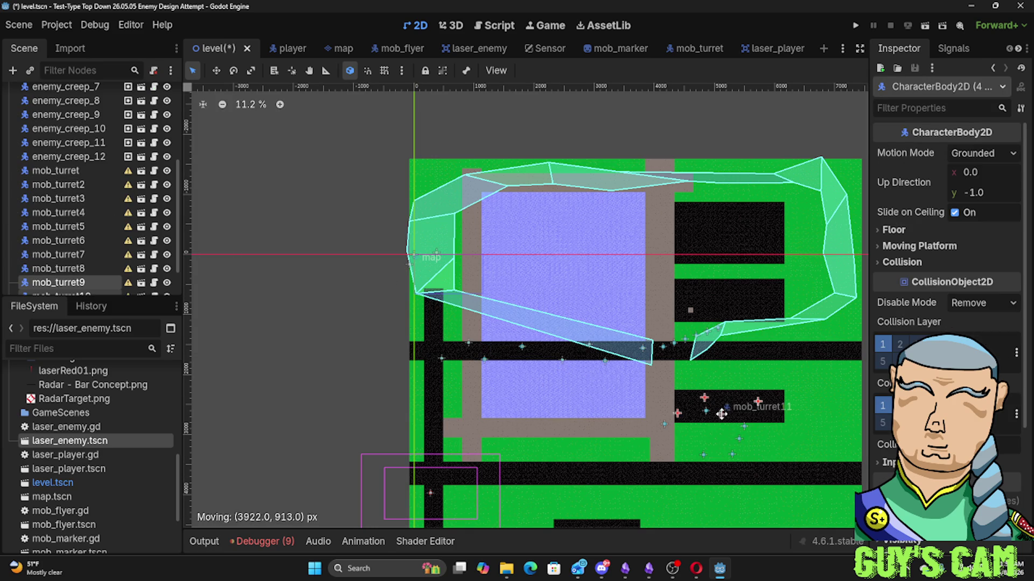
left_click(619, 399)
Run the project and drive the player along the road, over water and grass while turrets fire lasers
key("F5")
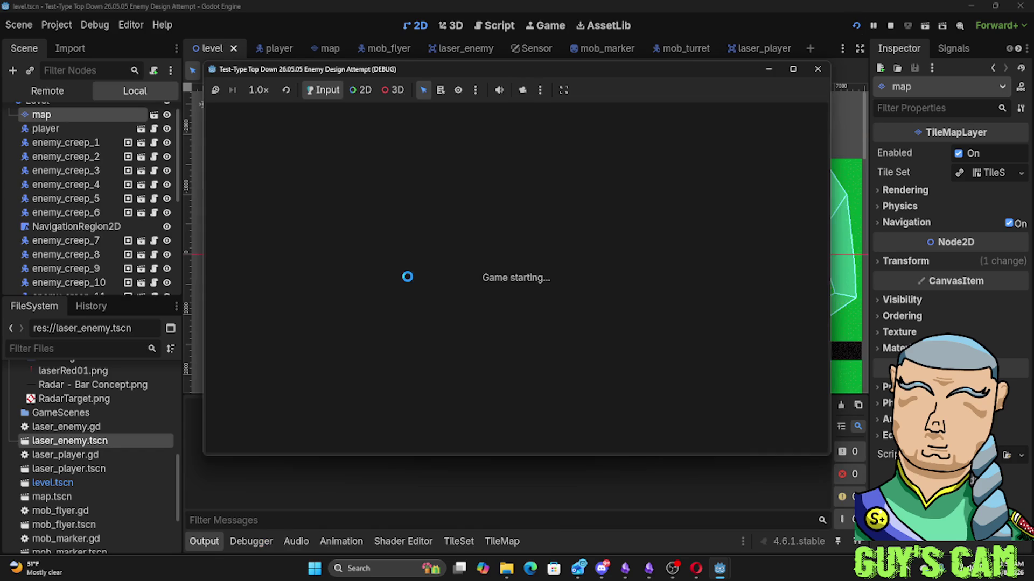
key("w")
key("w")
key("w")
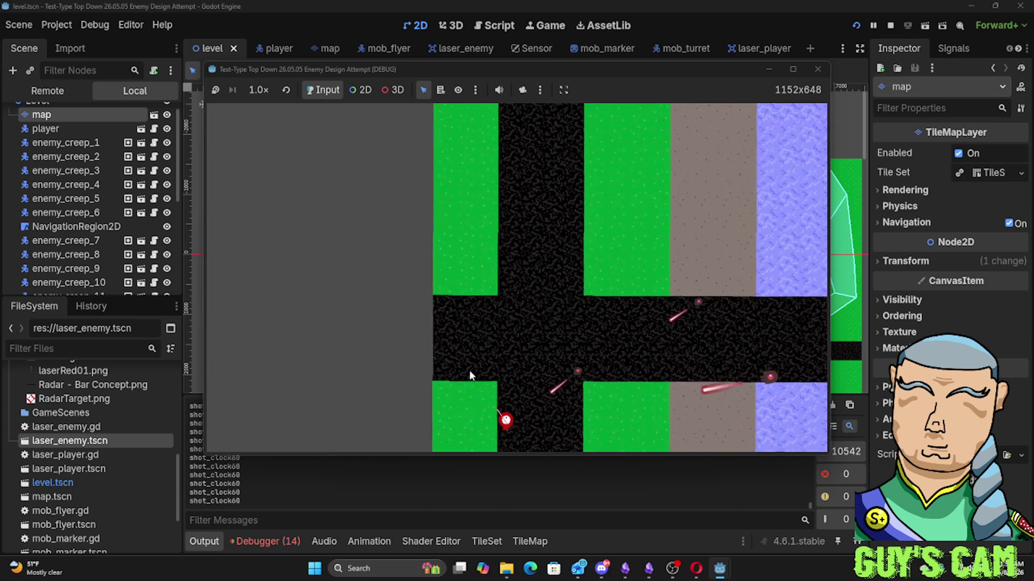
key("w")
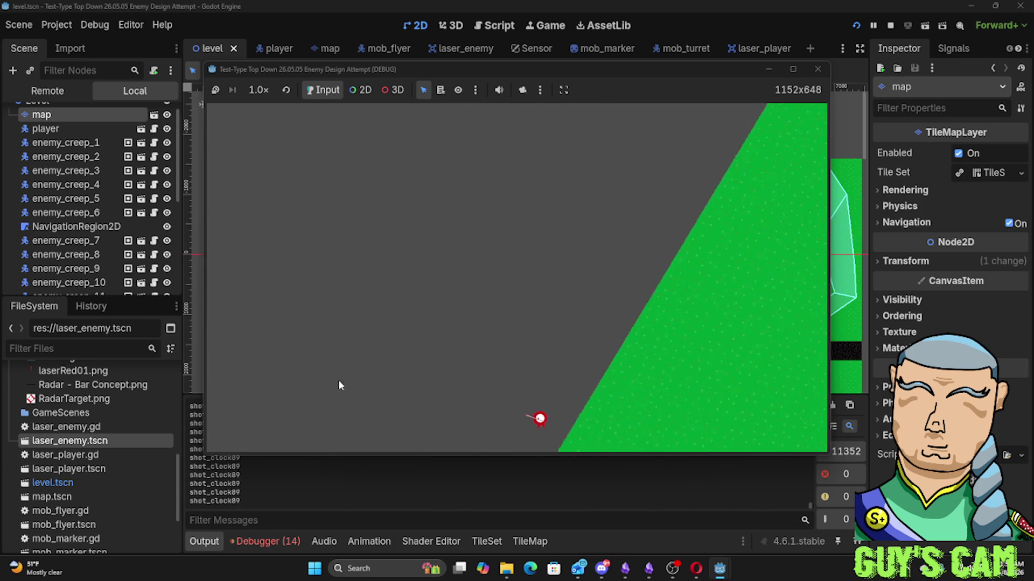
key("w")
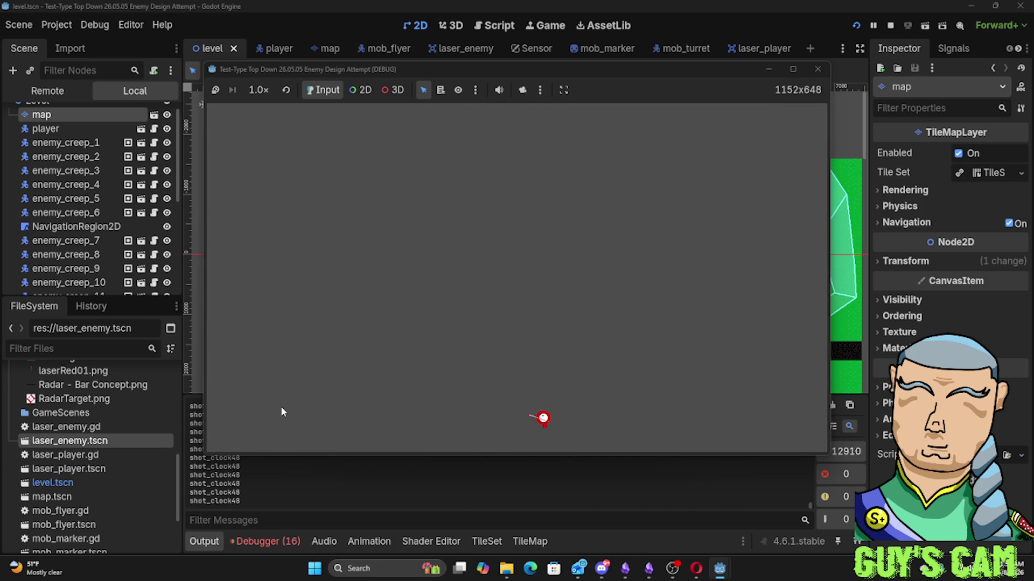
key("w")
key("w")
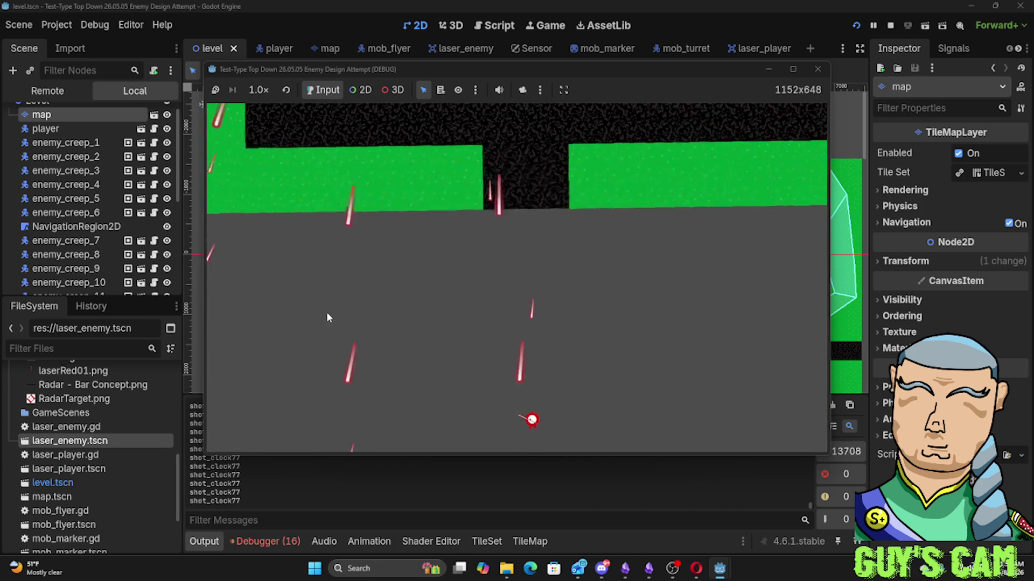
key("w")
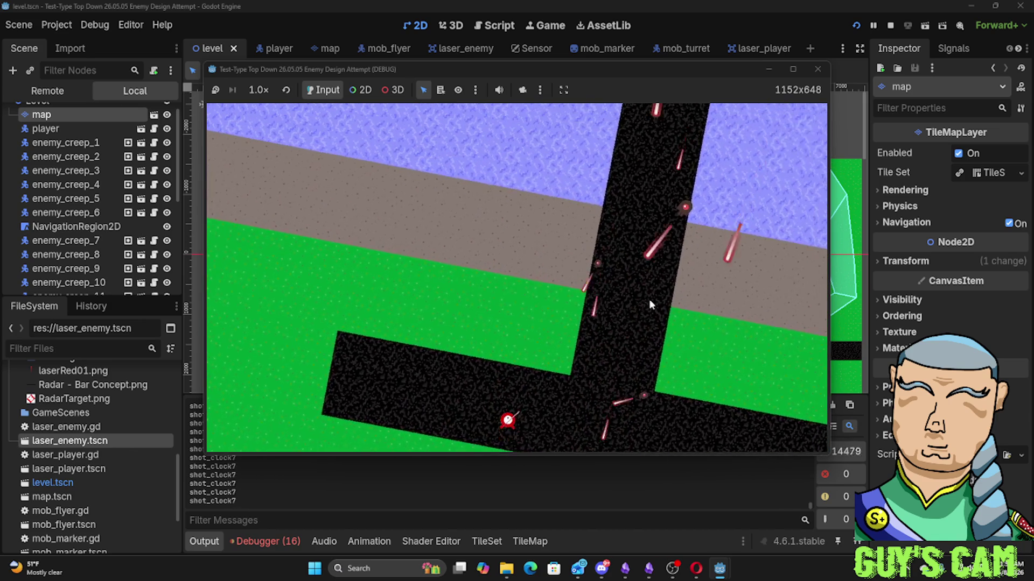
key("w")
key("w")
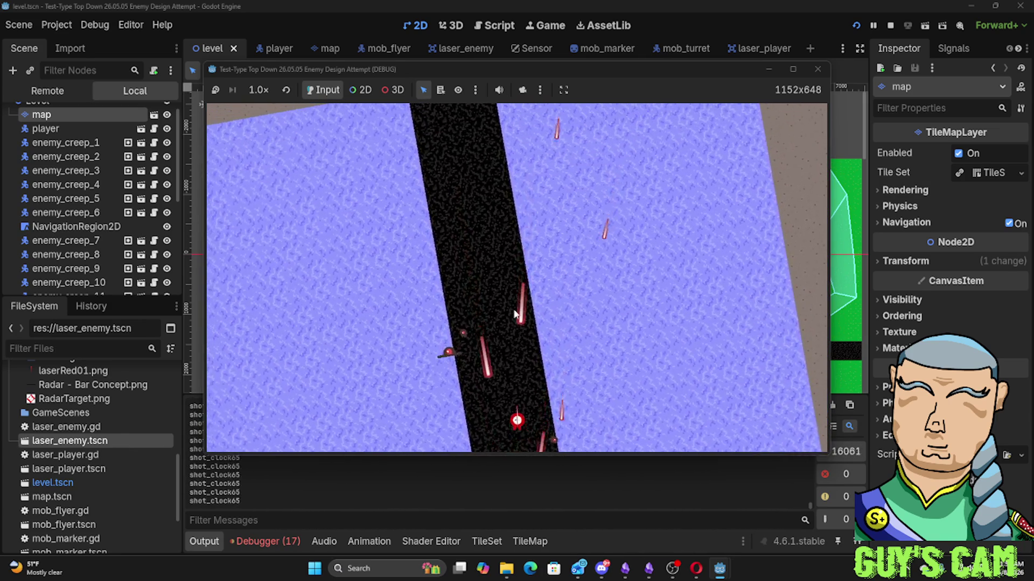
key("w")
key("w")
key("w")
key("w")
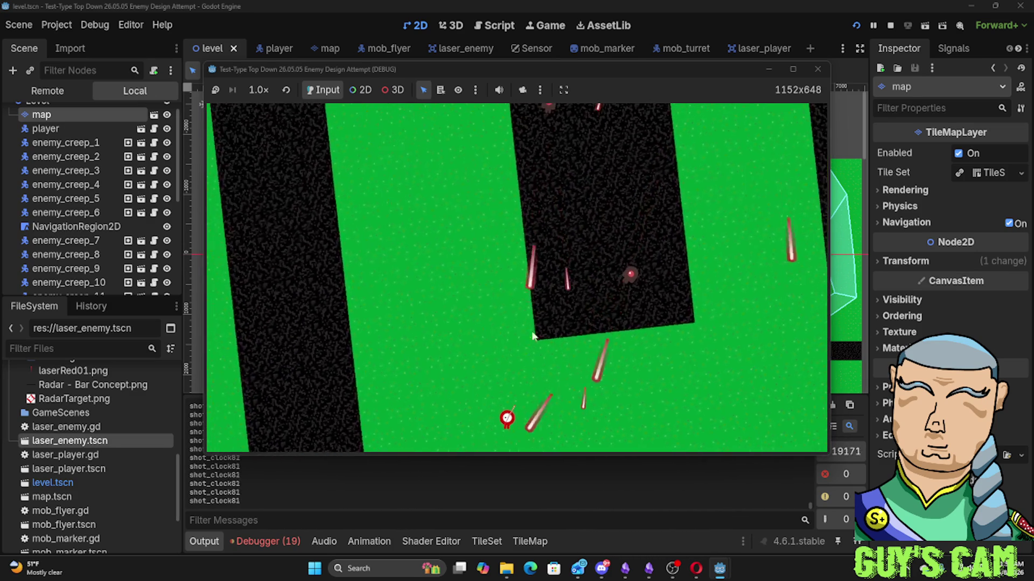
key("w")
key("w")
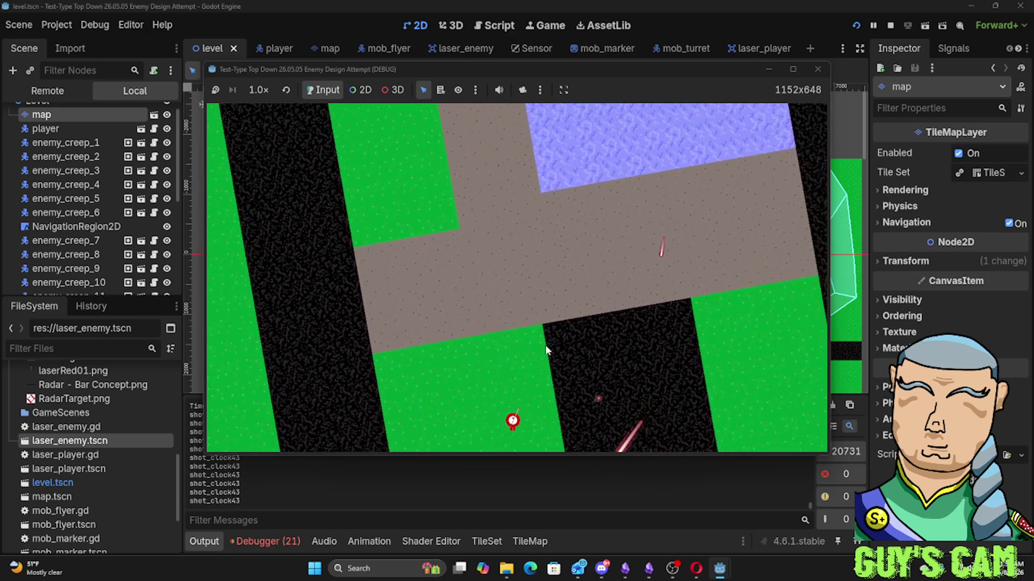
key("w")
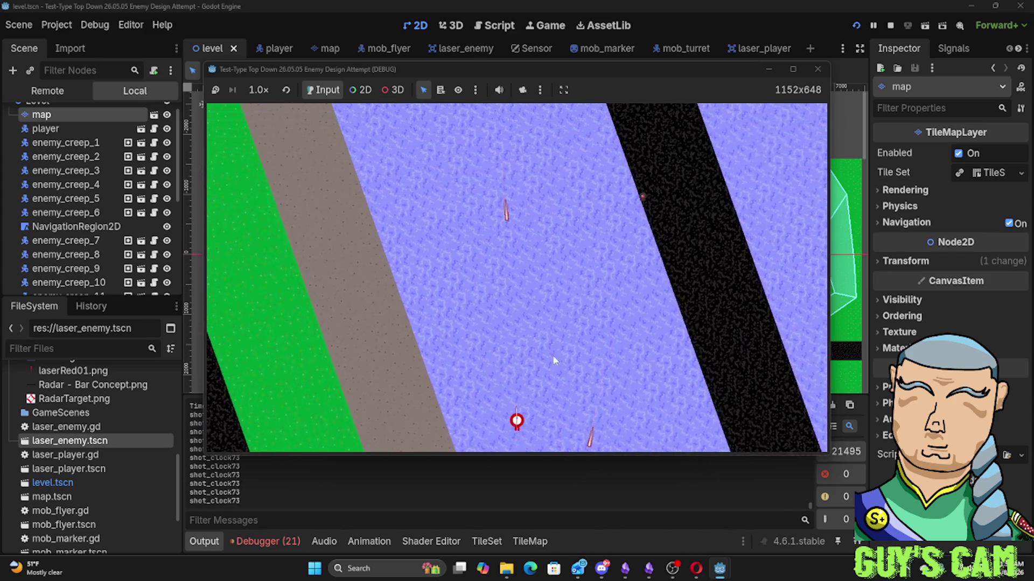
key("w")
key("w")
key("w")
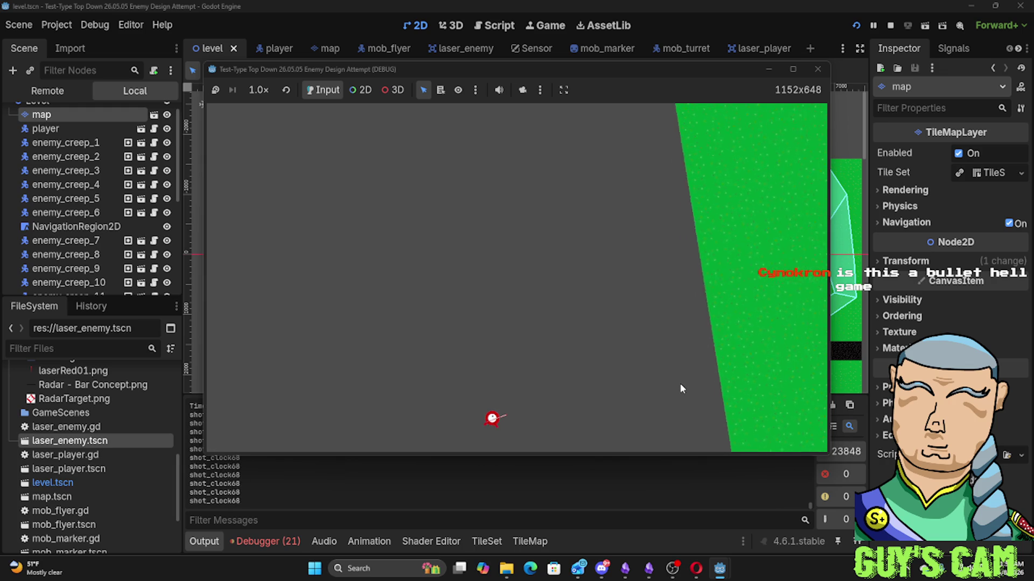
key("w")
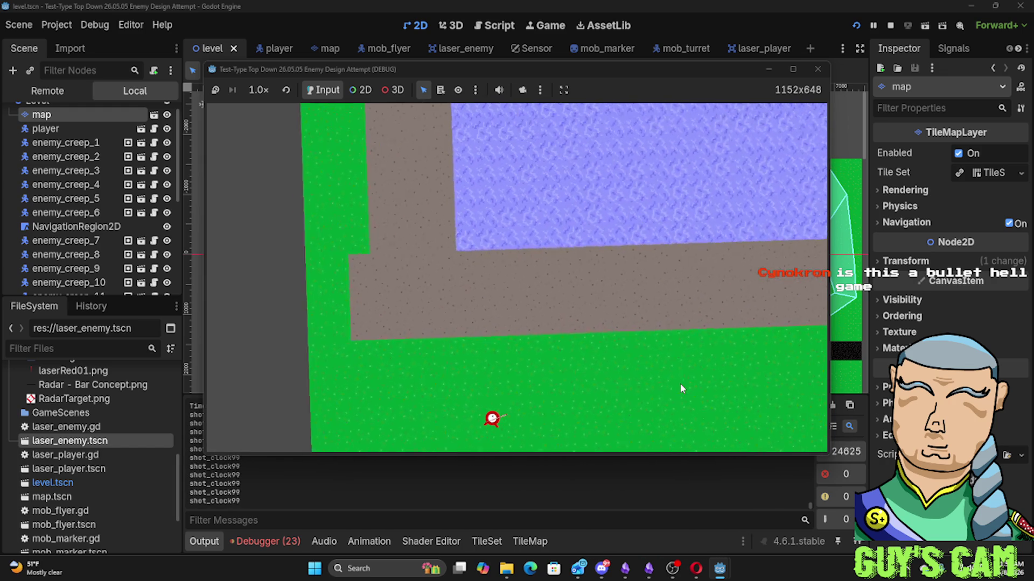
key("w")
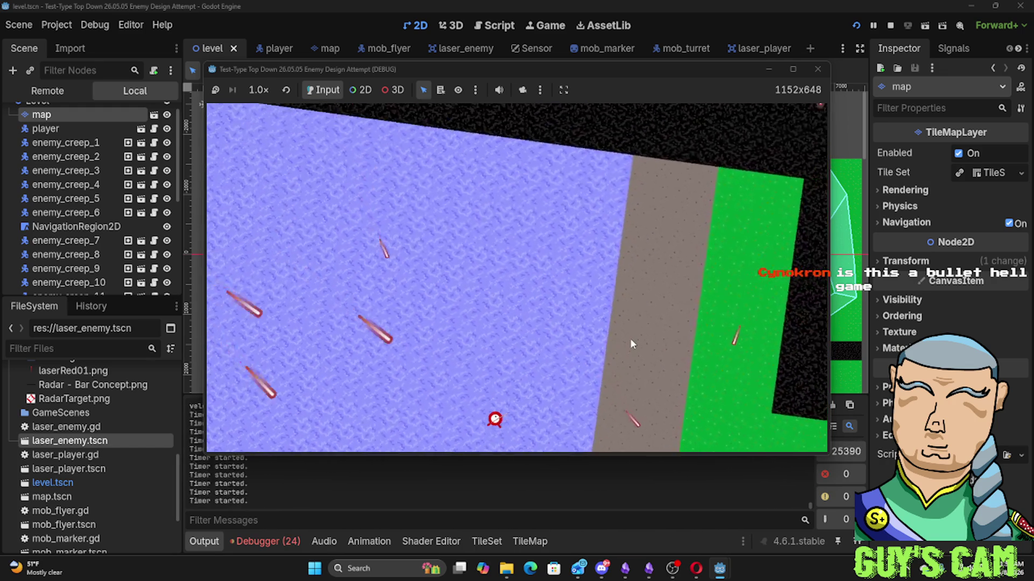
key("w")
key("w")
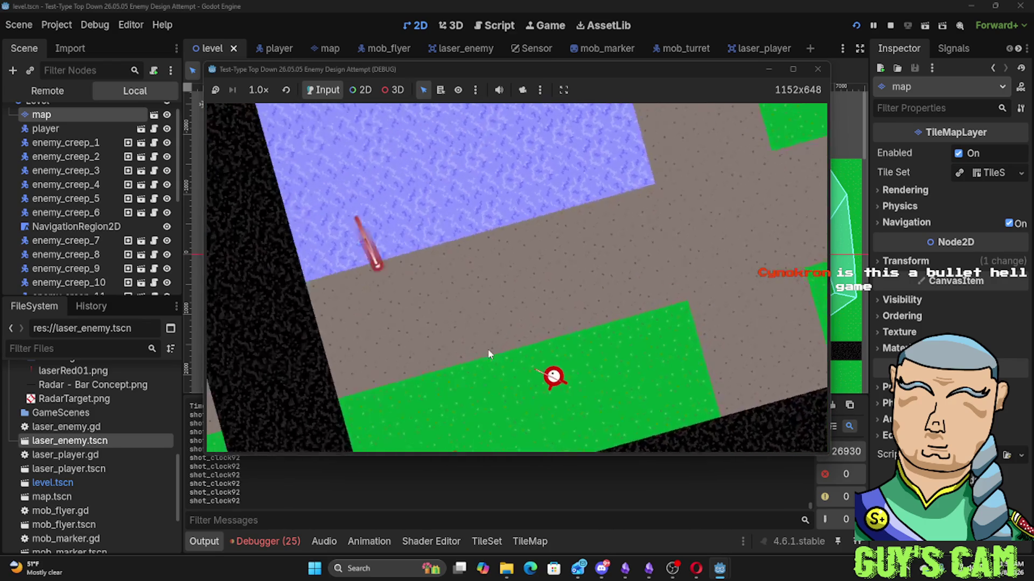
key("w")
key("w")
key("w")
key("w")
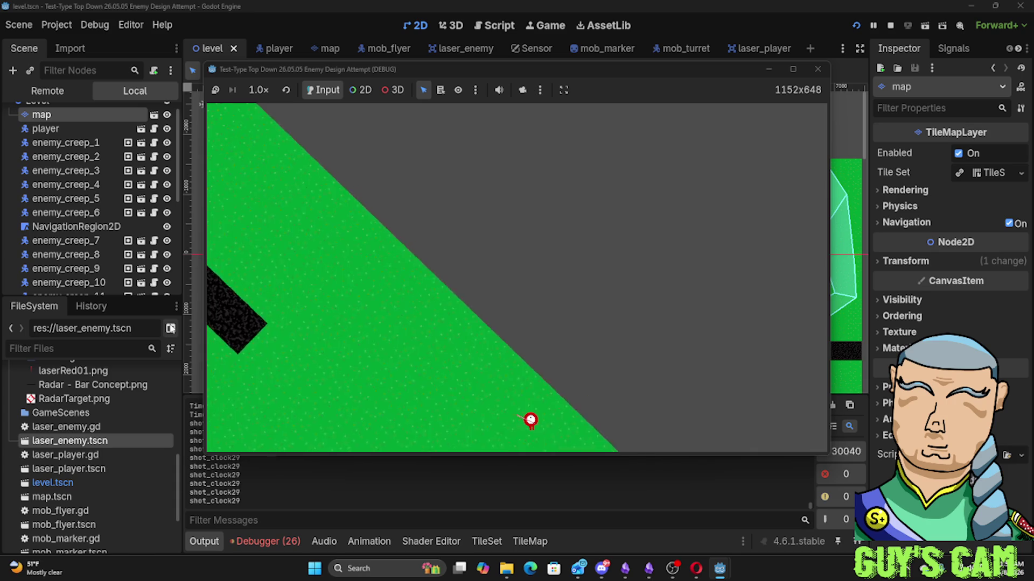
key("w")
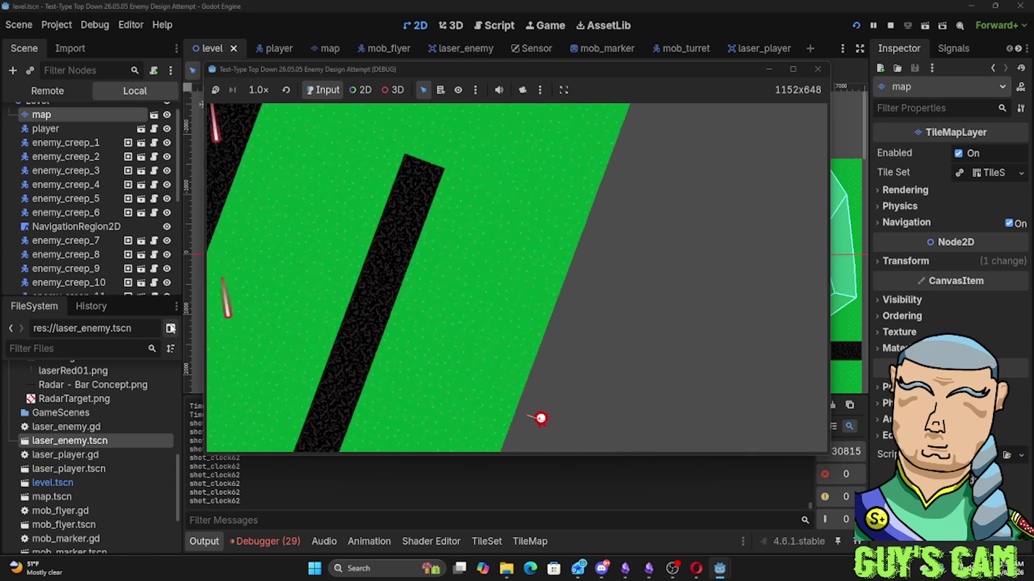
key("w")
key("w")
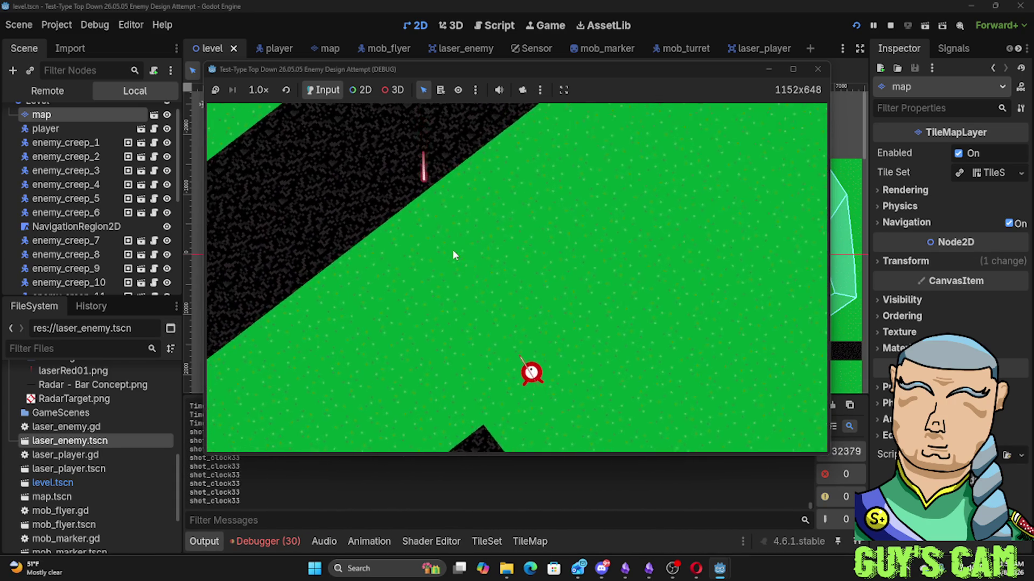
key("w")
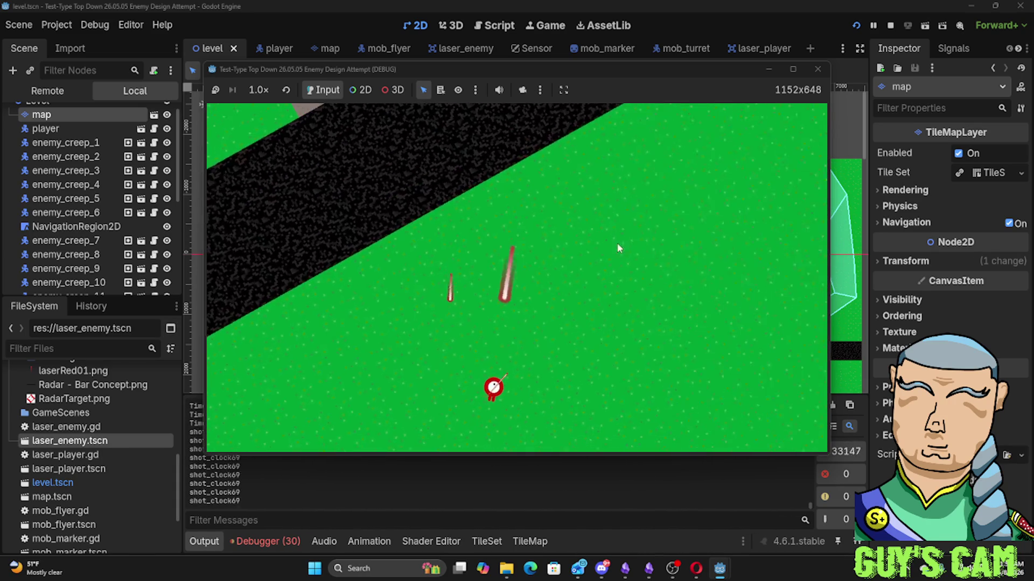
key("w")
key("w")
key("w")
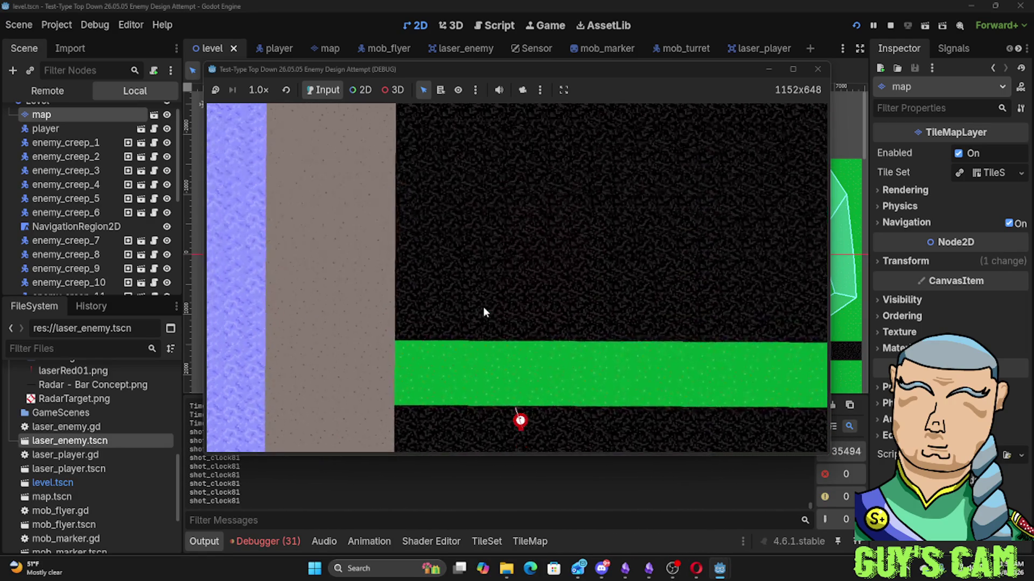
Fly the ship forward past the firing turrets and water toward the grass
key("w")
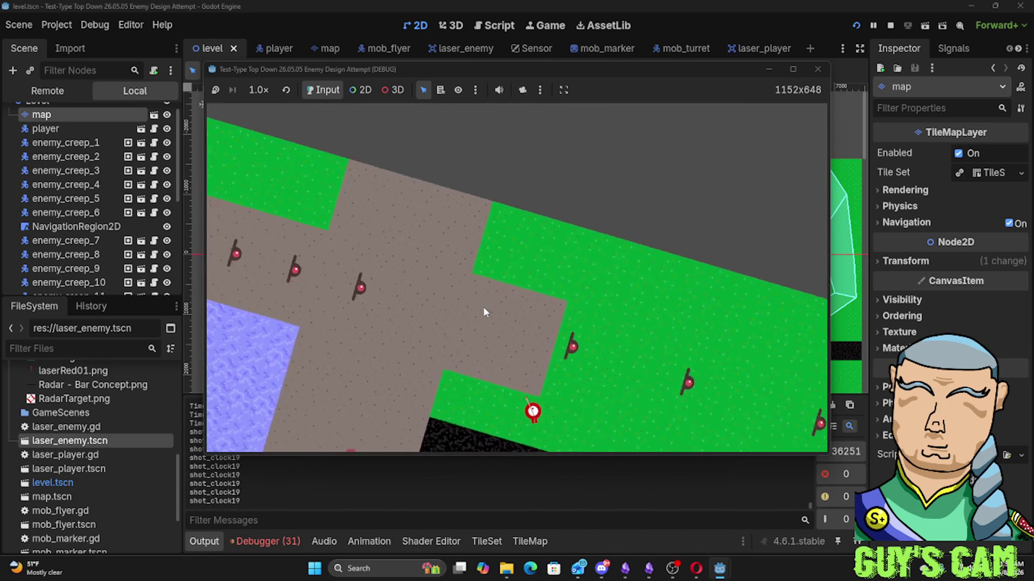
key("w")
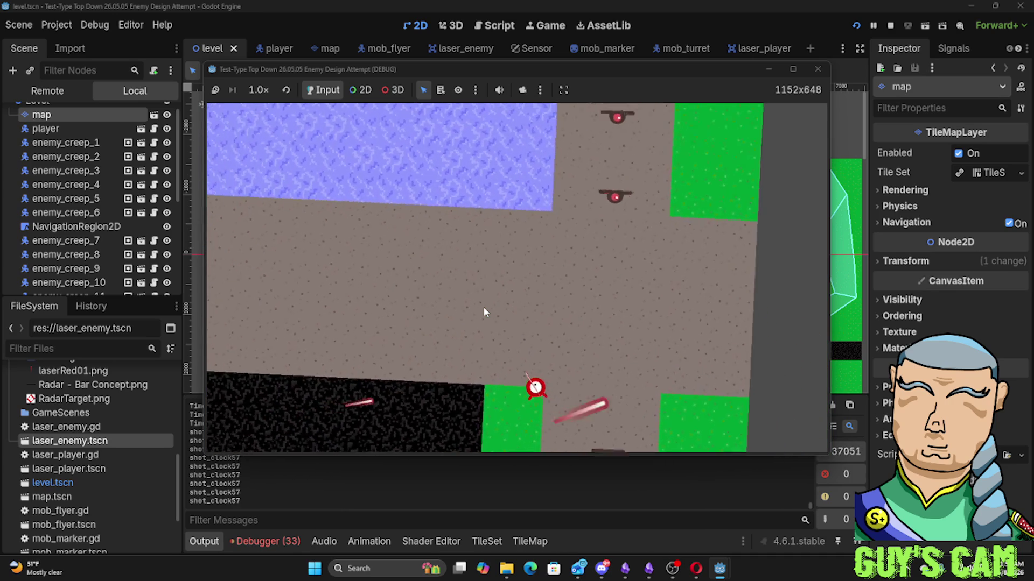
key("w")
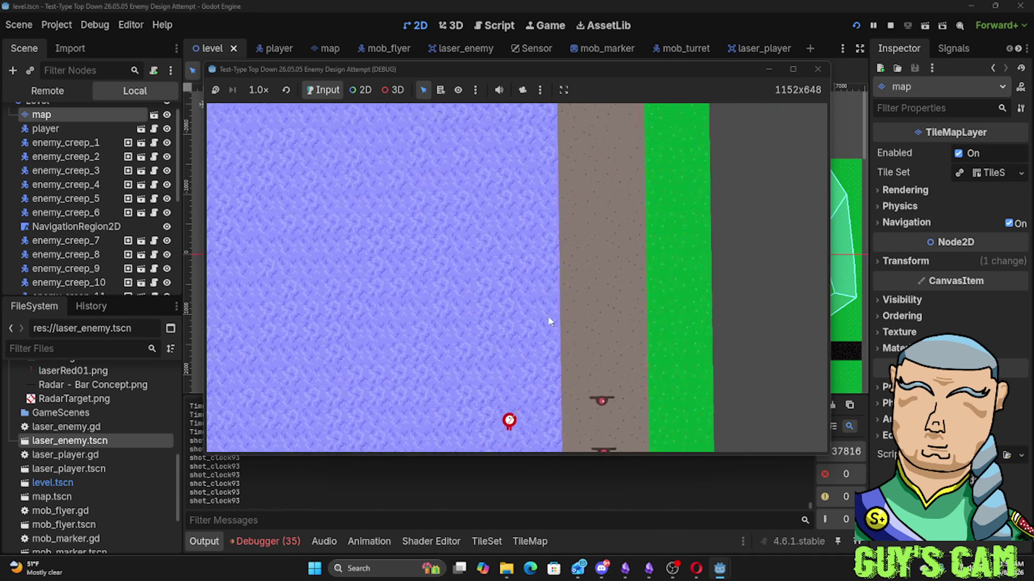
key("w")
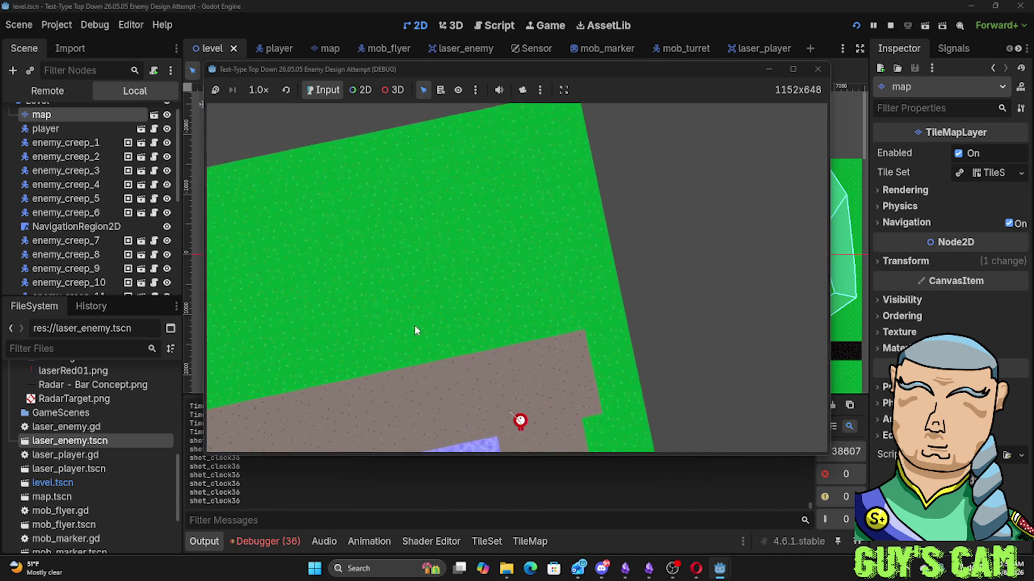
key("w")
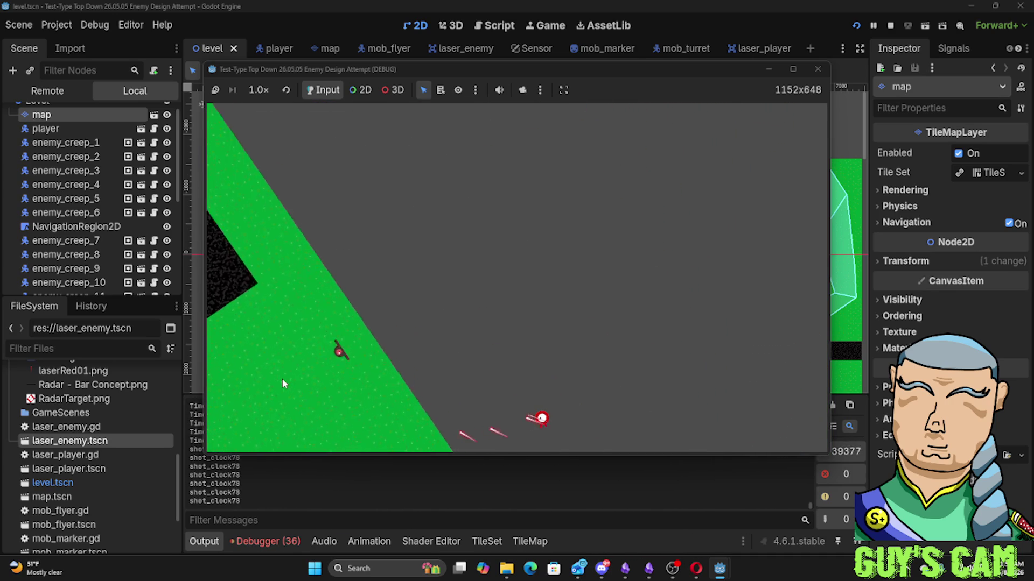
key("w")
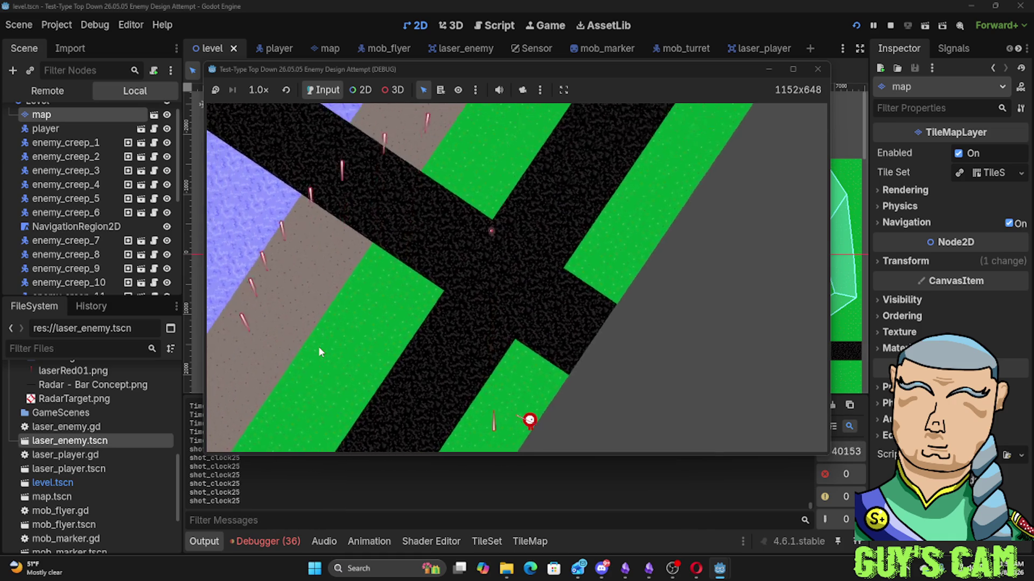
key("w")
key("a")
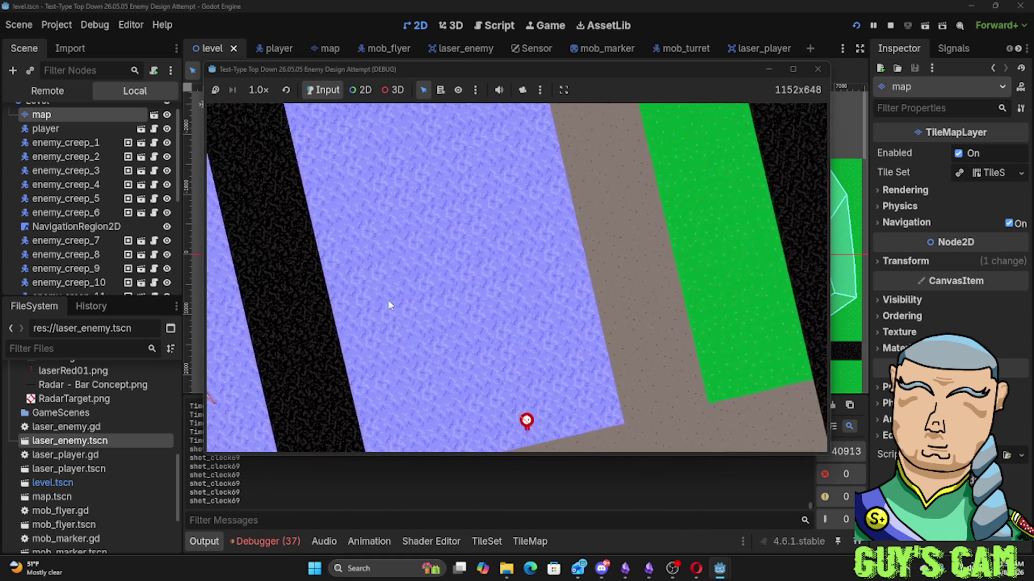
key("w")
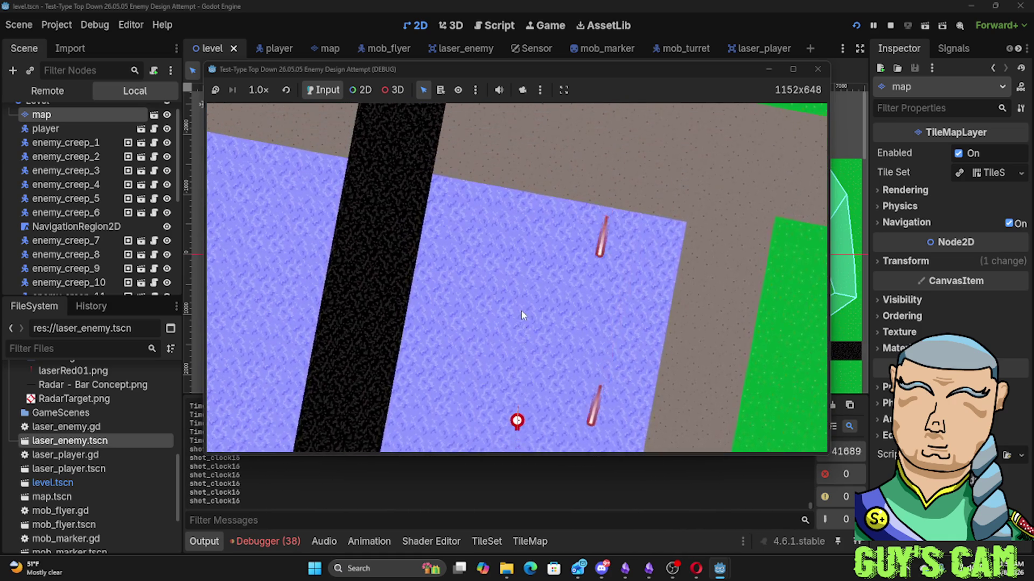
key("w")
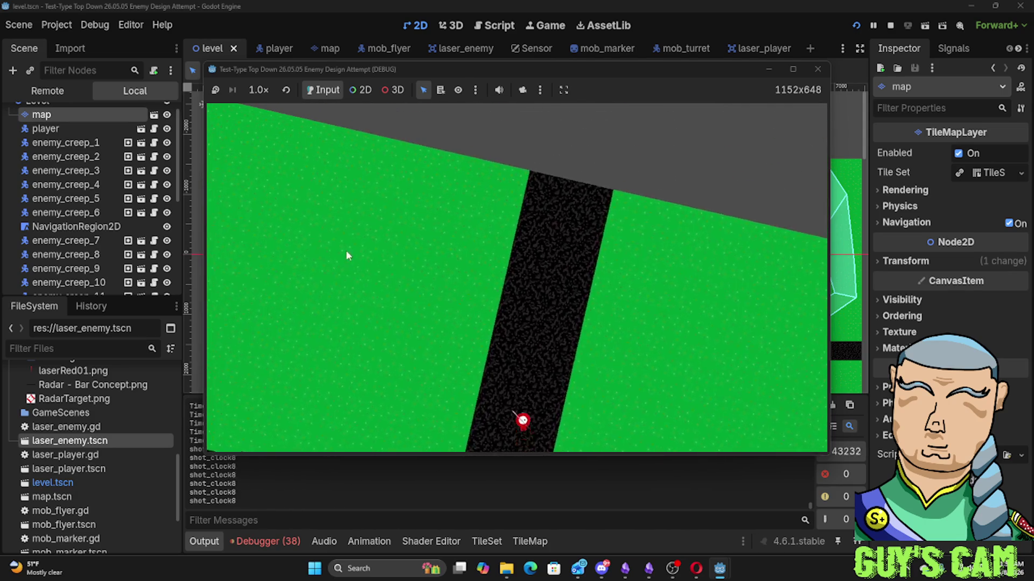
Steer the ship back and forth onto the brown path, away from the water
key("a")
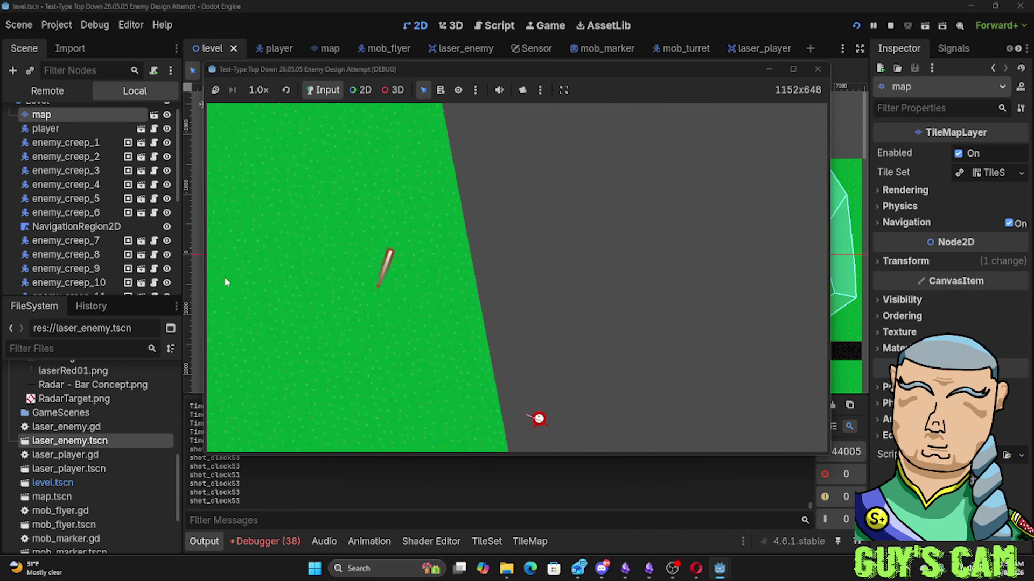
key("d")
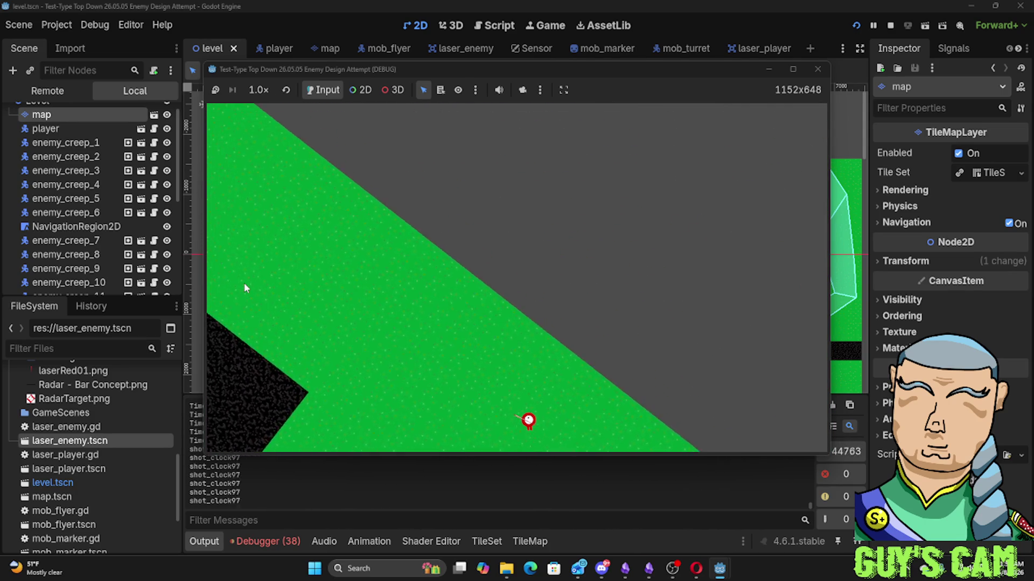
key("a")
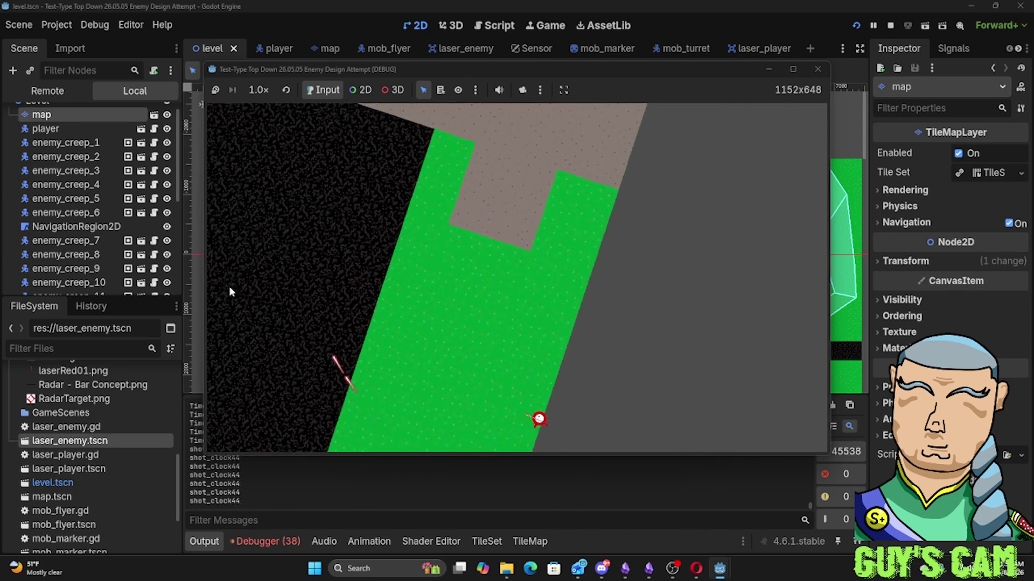
key("a")
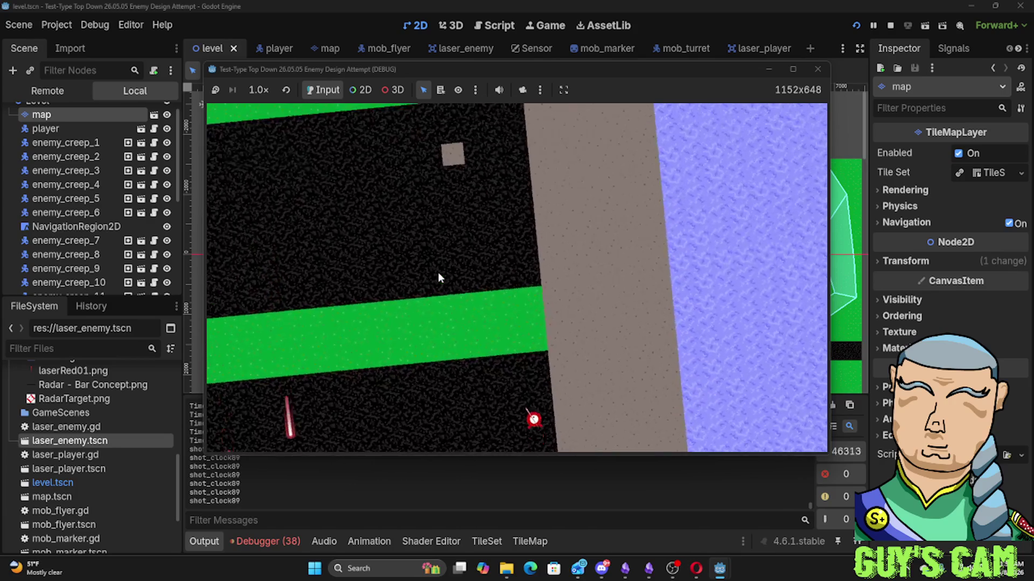
key("w")
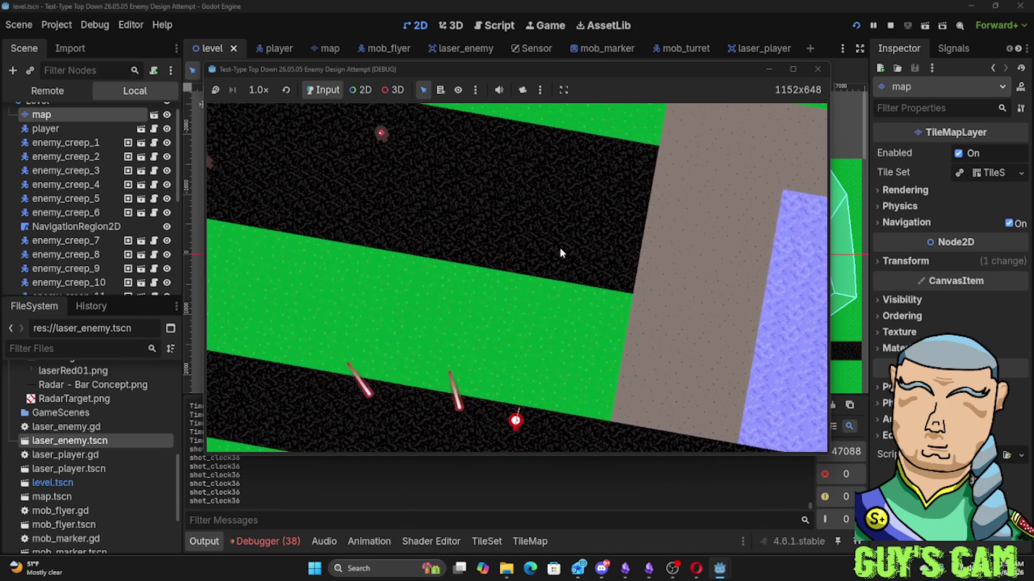
key("w")
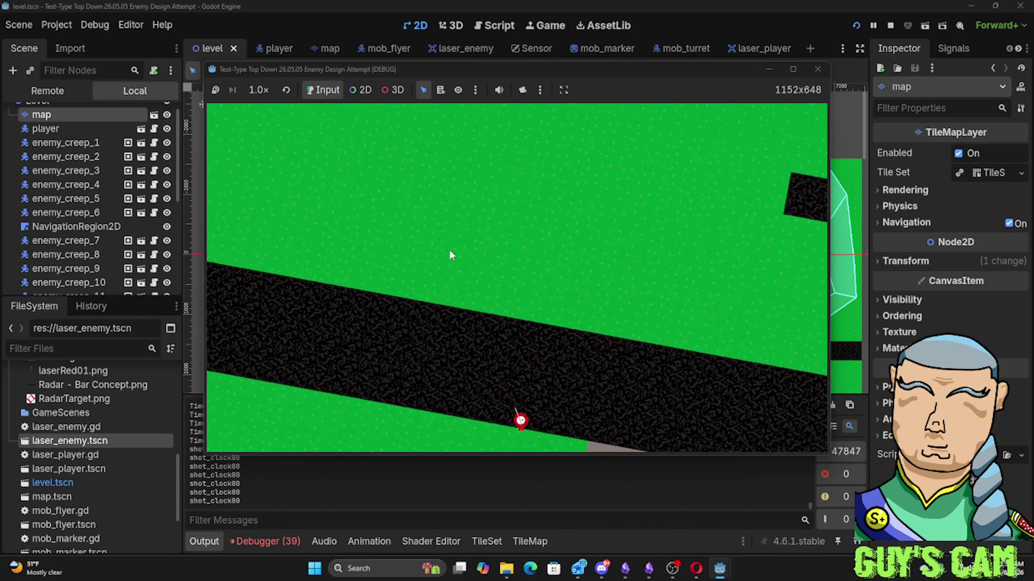
key("a")
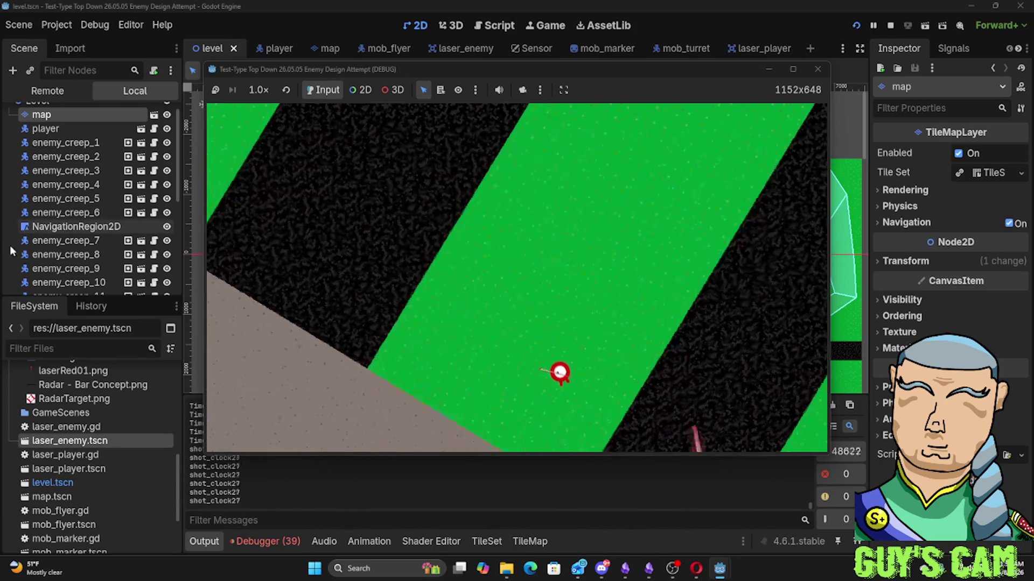
key("a")
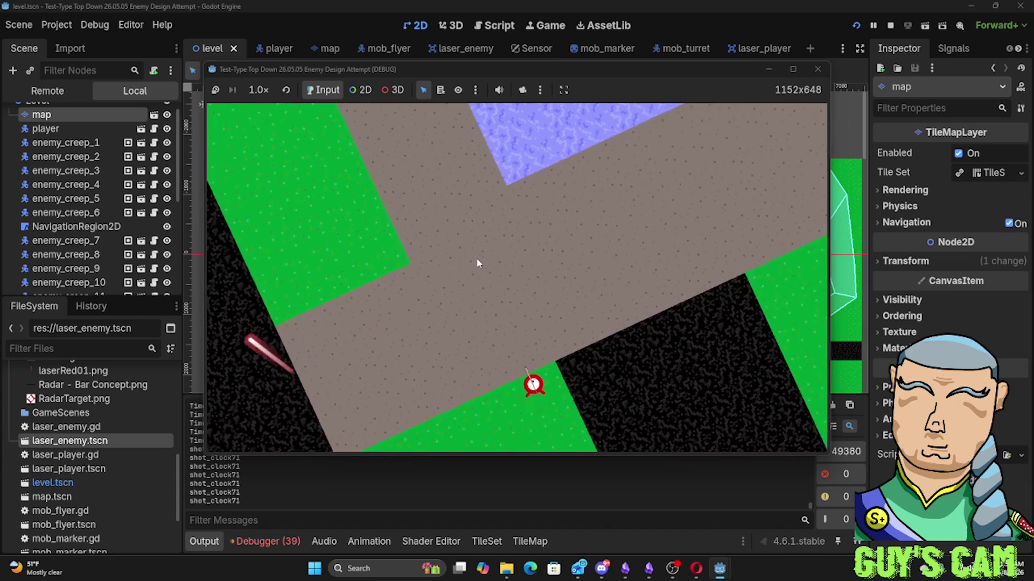
key("a")
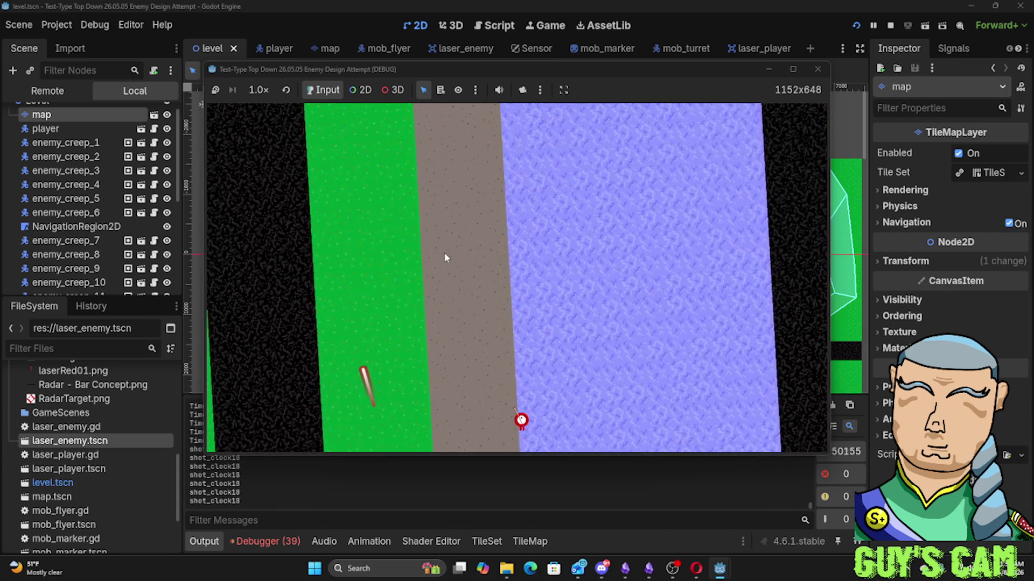
key("a")
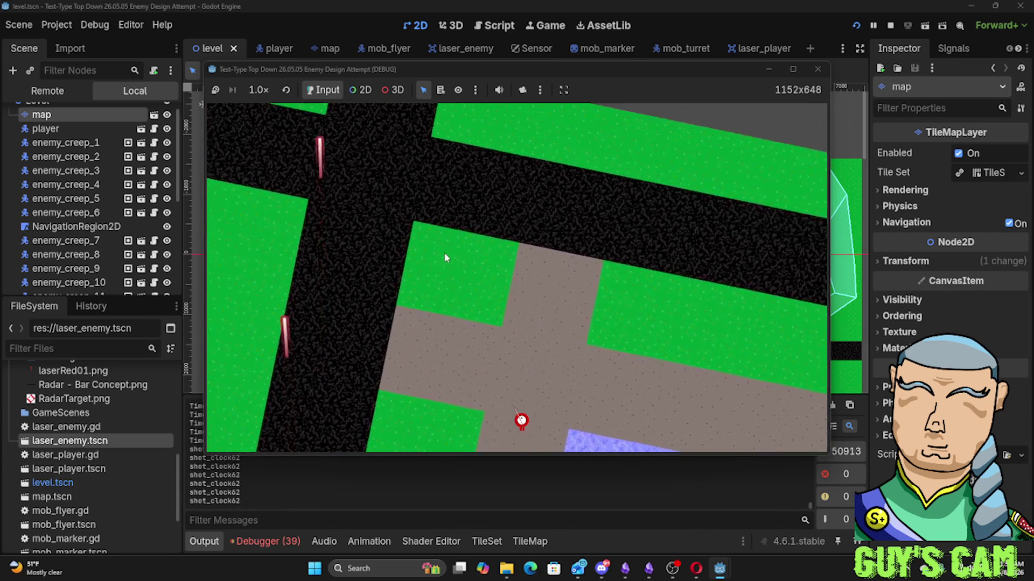
key("a")
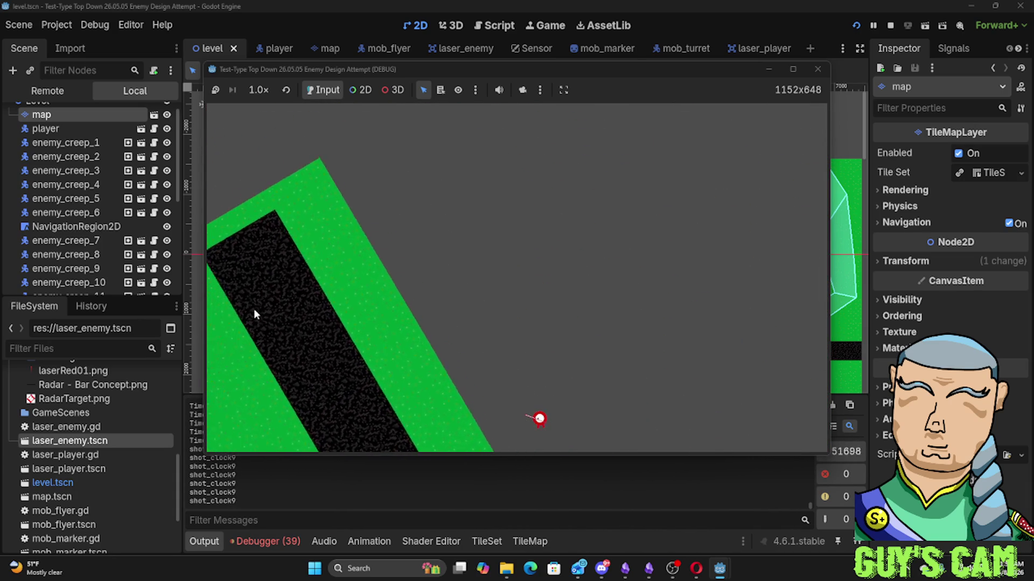
Turn the ship left along the map edge and between the black walls
key("a")
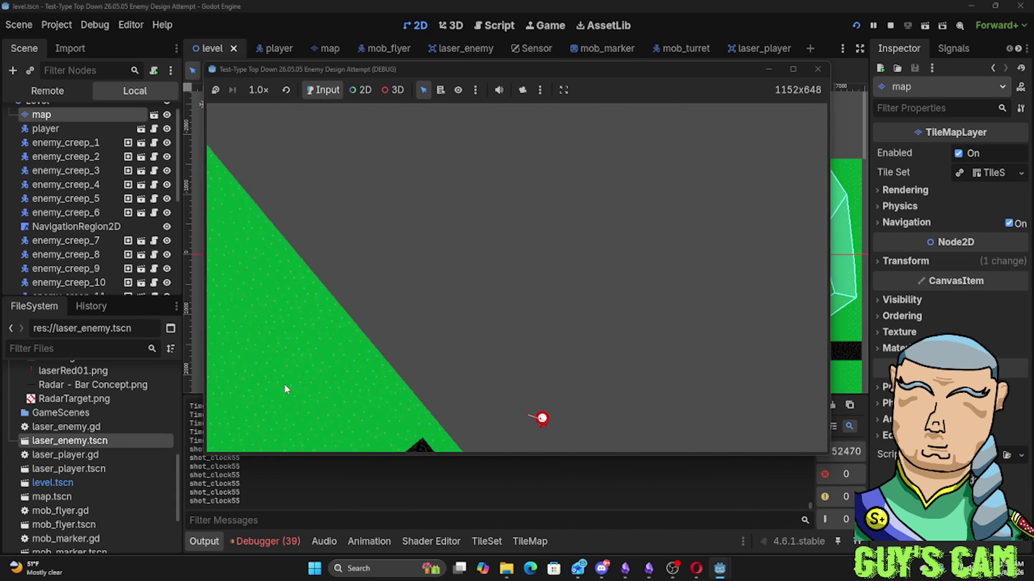
key("a")
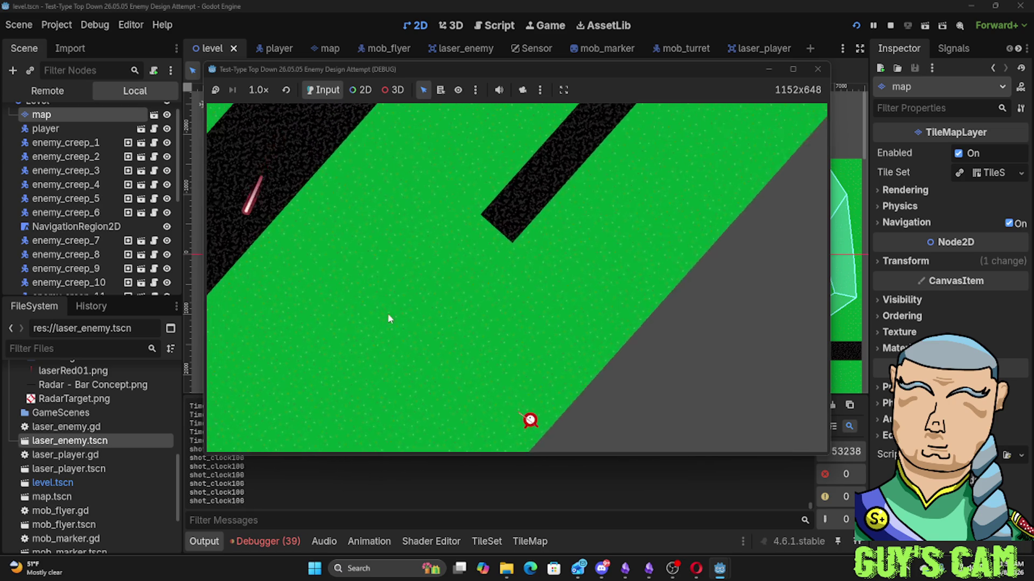
key("a")
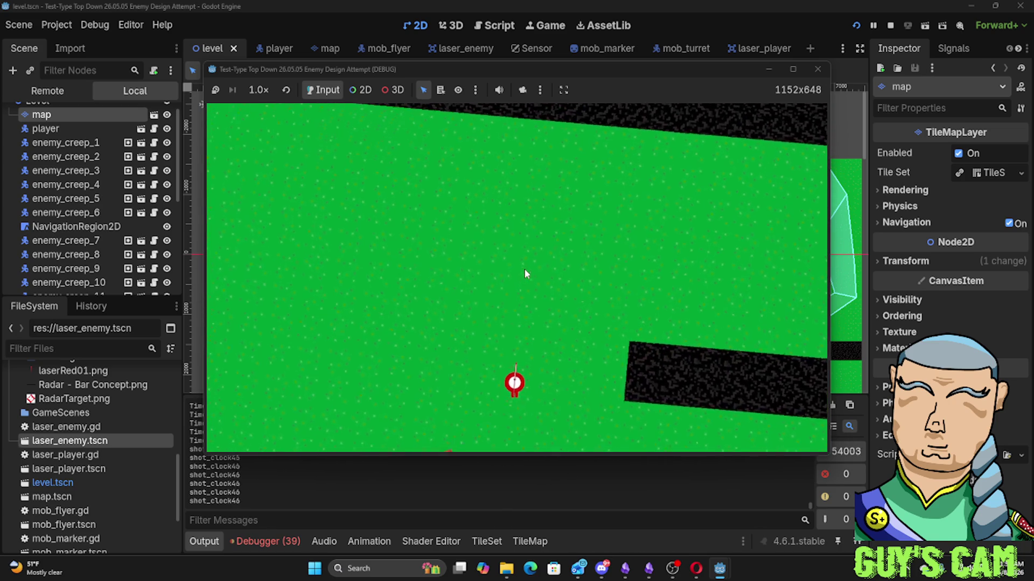
key("a")
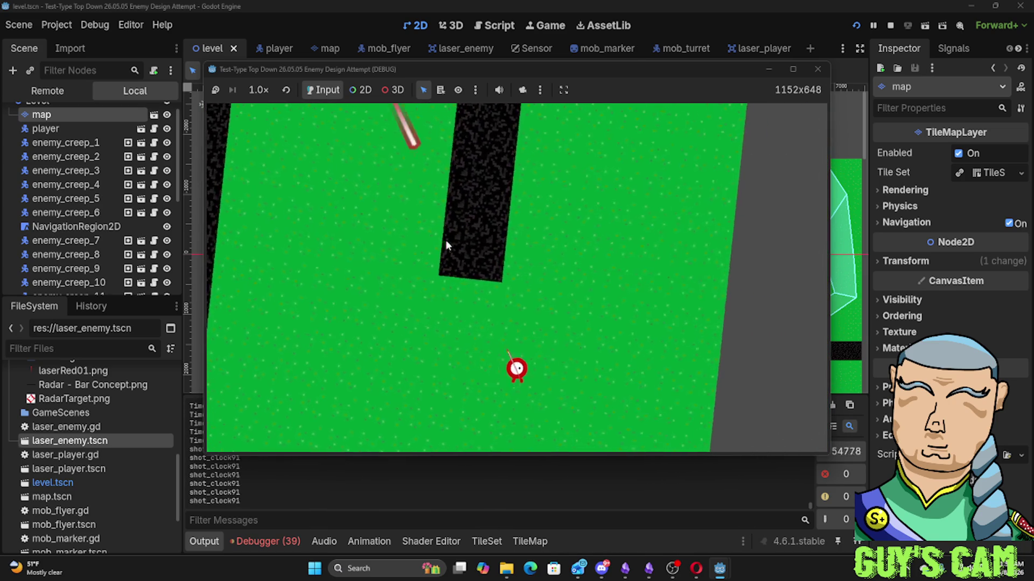
key("a")
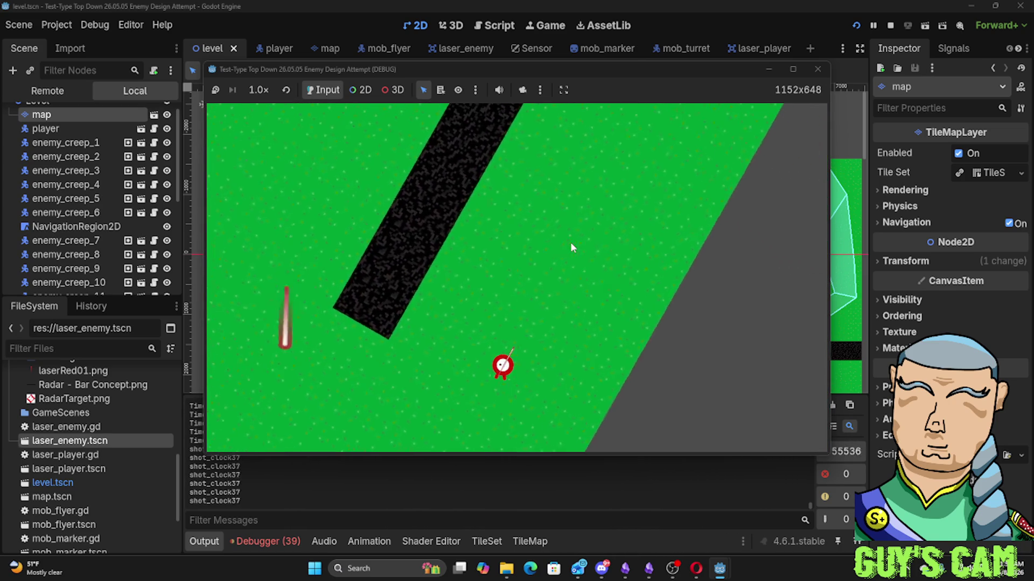
key("a")
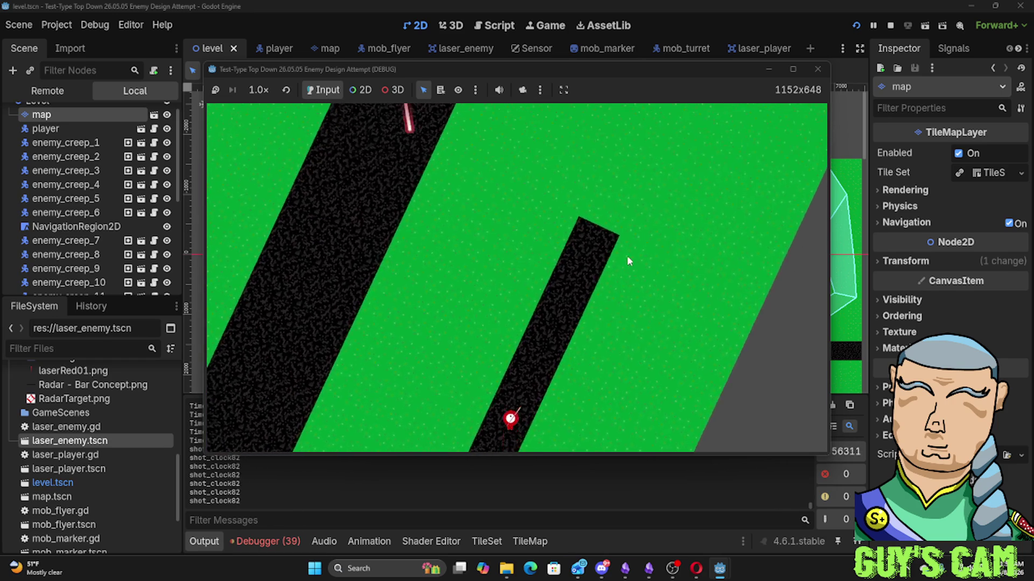
key("a")
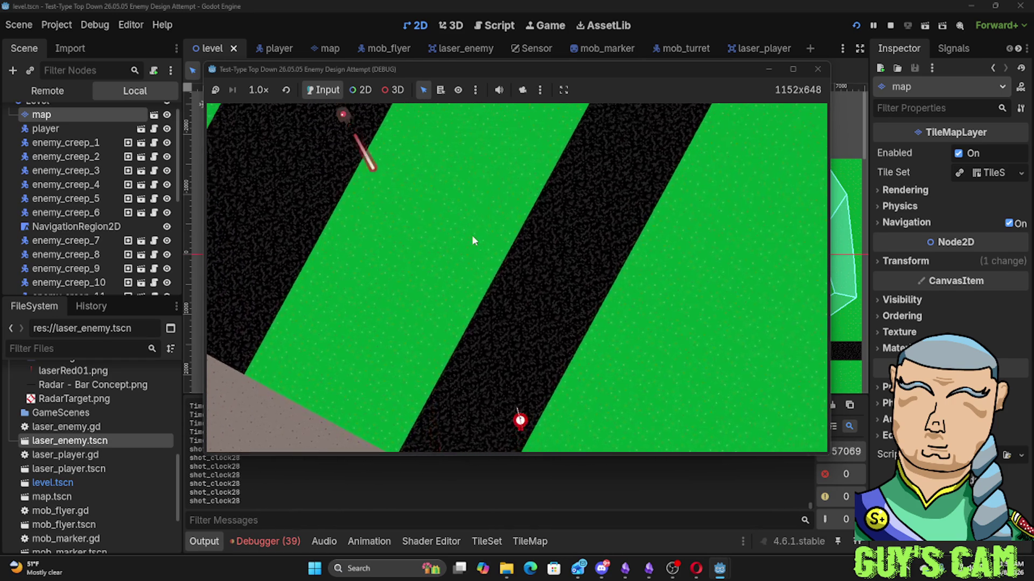
key("a")
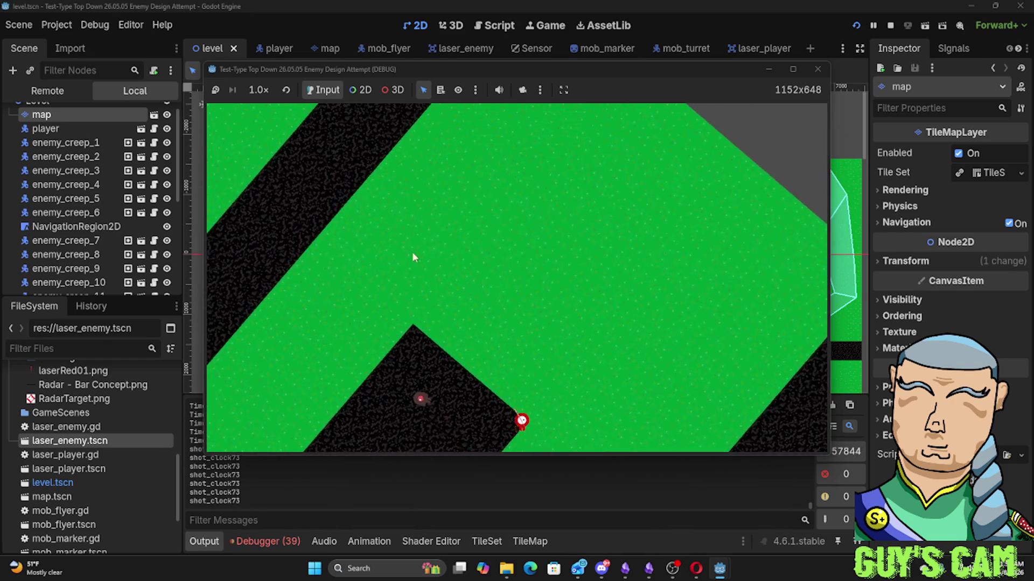
key("a")
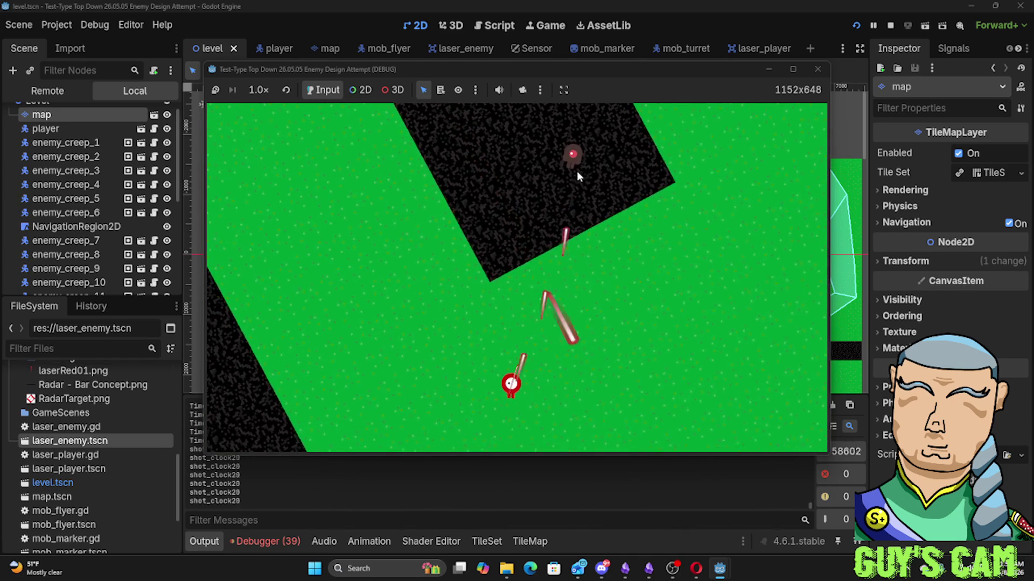
key("a")
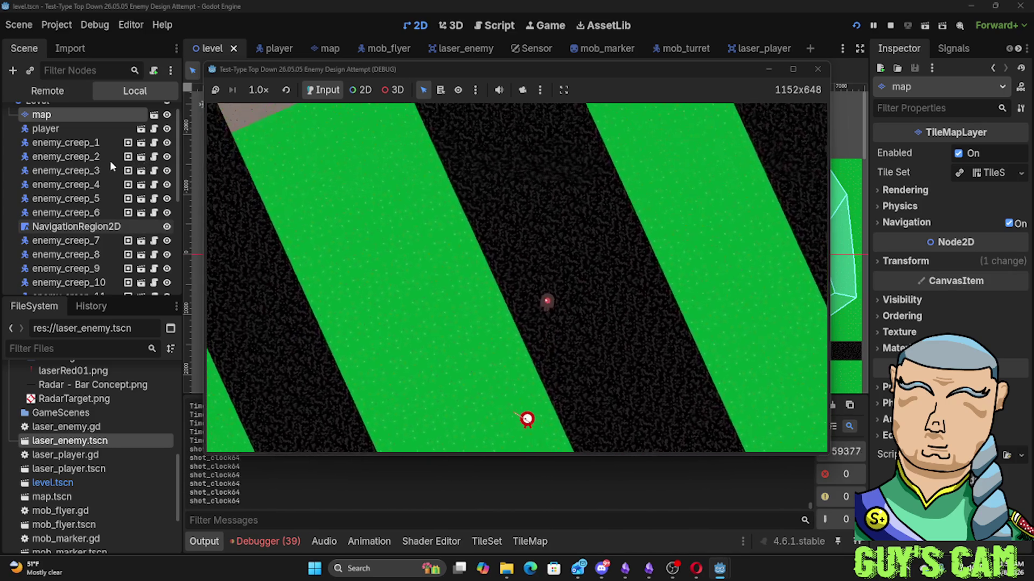
key("a")
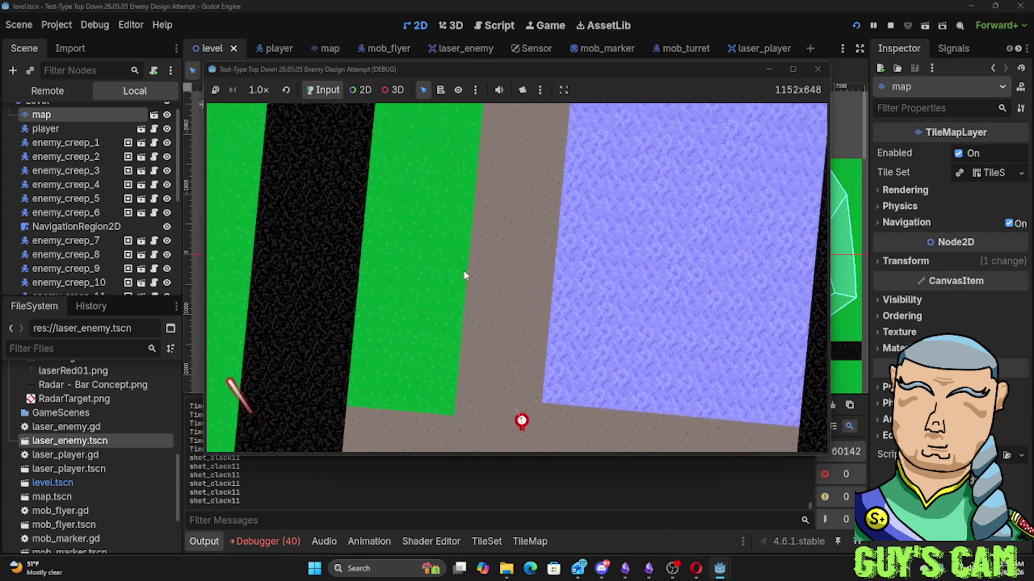
Drive to the crossroad, then turn right past the enemy group
key("w")
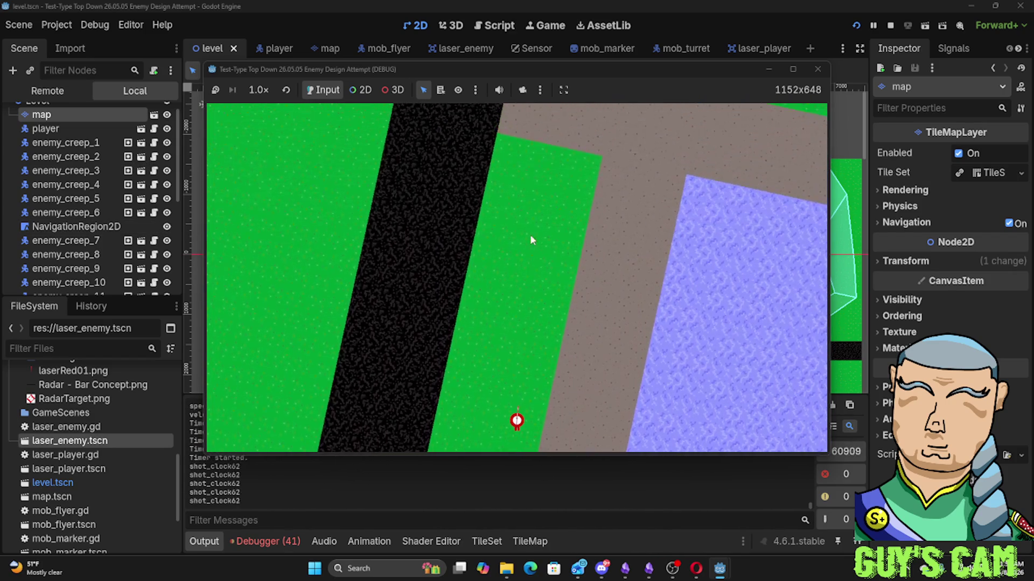
key("w")
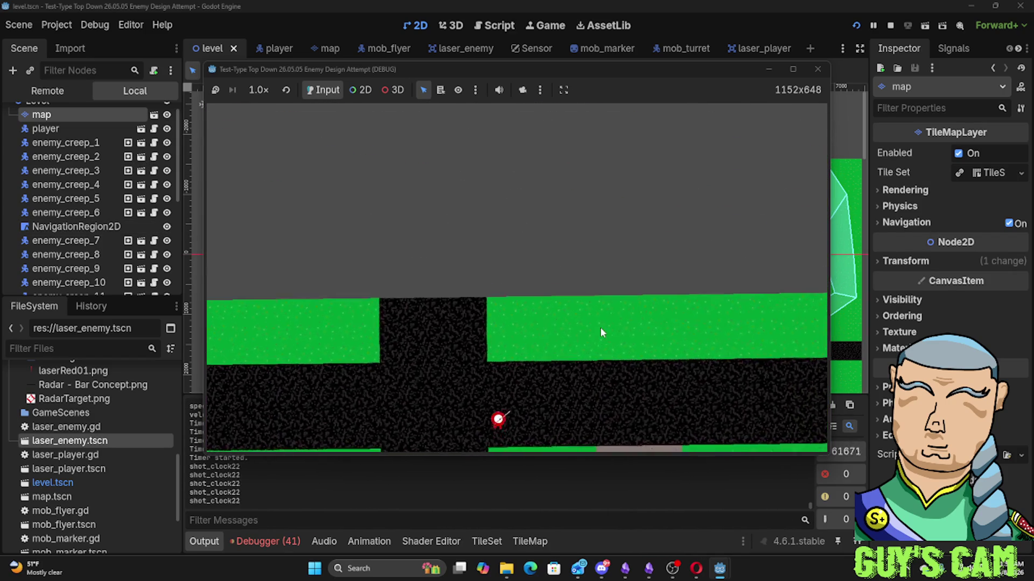
key("d")
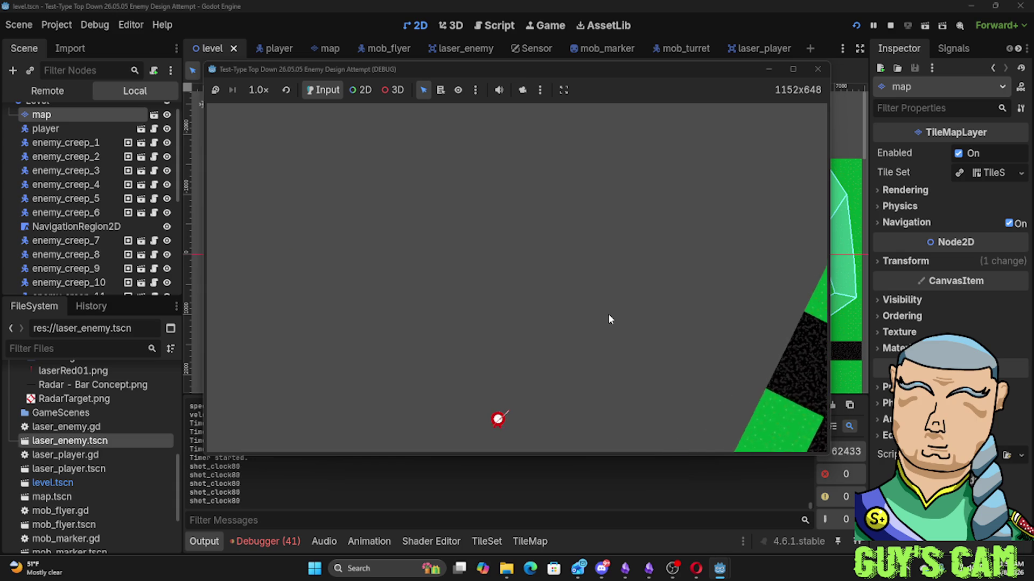
key("d")
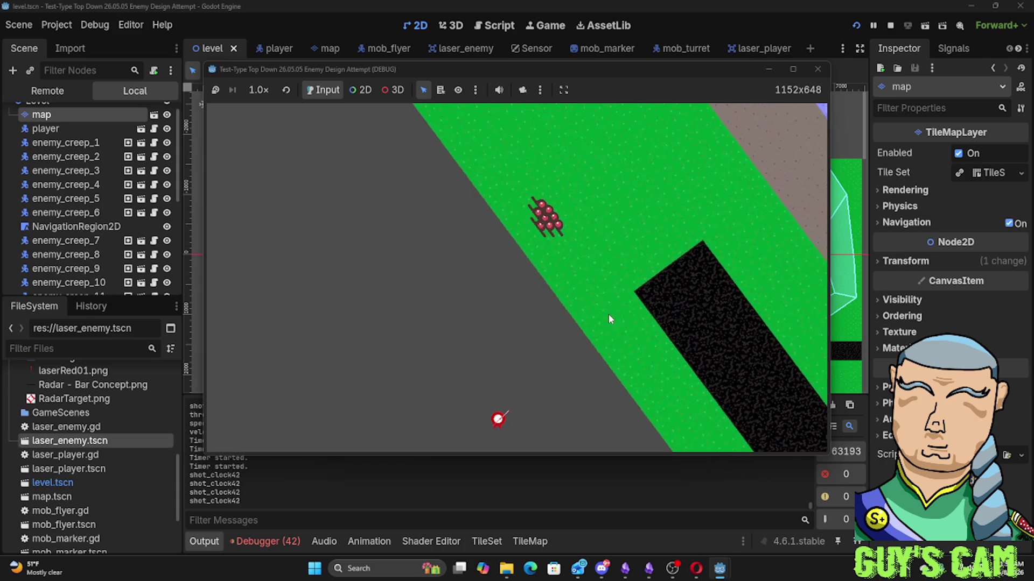
key("d")
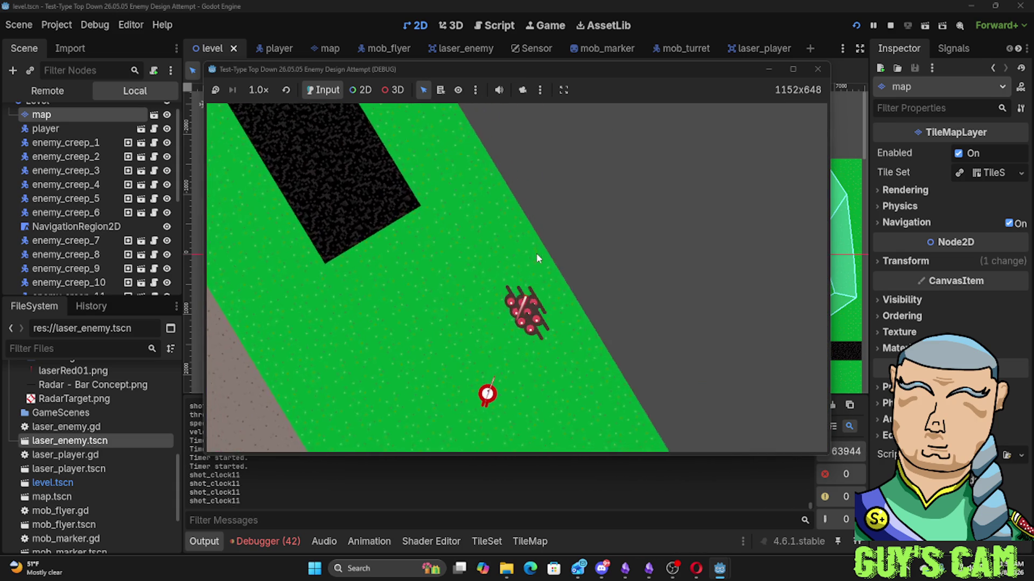
key("d")
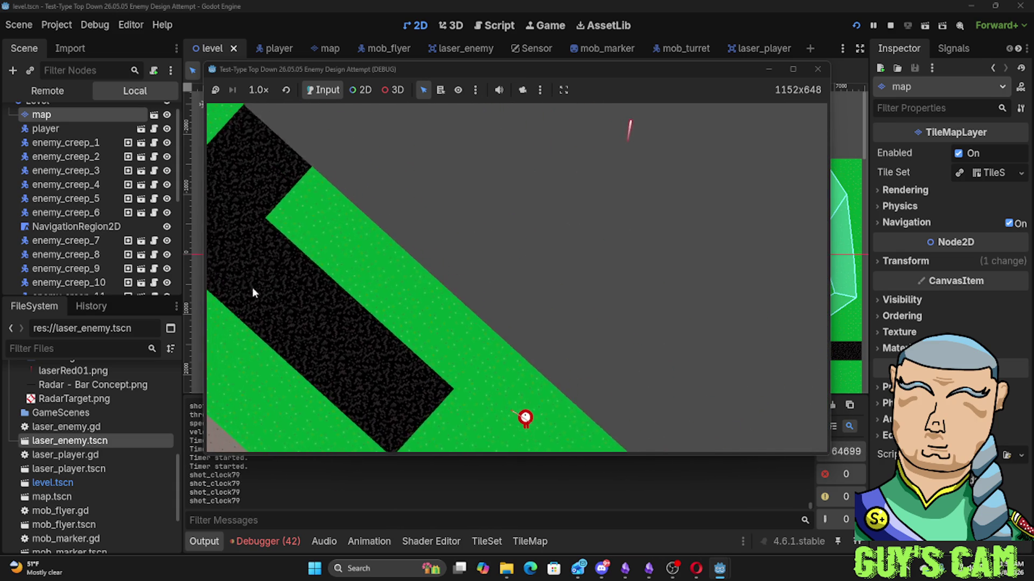
key("d")
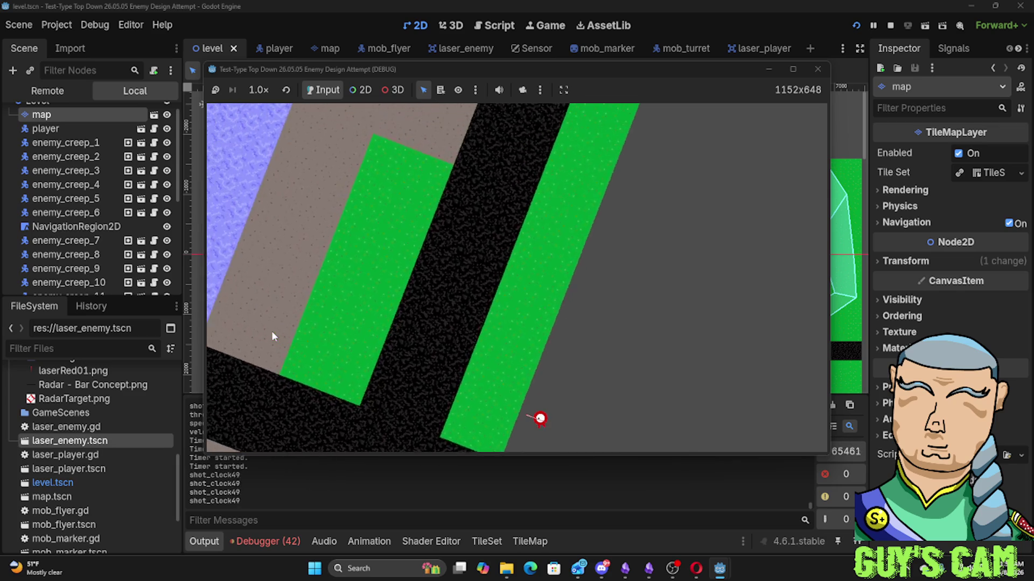
key("d")
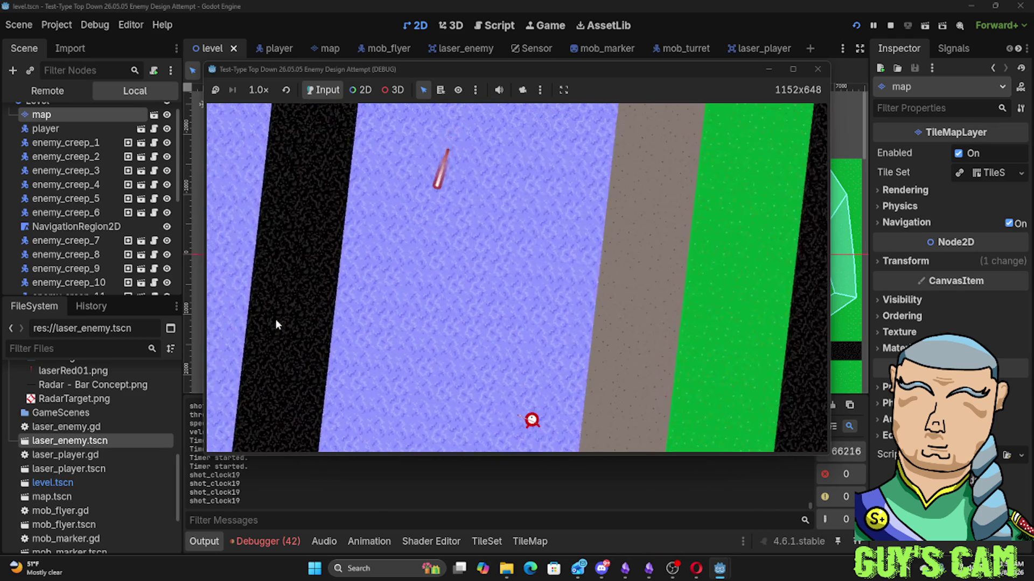
key("d")
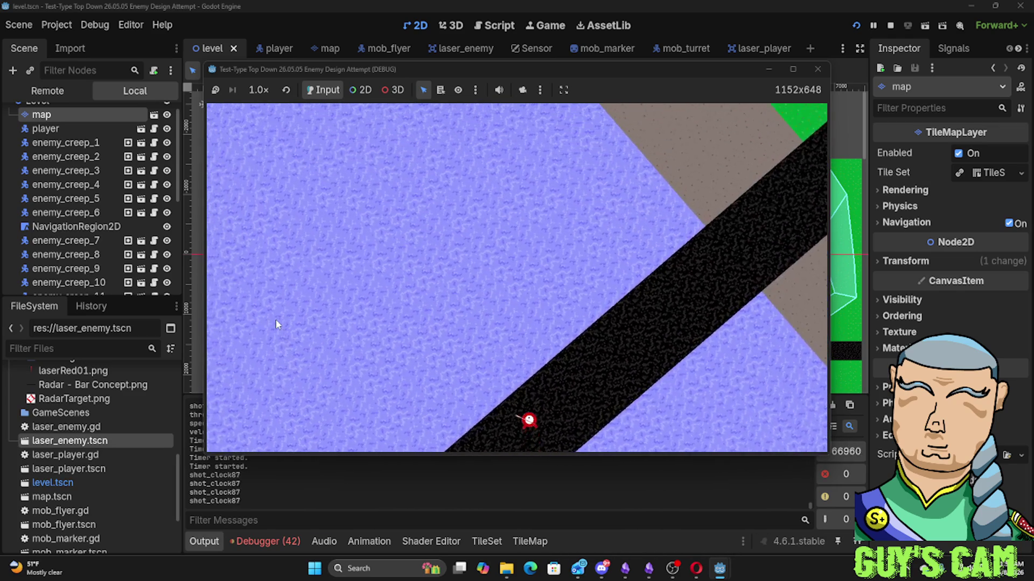
key("d")
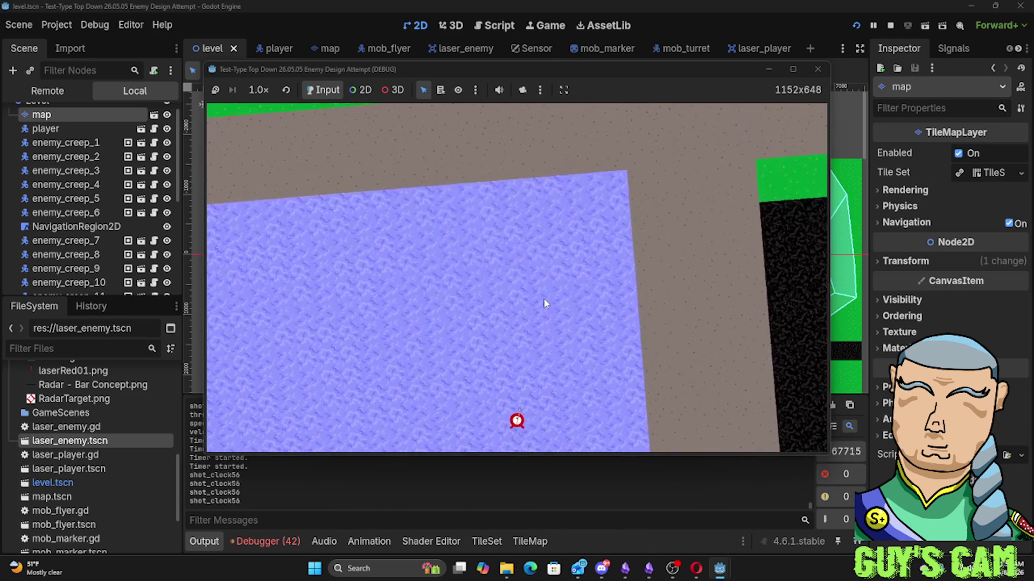
Keep turning right across green bands and the road into the purple area
key("d")
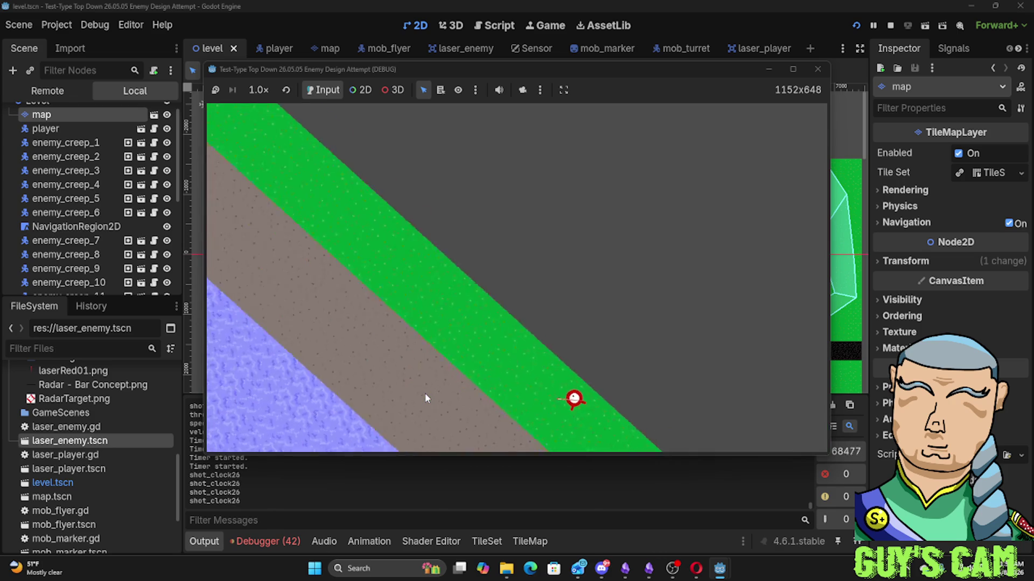
key("d")
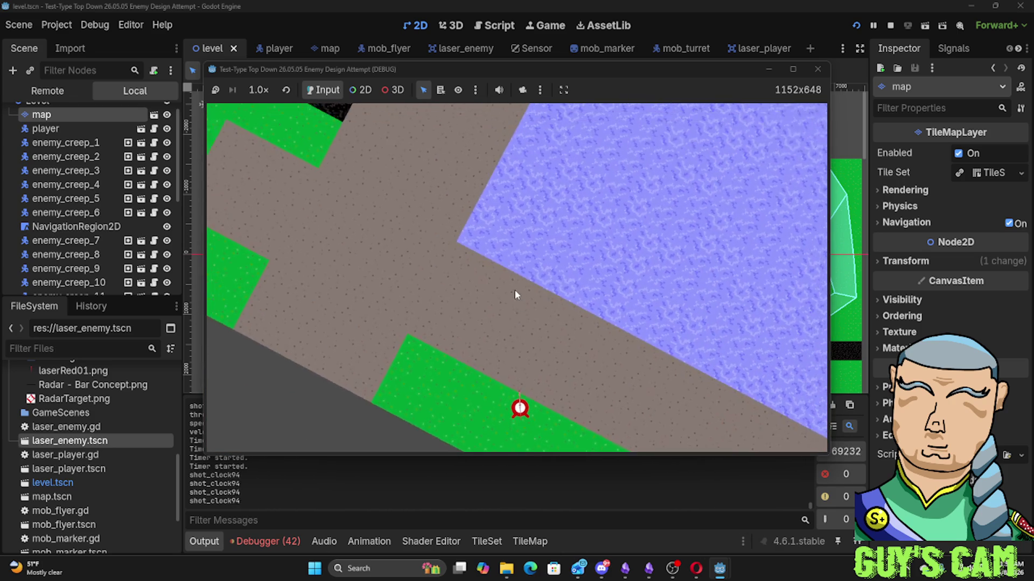
key("d")
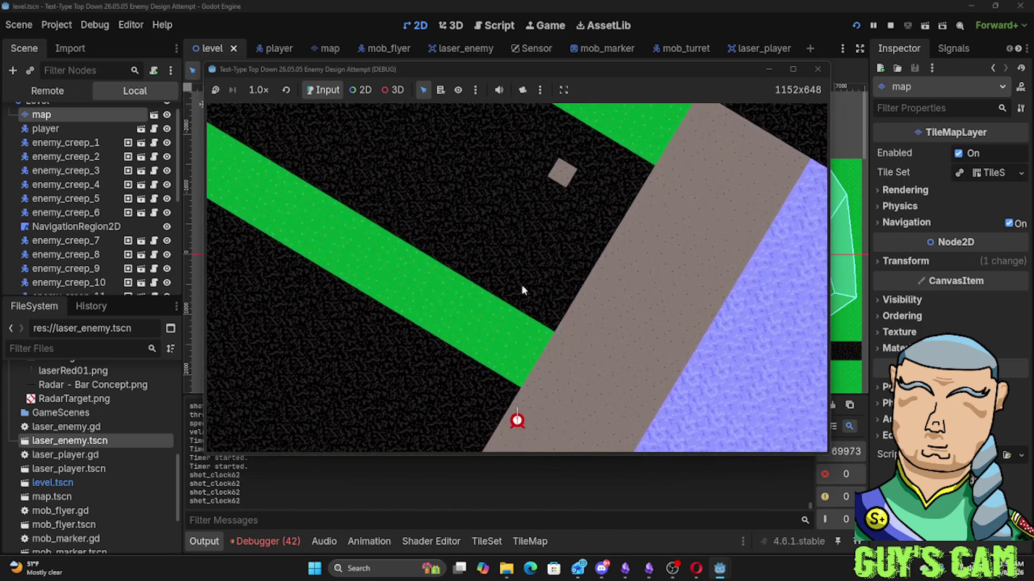
key("d")
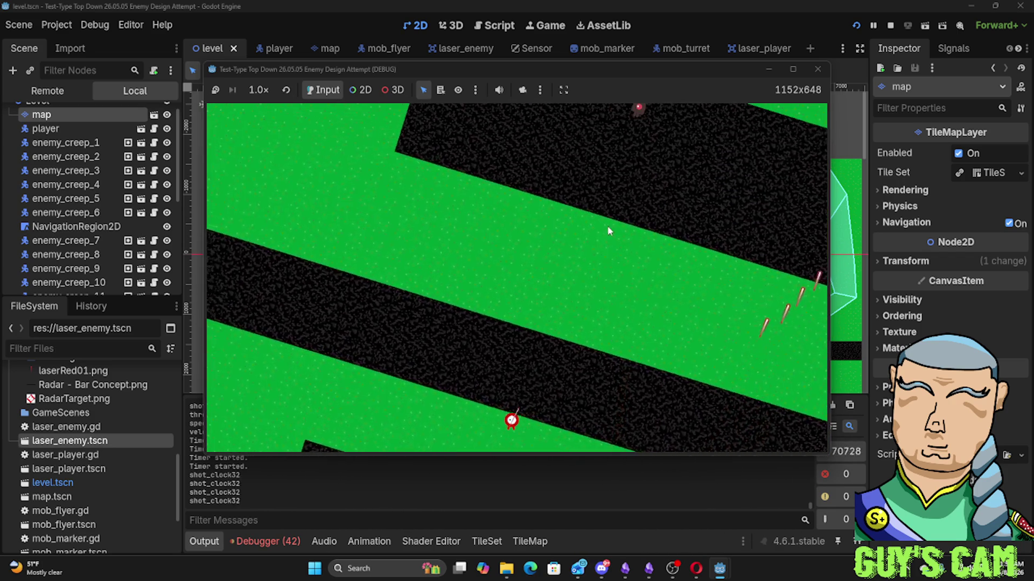
key("d")
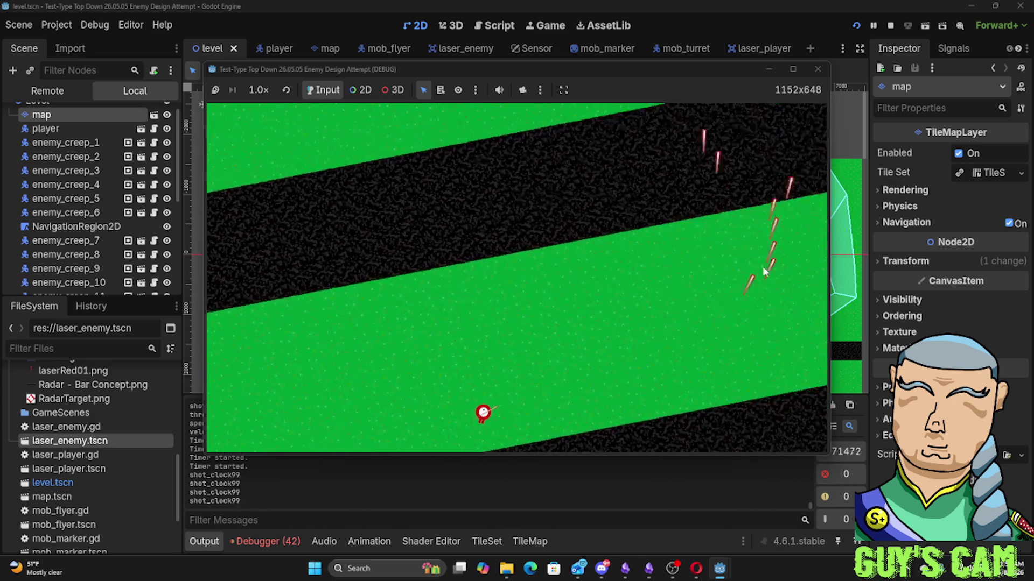
key("d")
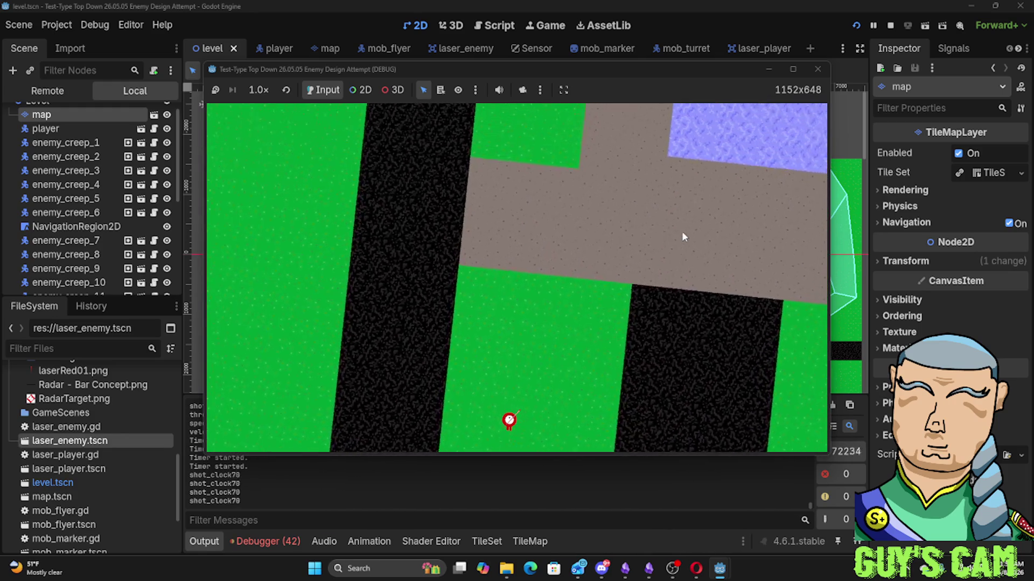
key("d")
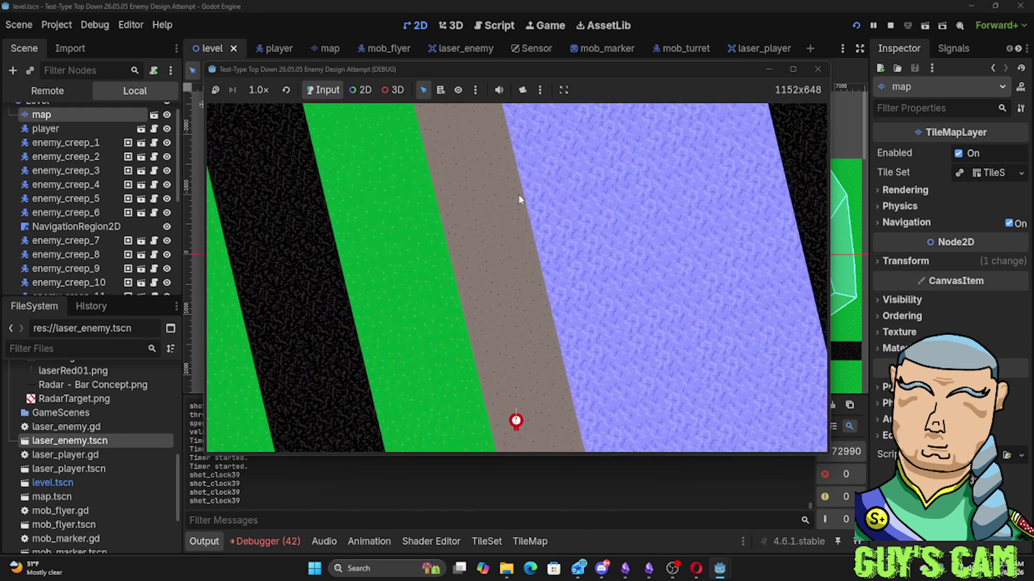
key("d")
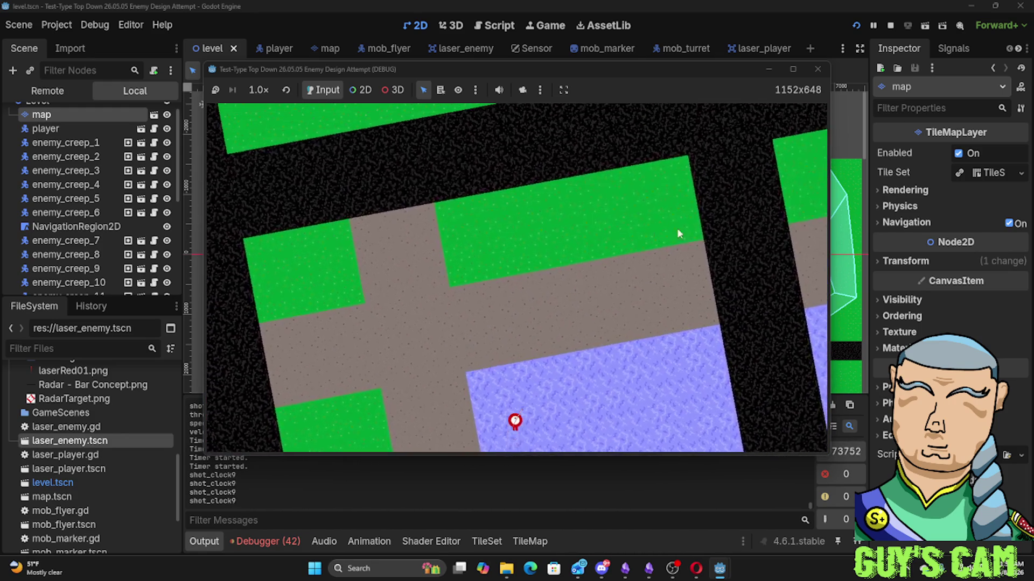
key("d")
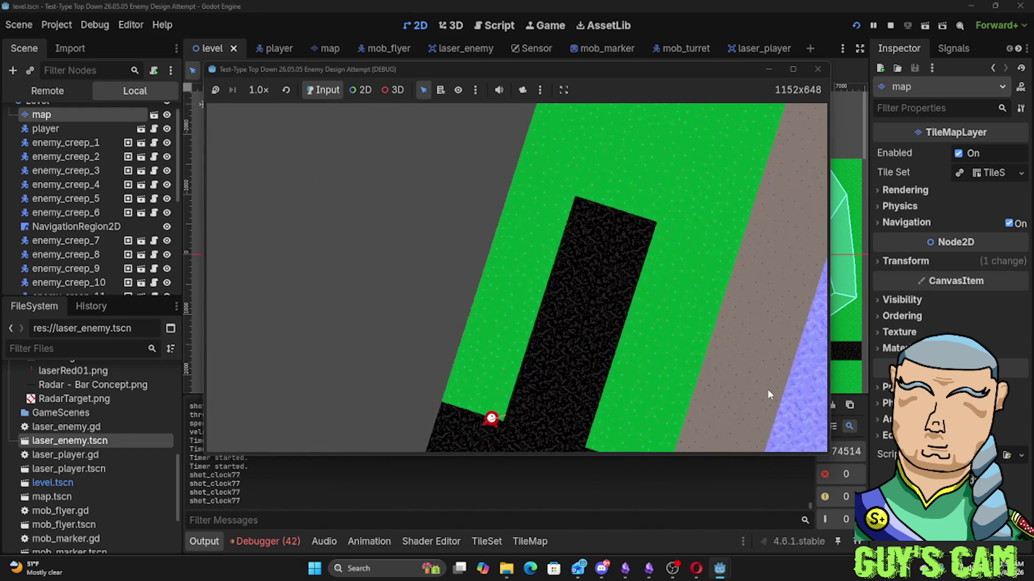
key("d")
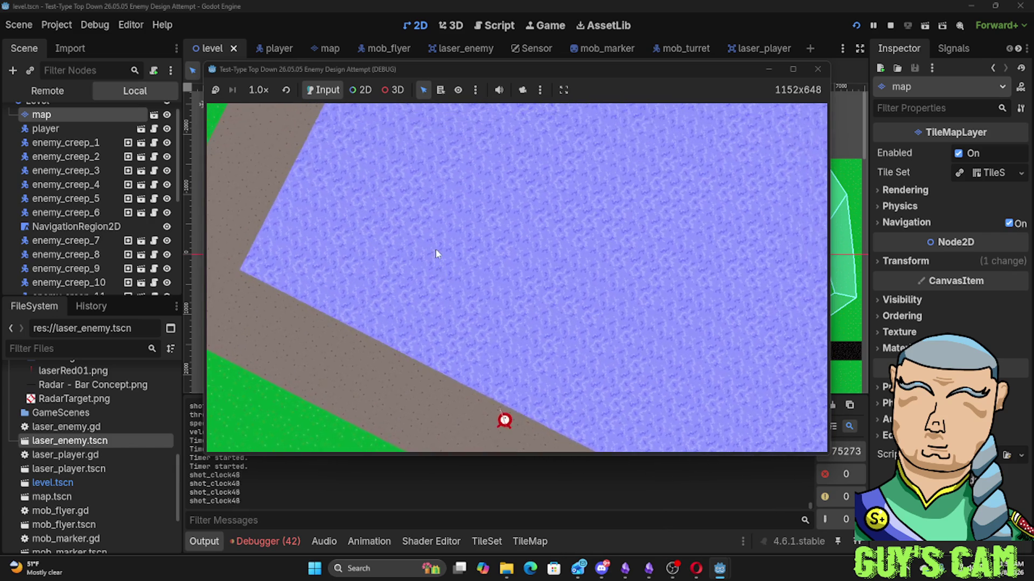
key("d")
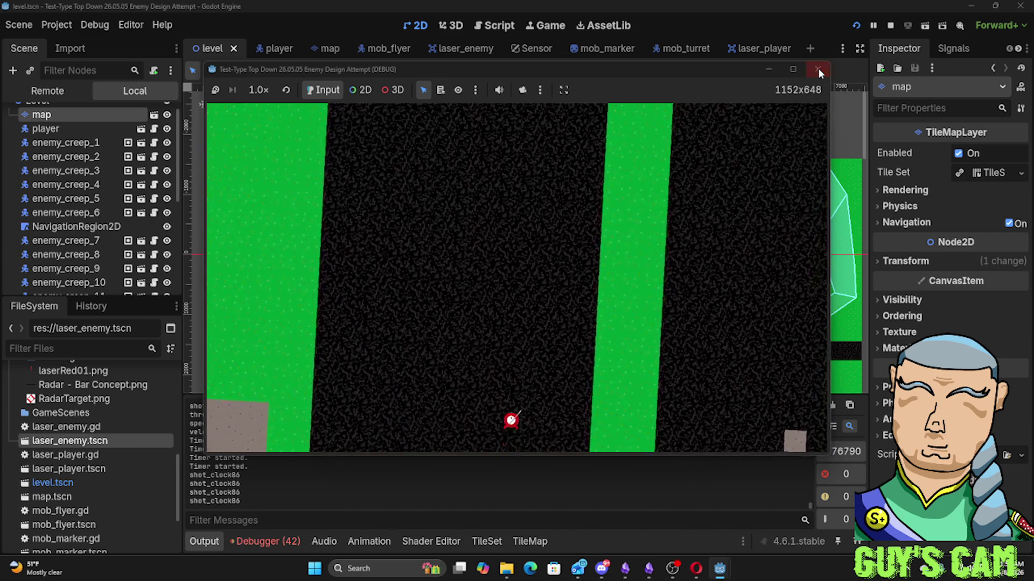
Stop the playtest and open the player scene's player.gd in the Script editor
left_click(817, 69)
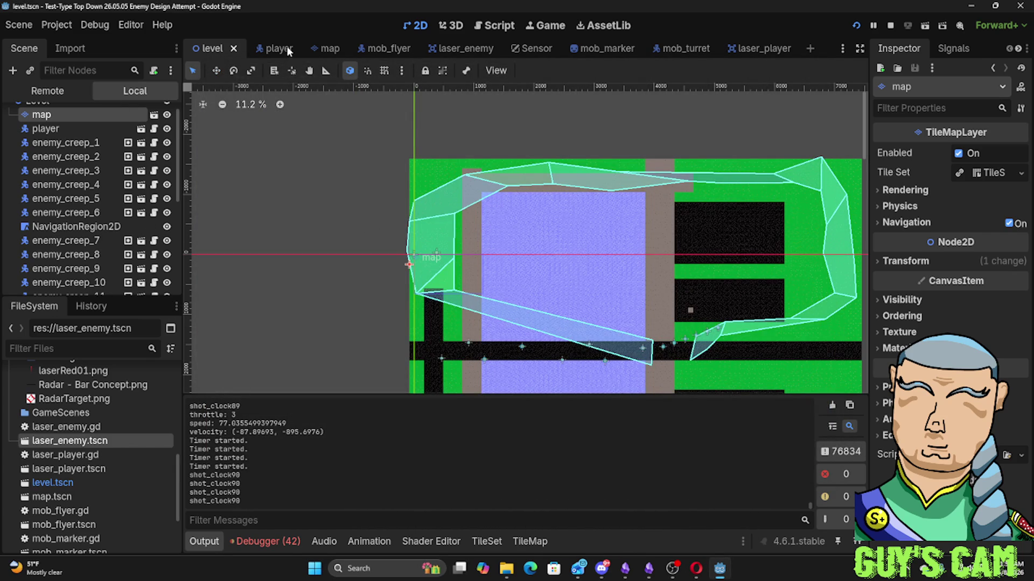
left_click(267, 50)
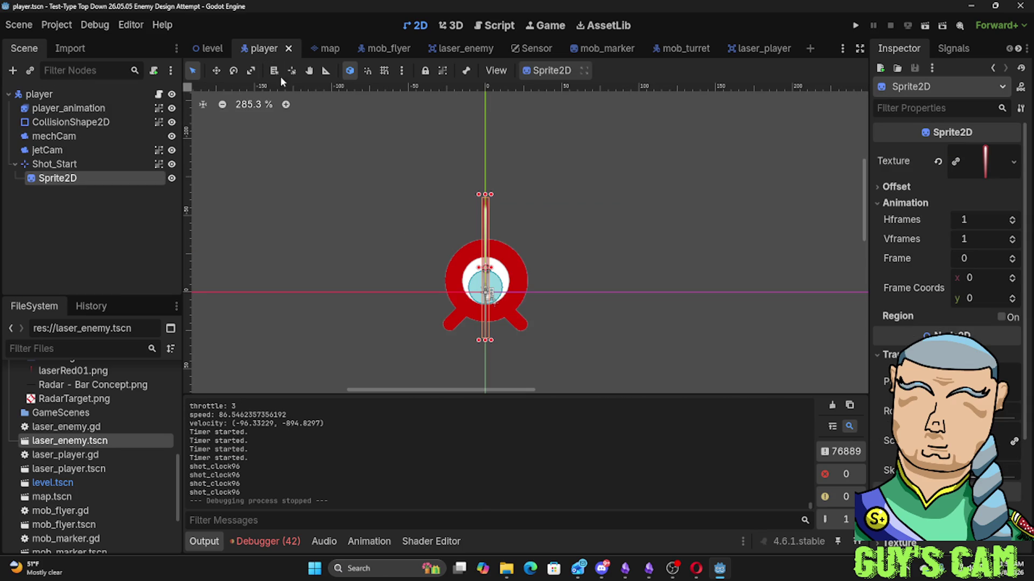
left_click(499, 24)
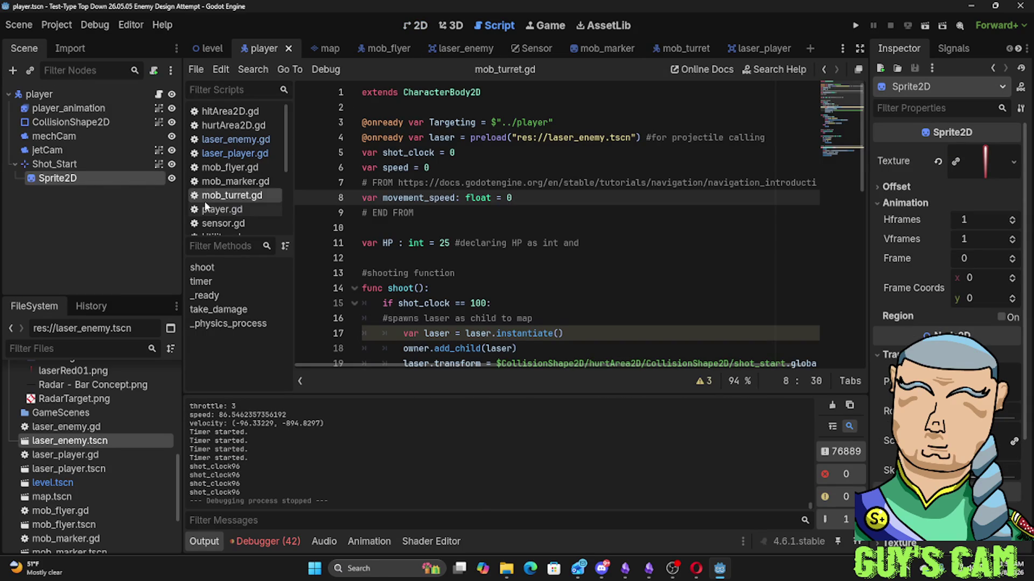
left_click(221, 209)
scroll(423, 233, "up", 6)
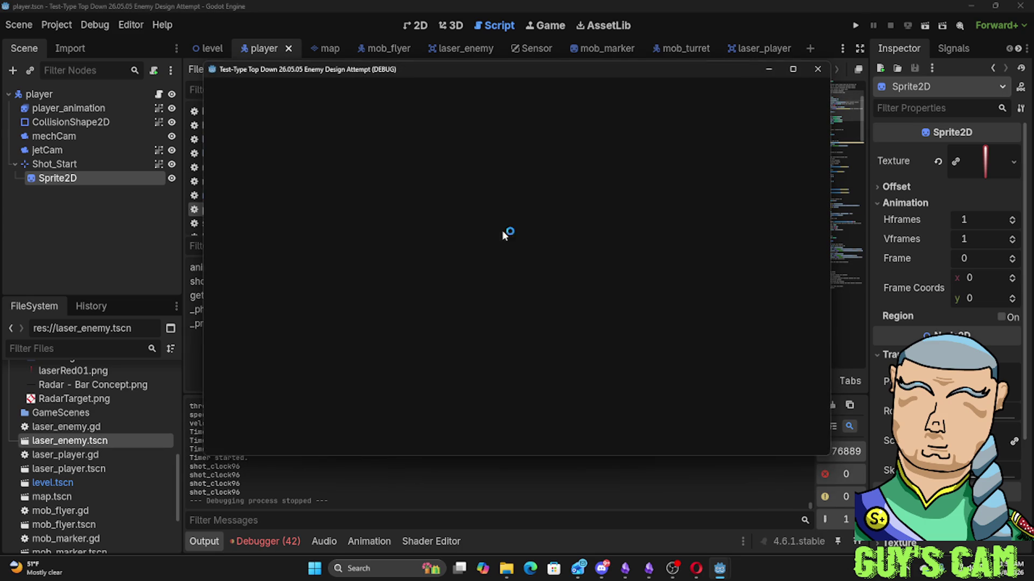
Fly the ship in the relaunched playtest with rotation_spd_jet at 1, then stop it
key("w")
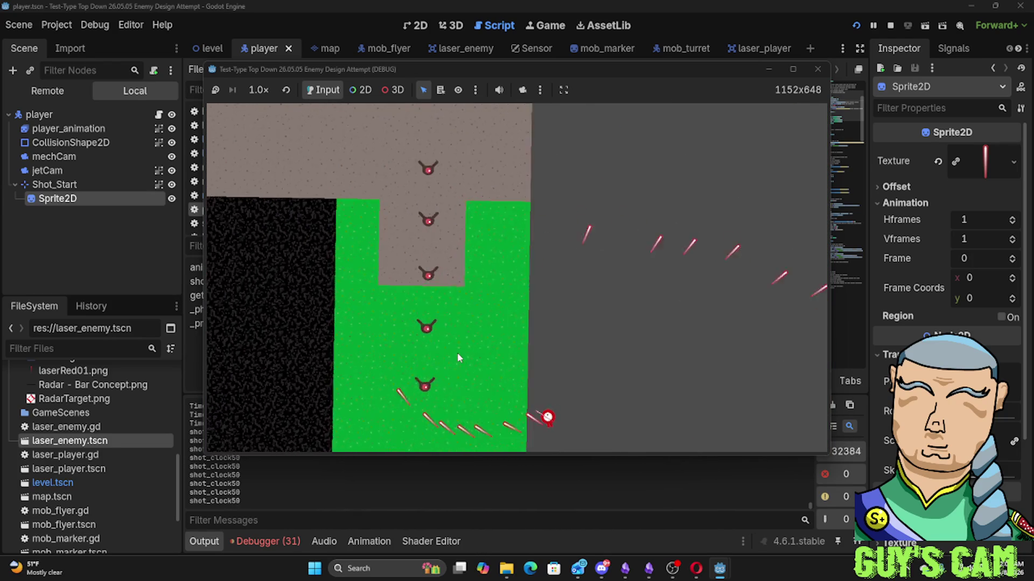
key("F8")
left_click(408, 333)
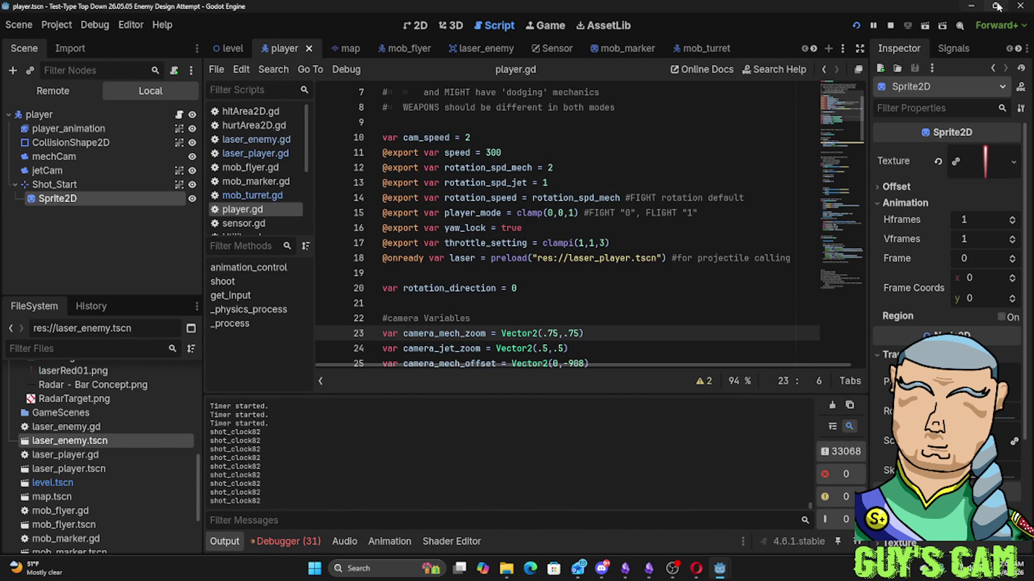
Minimize the Godot editor window
left_click(971, 6)
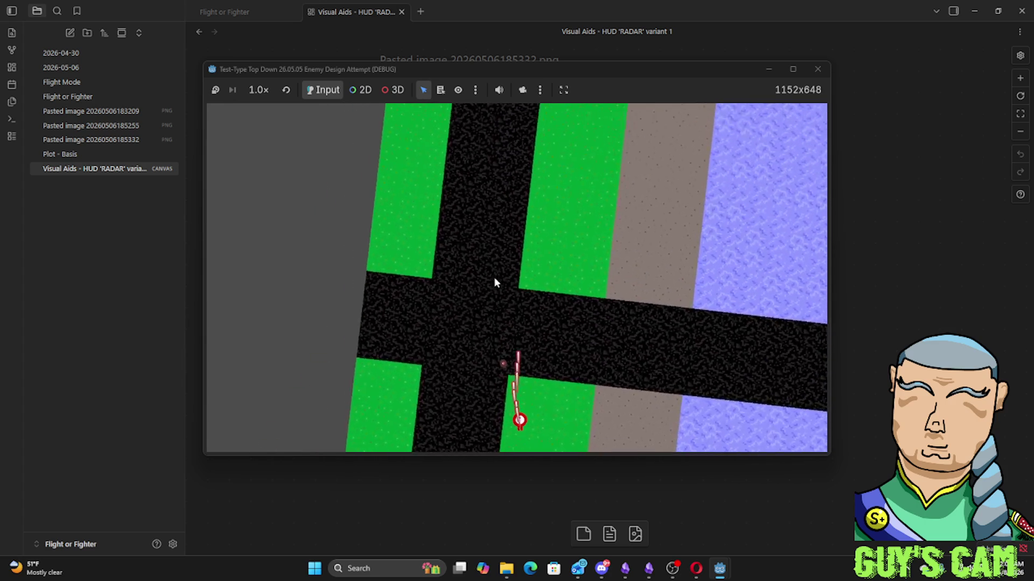
Turn the ship left repeatedly while firing lasers to check the camera rotation
key("d")
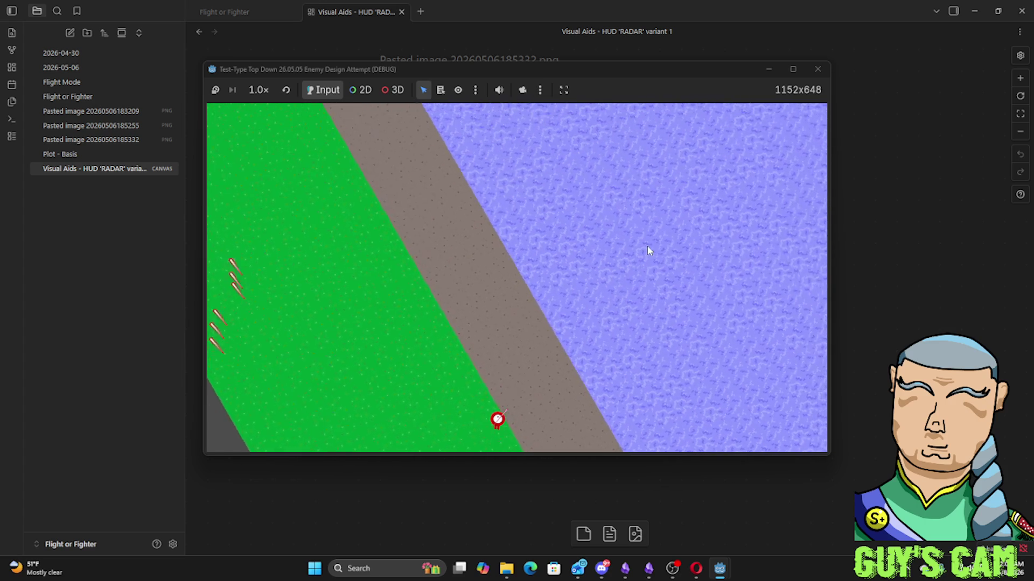
key("a")
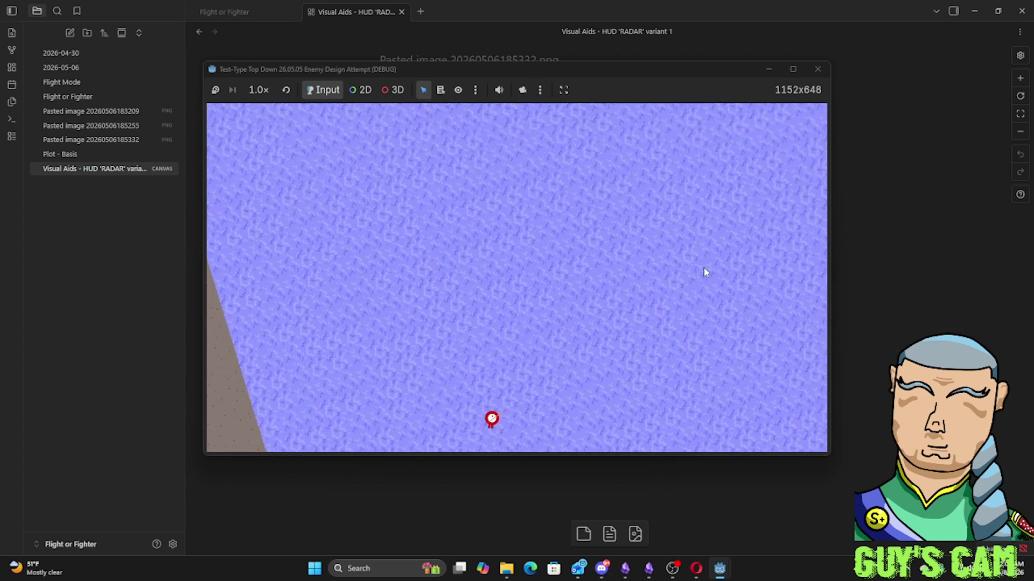
key("a")
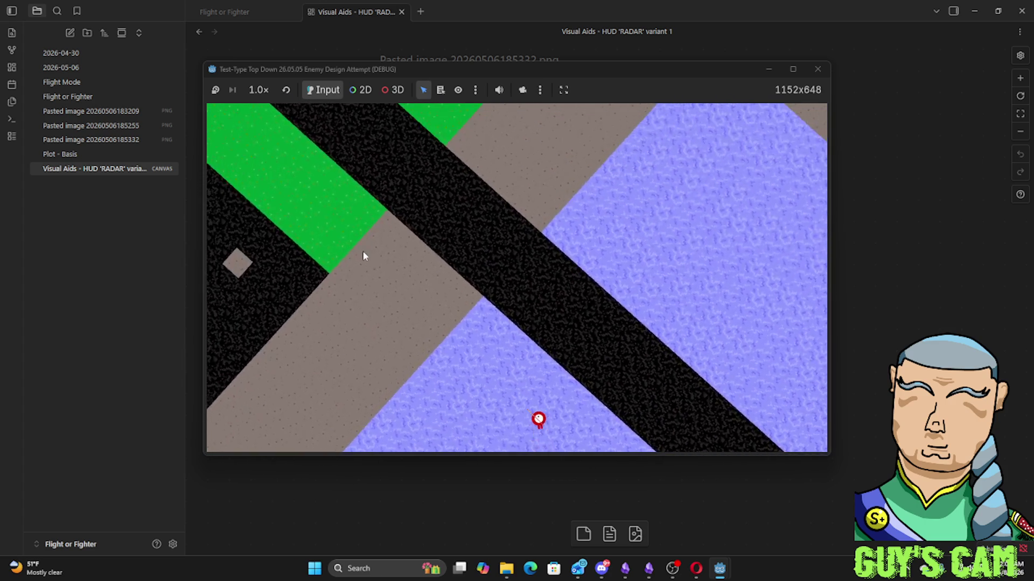
key("a")
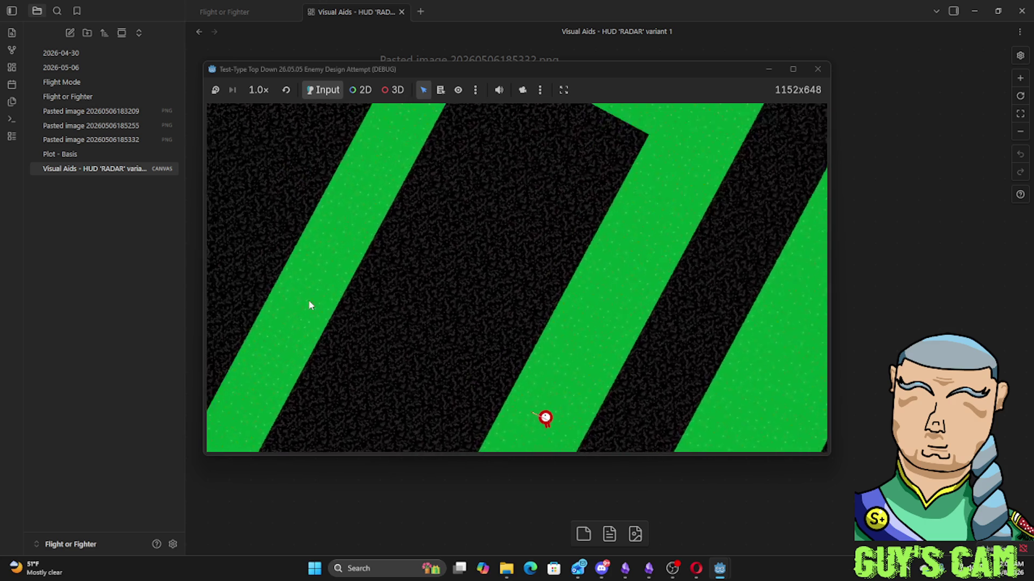
key("a")
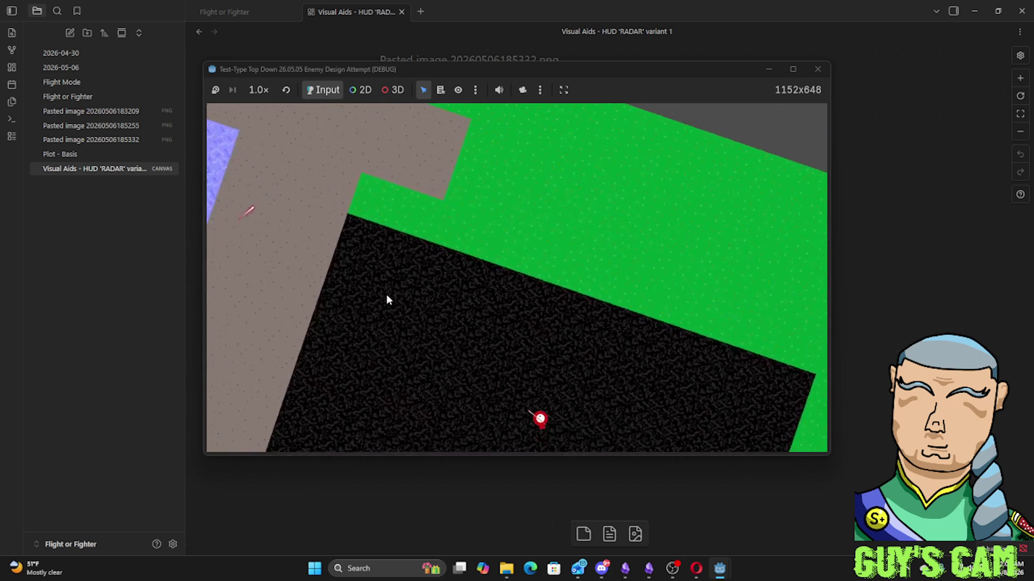
key("a")
key("space")
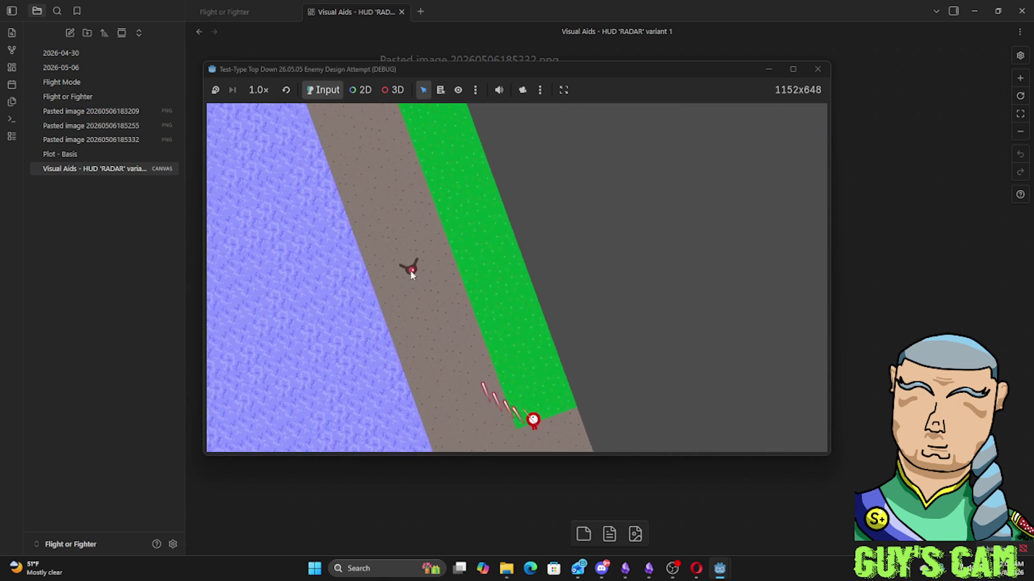
key("a")
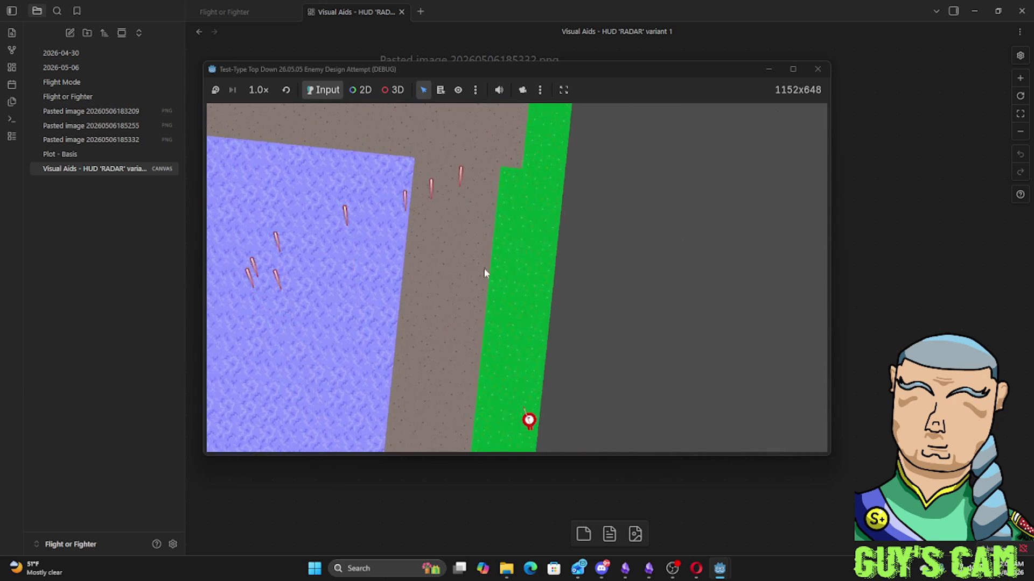
key("space")
key("a")
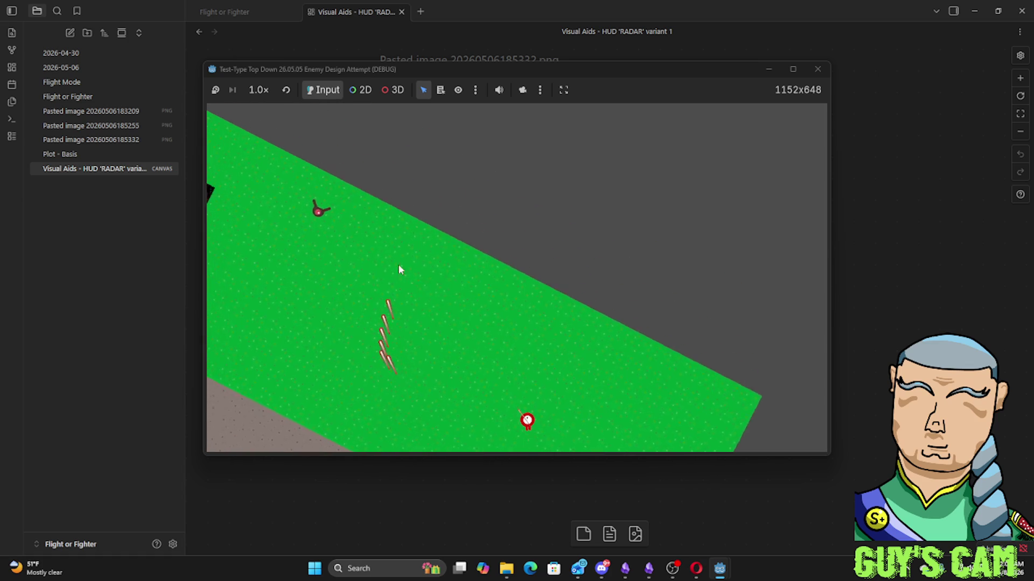
key("space")
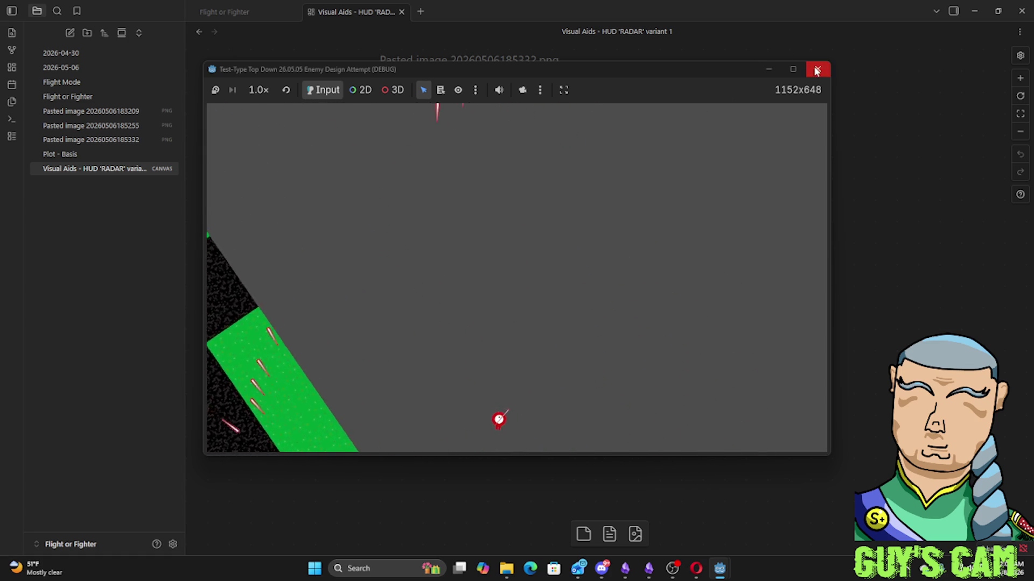
Stop the game, enable Ignore Rotation on mechCam, and run the level again
key("alt+F4")
left_click(720, 571)
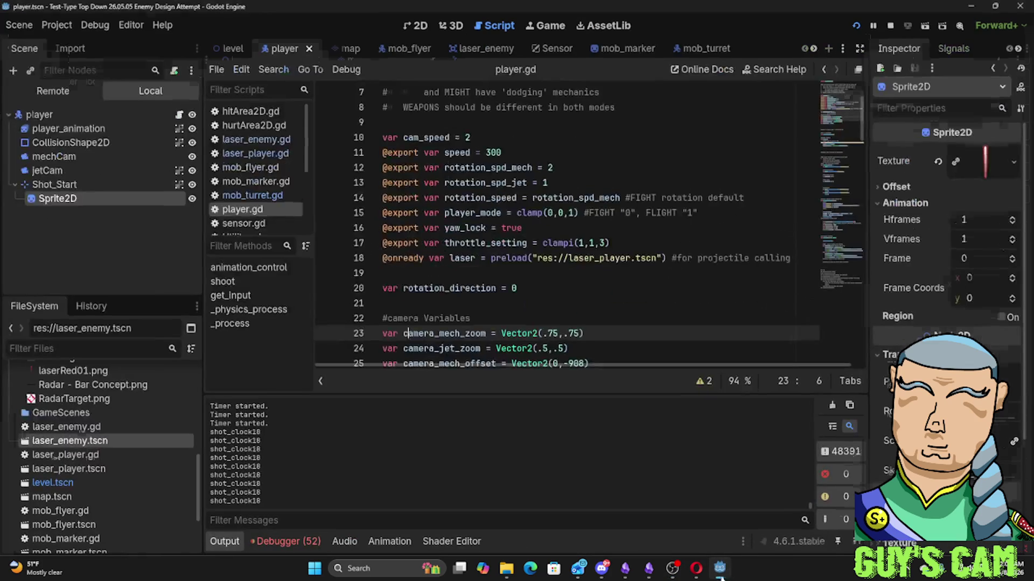
left_click(65, 157)
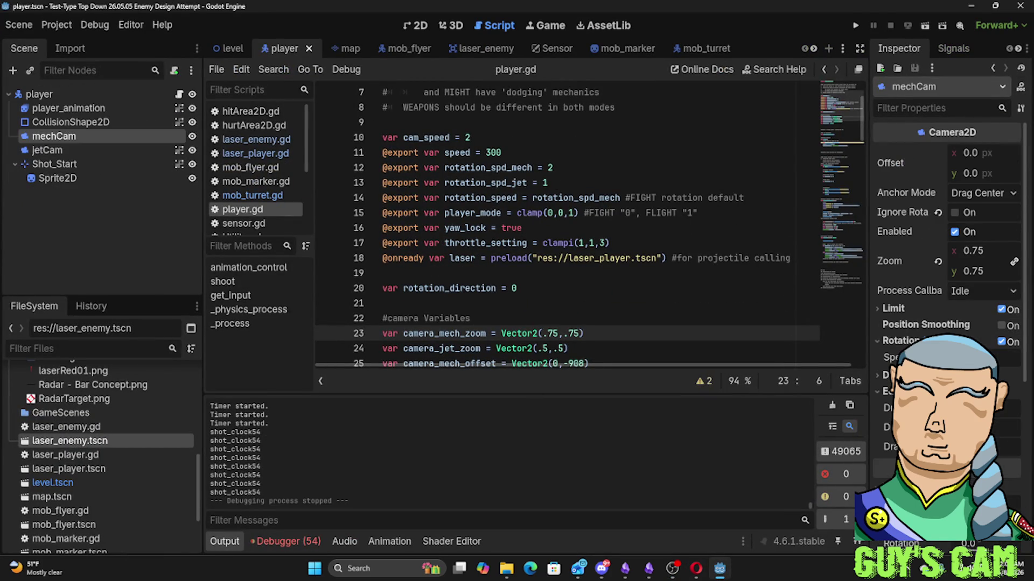
left_click(955, 213)
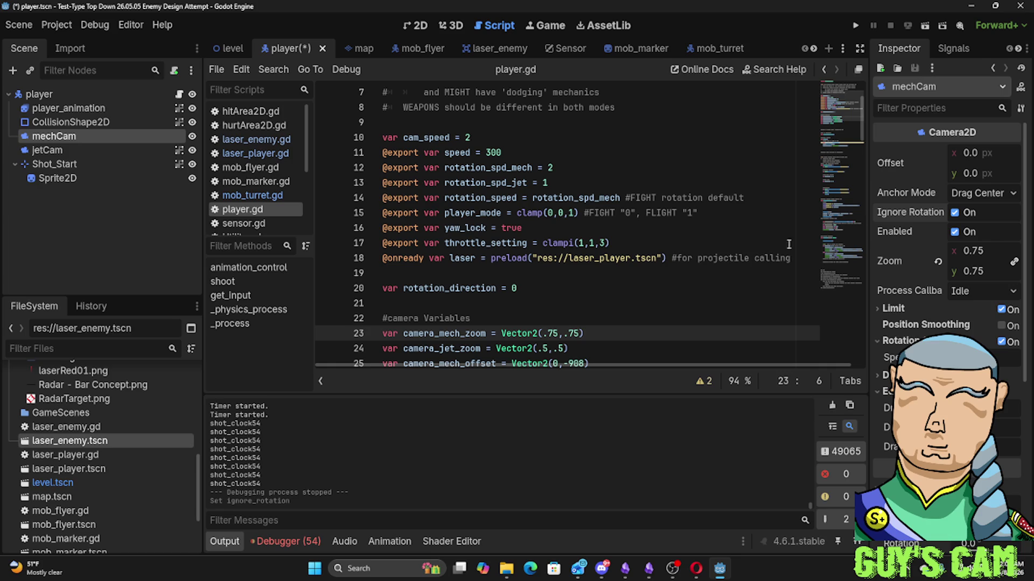
key("F5")
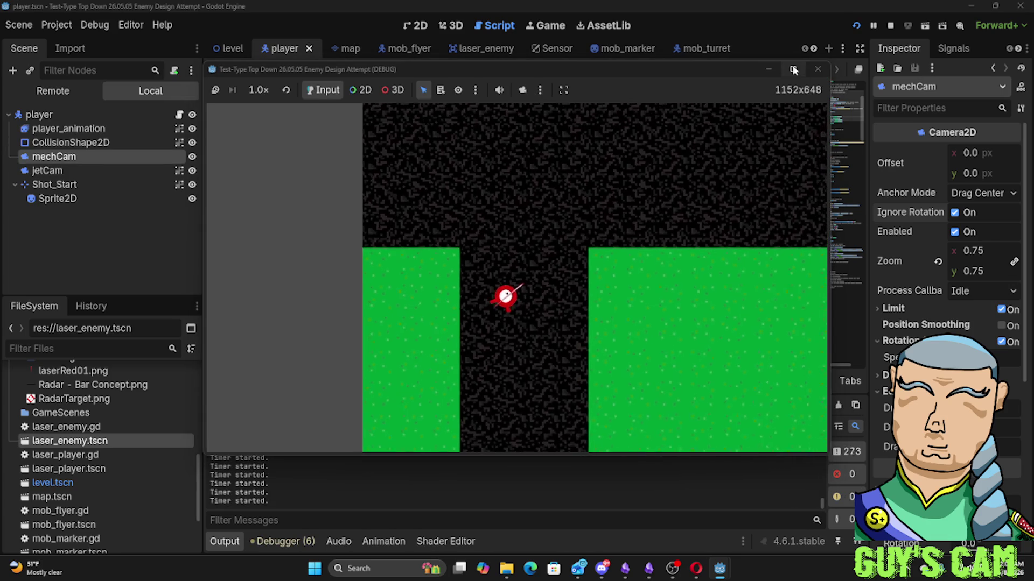
Fly the player ship with WASD over the grass, water and past the firing turrets
key("w")
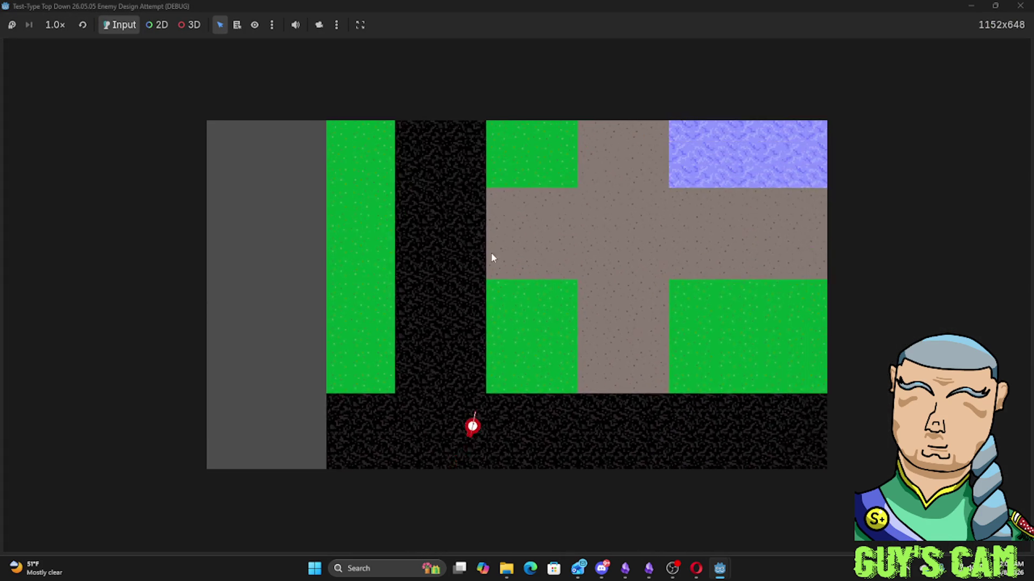
key("d")
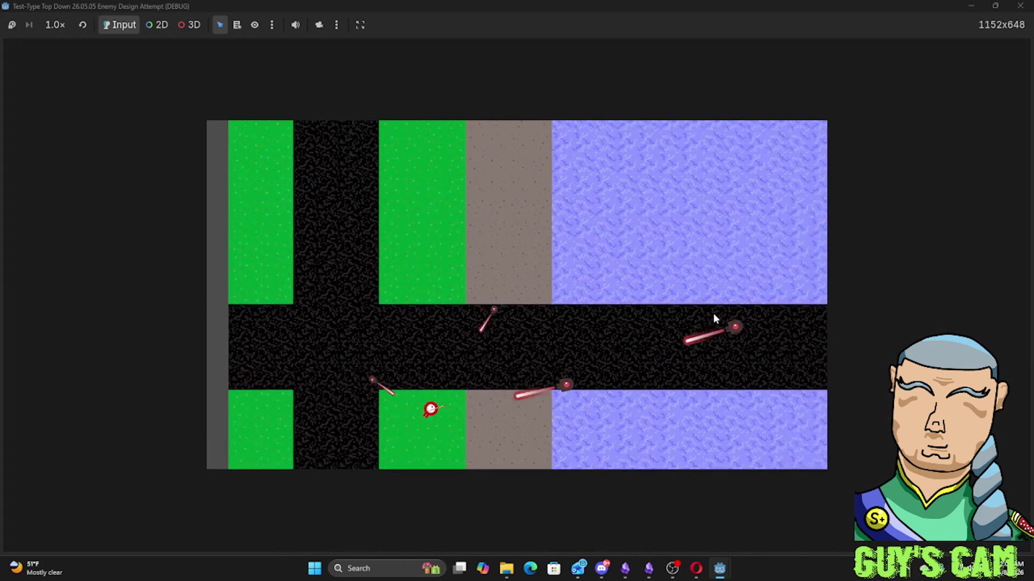
key("w")
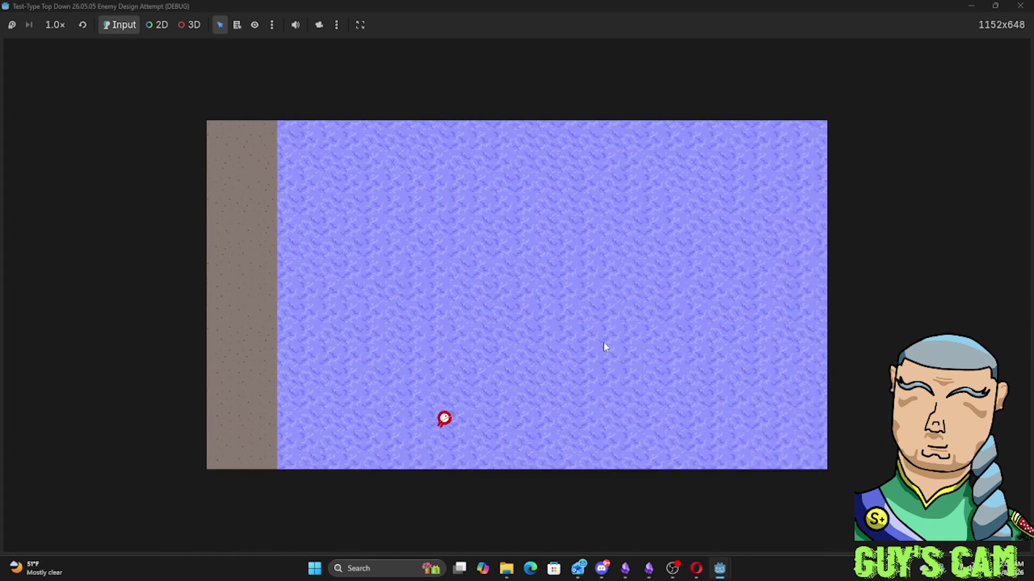
key("d")
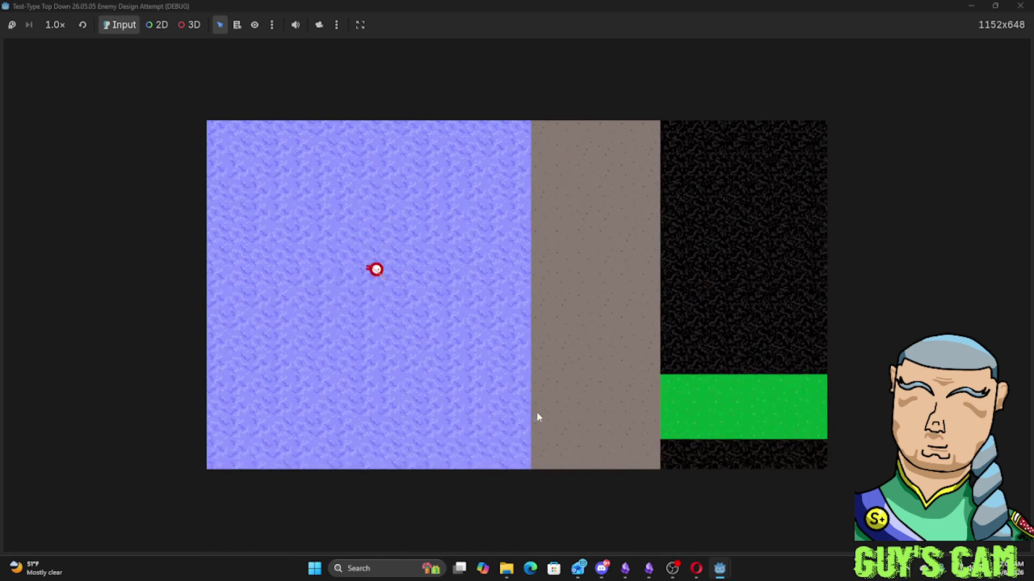
key("d")
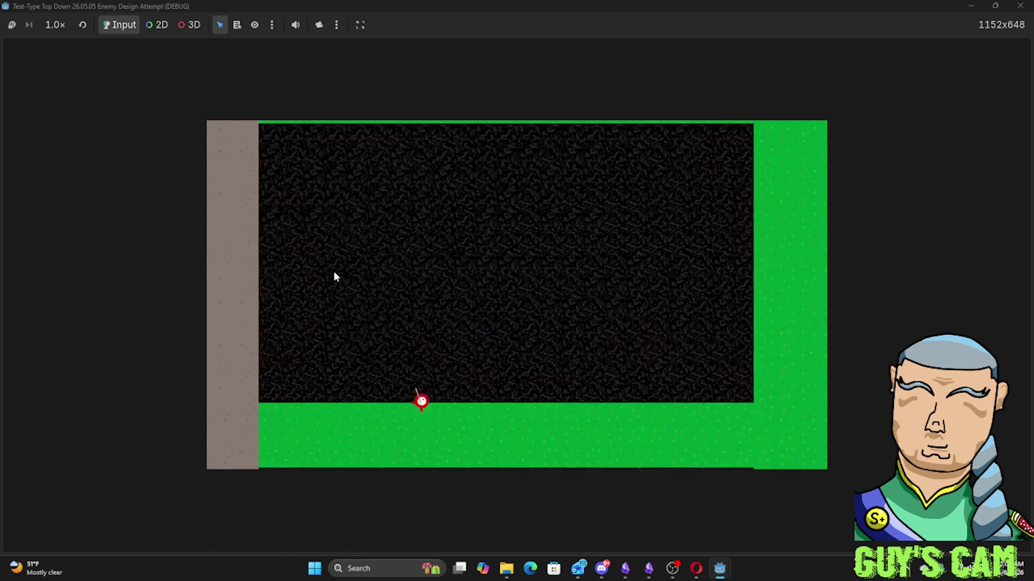
key("w")
key("a")
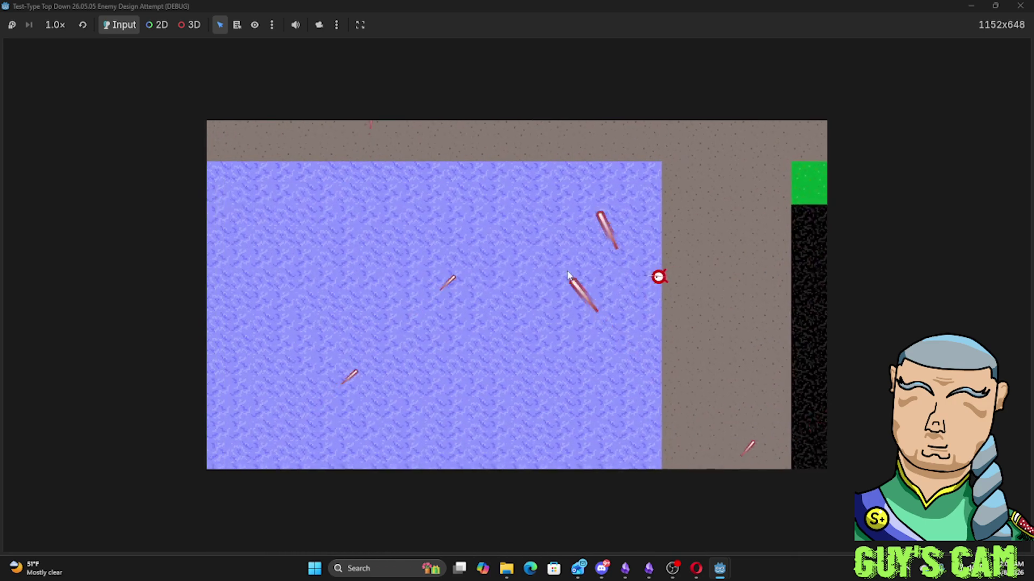
key("s")
key("a")
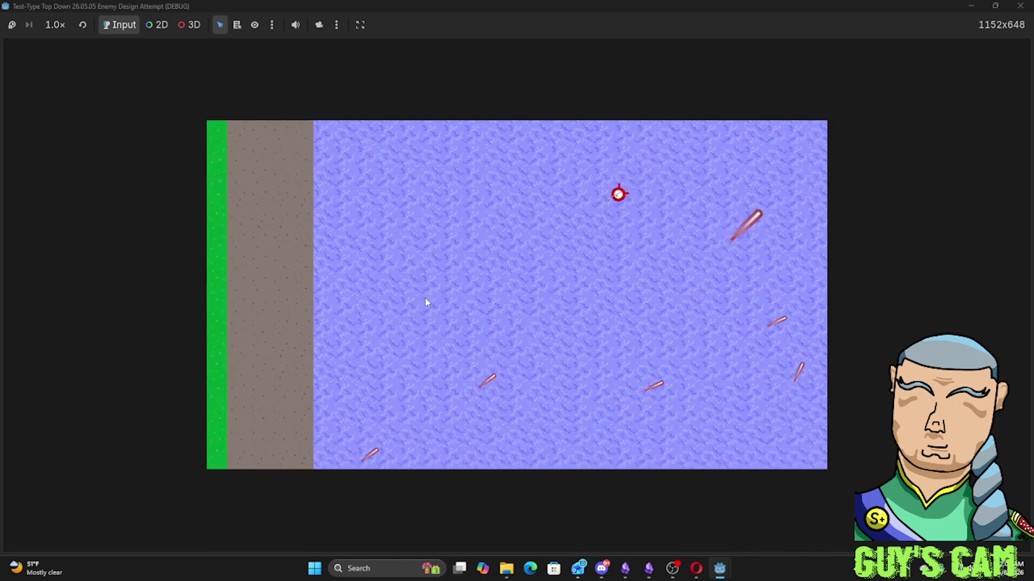
key("s")
key("a")
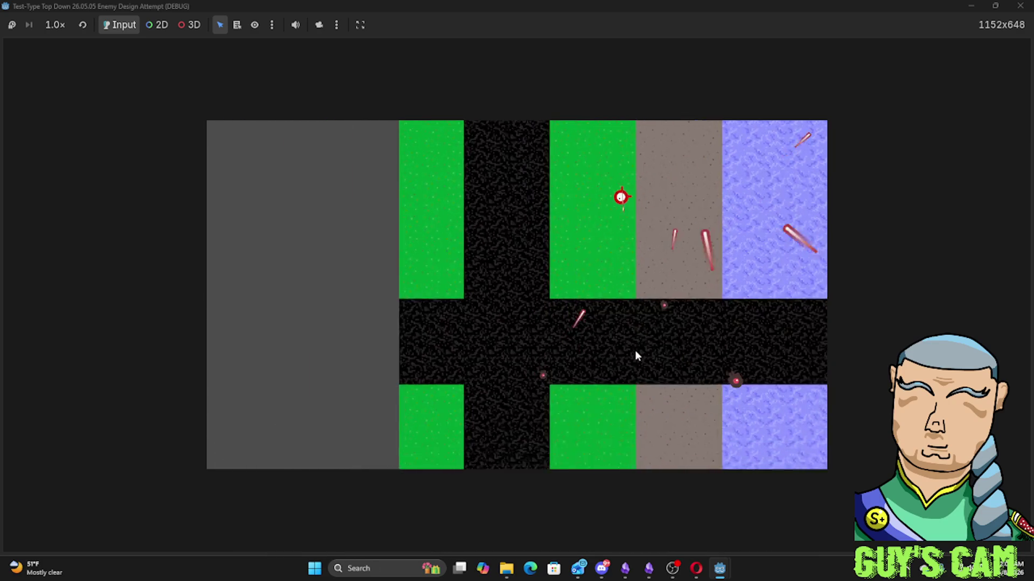
key("s")
key("d")
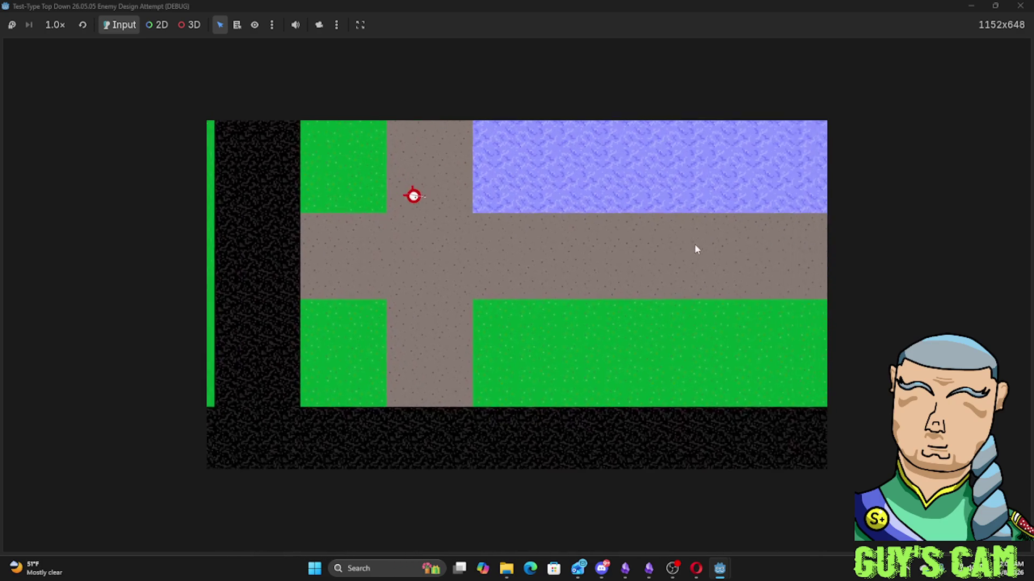
key("s")
key("d")
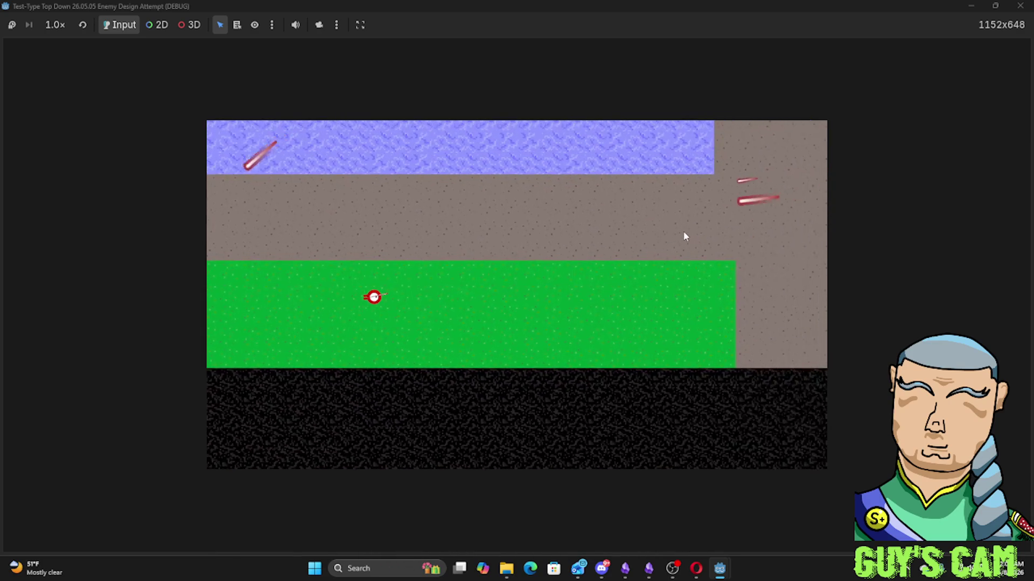
key("d")
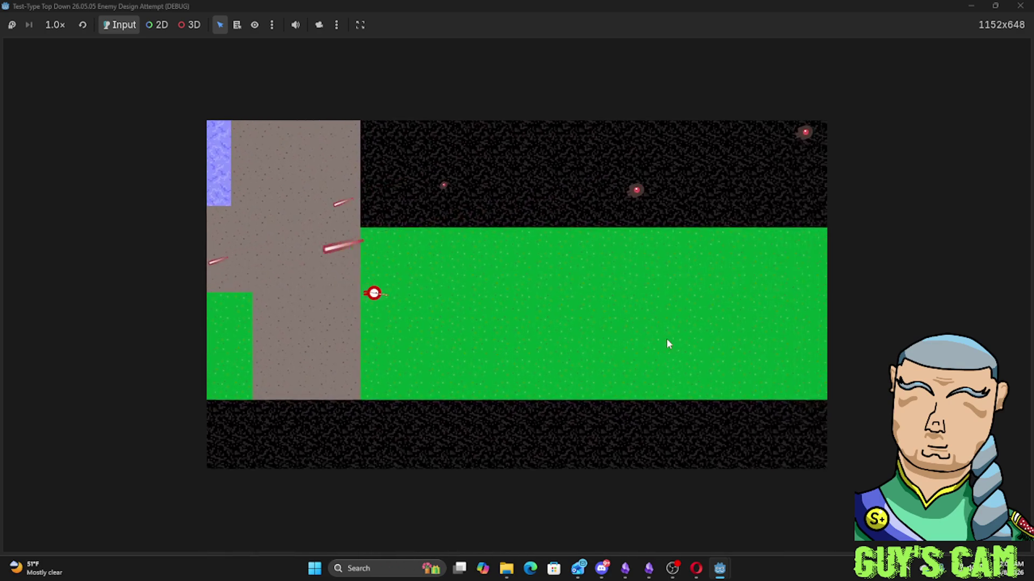
key("w")
key("d")
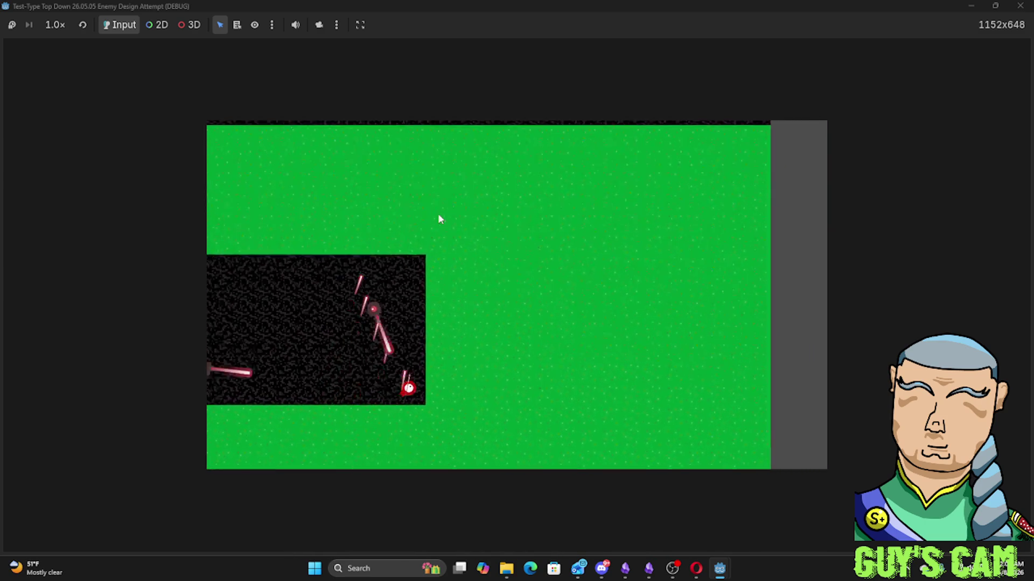
key("w")
key("d")
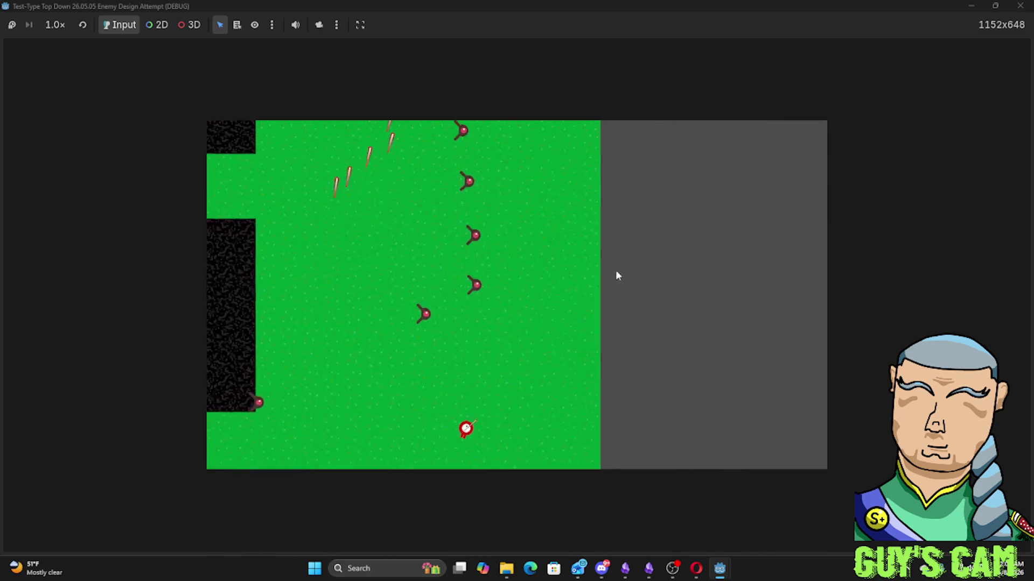
key("w")
key("a")
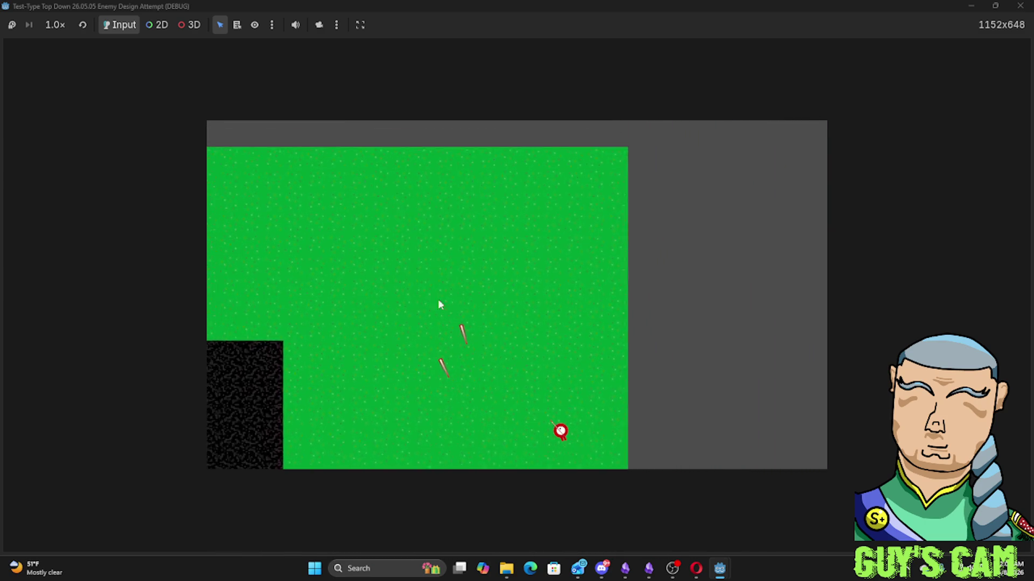
key("w")
key("a")
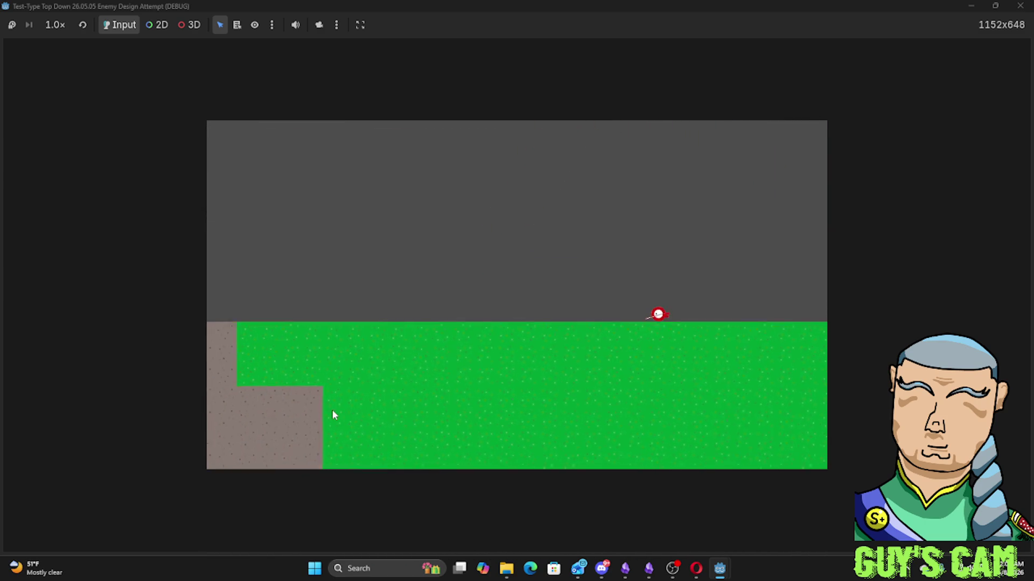
key("s")
key("a")
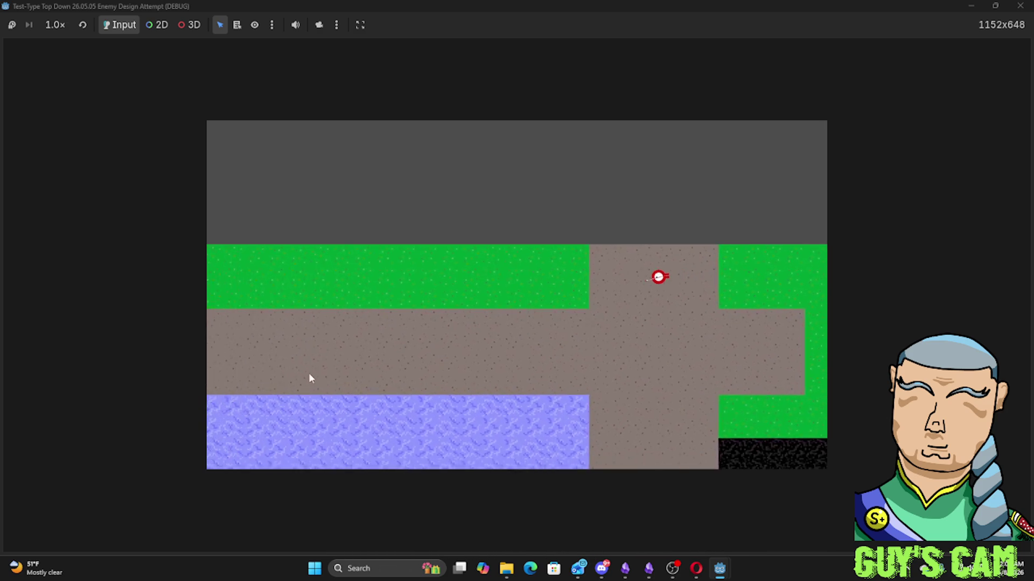
key("s")
key("a")
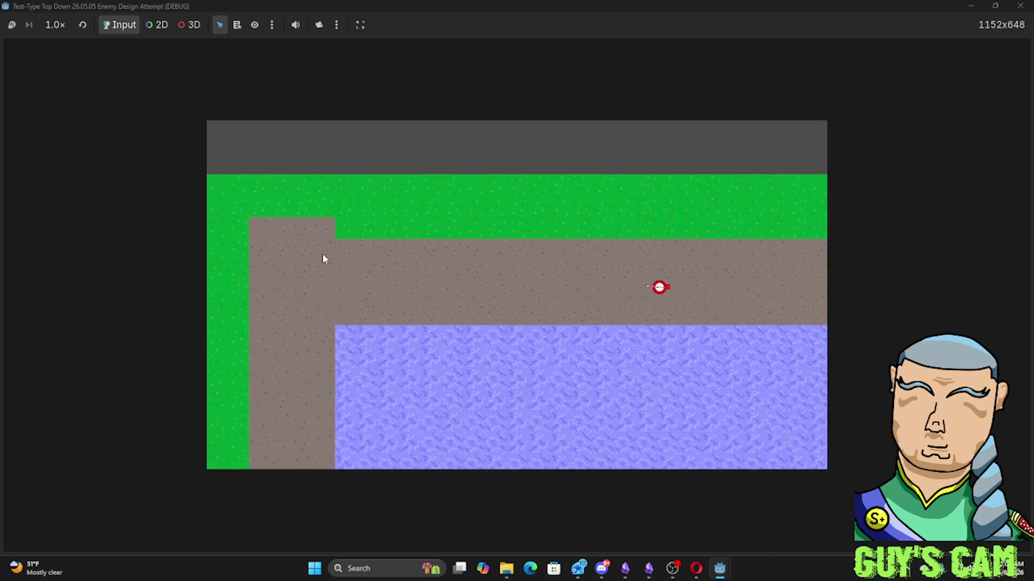
key("a")
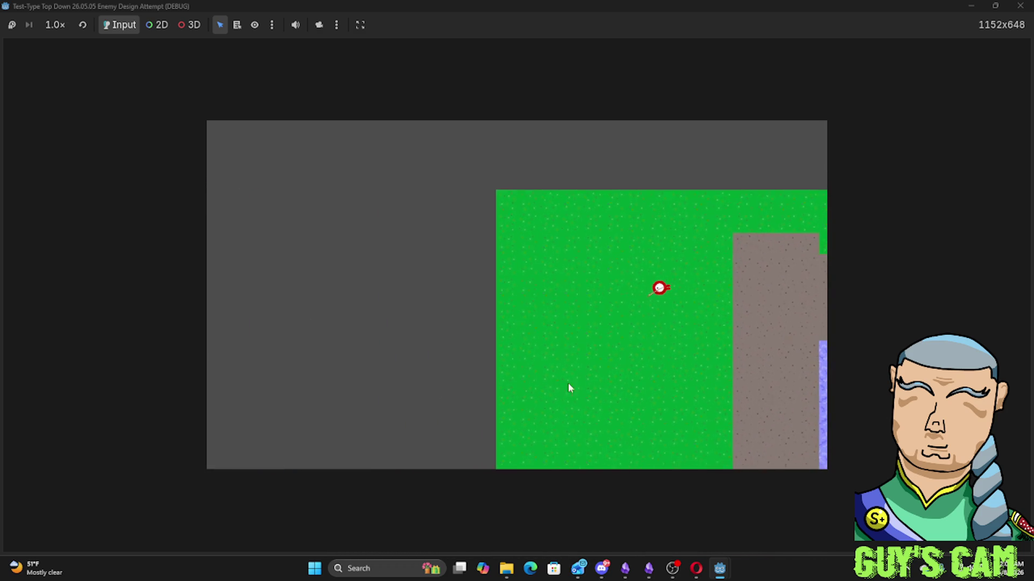
key("d")
key("s")
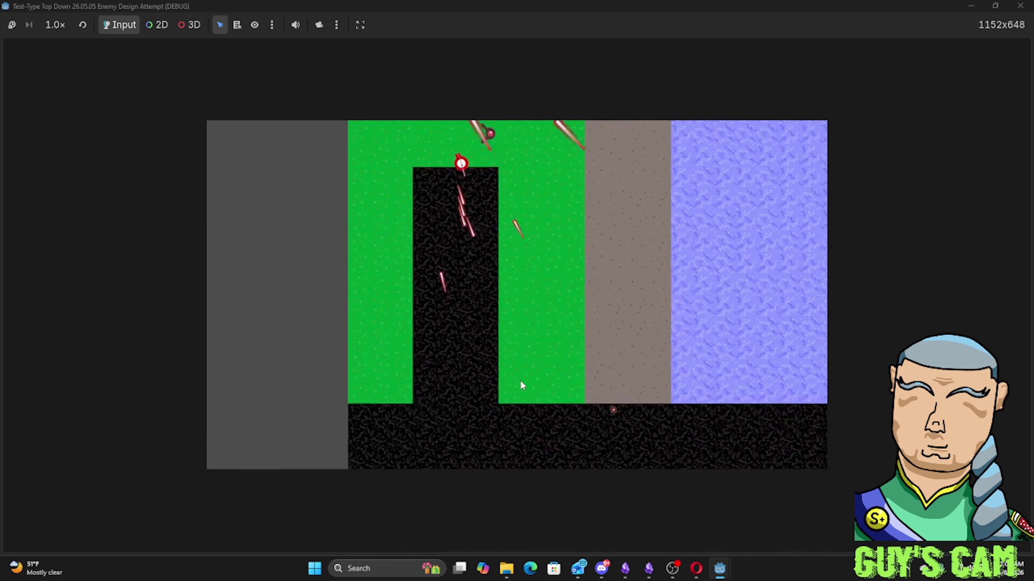
key("s")
key("d")
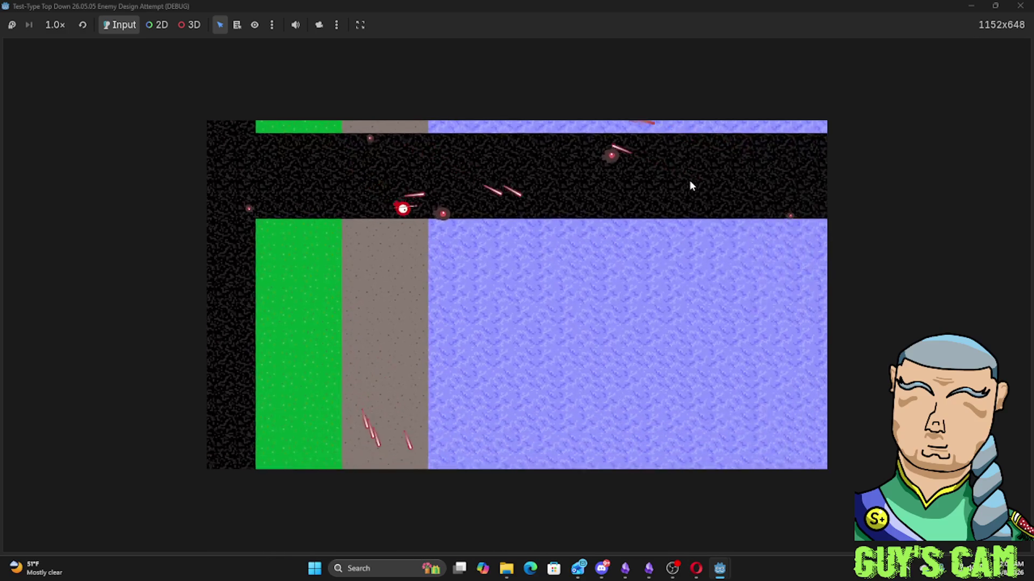
key("w")
key("d")
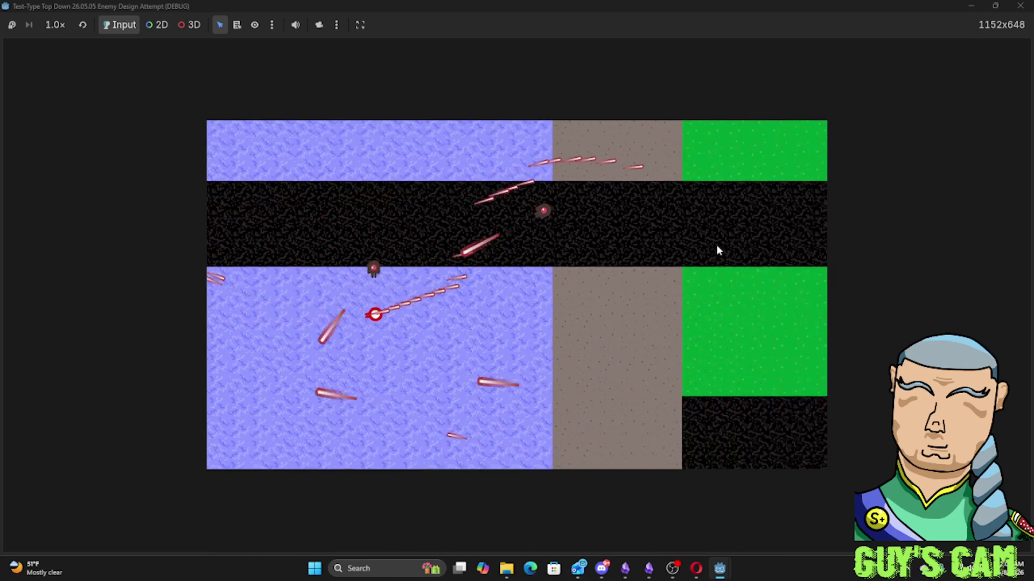
key("d")
key("w")
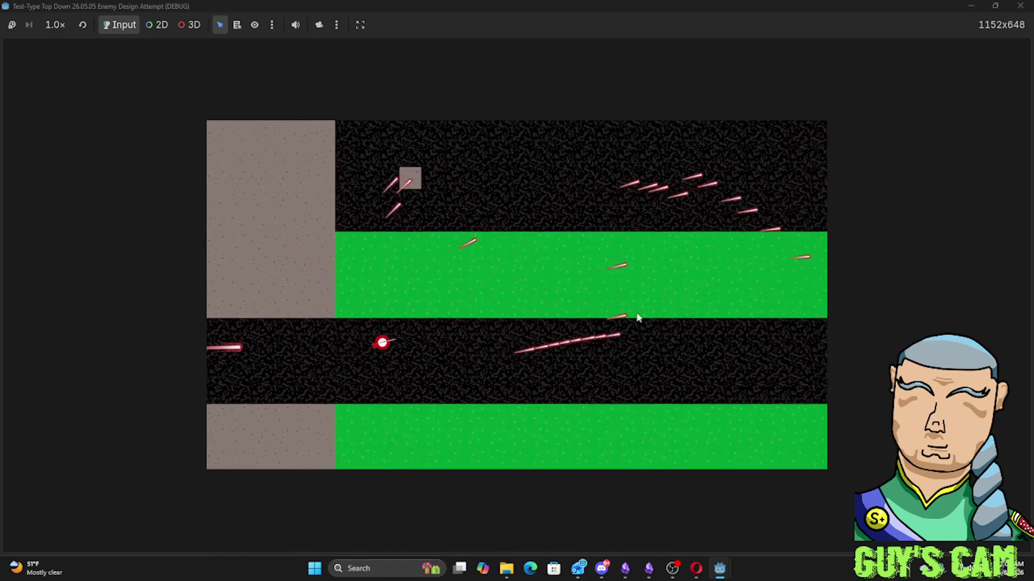
key("d")
key("w")
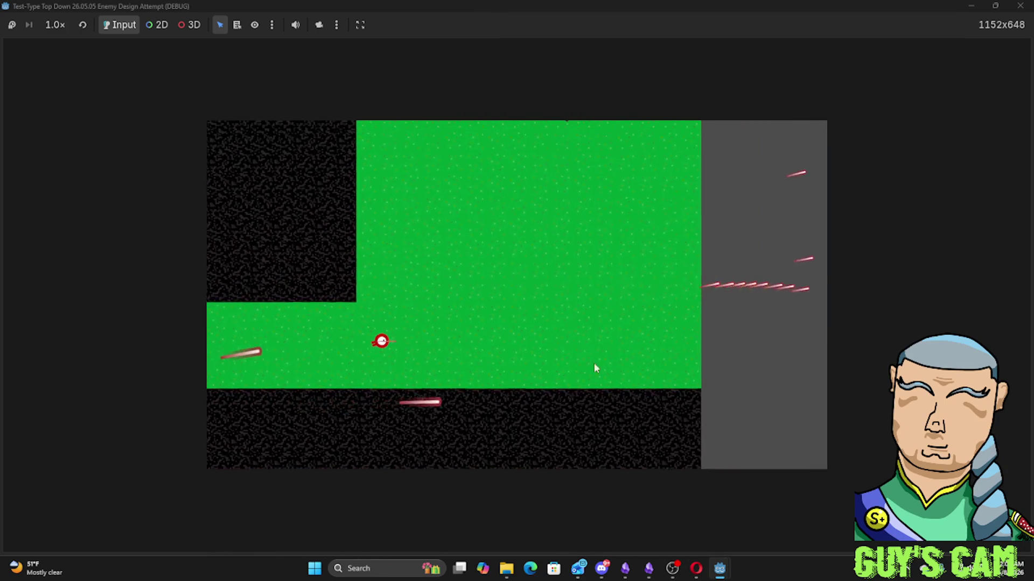
key("s")
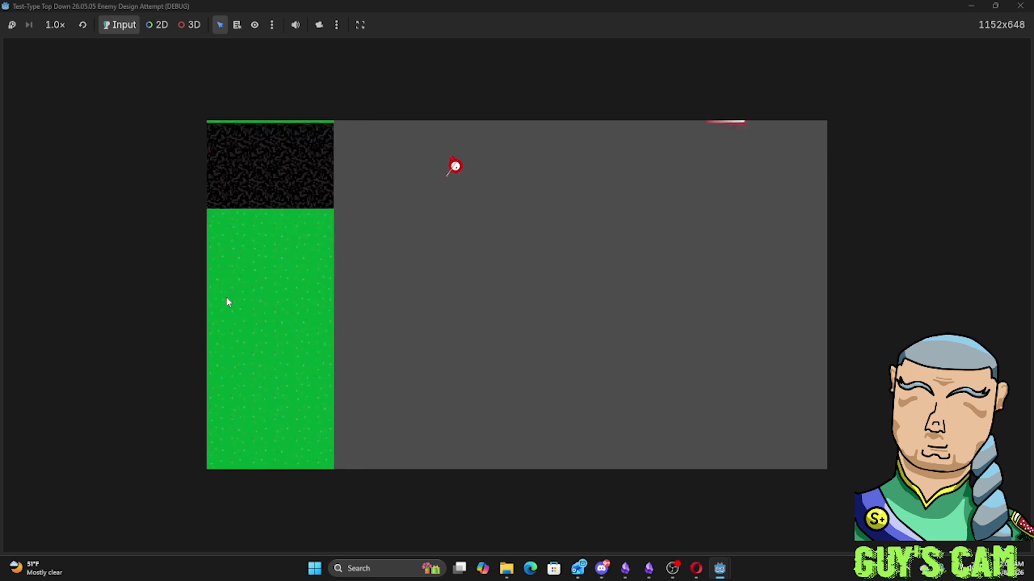
key("a")
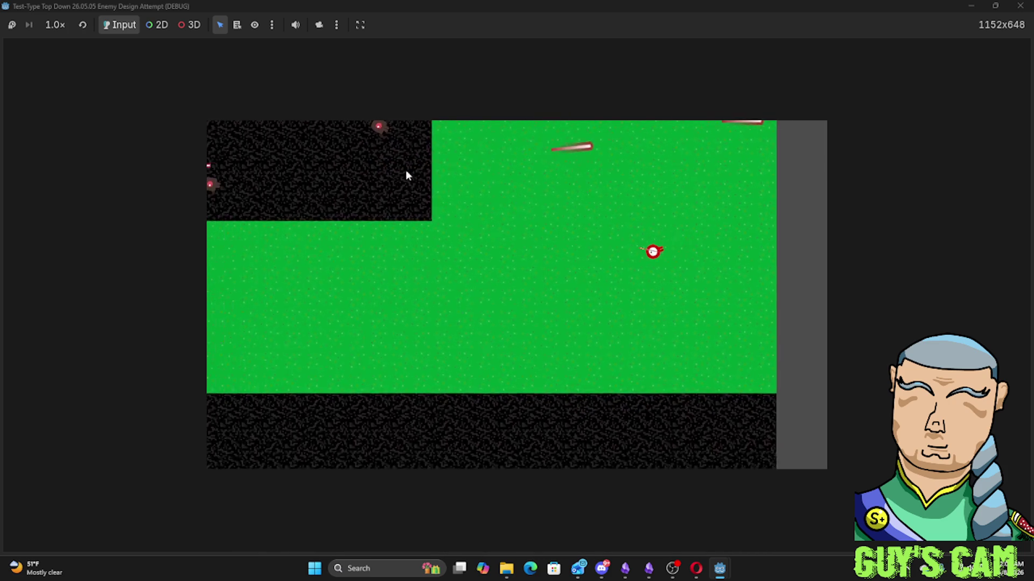
key("w")
key("a")
key("s")
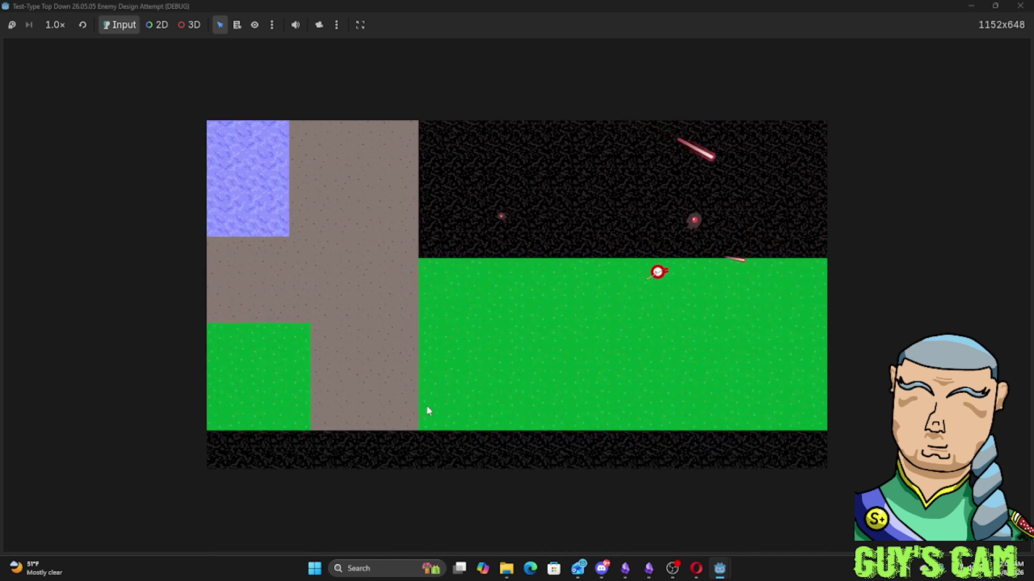
key("s")
key("a")
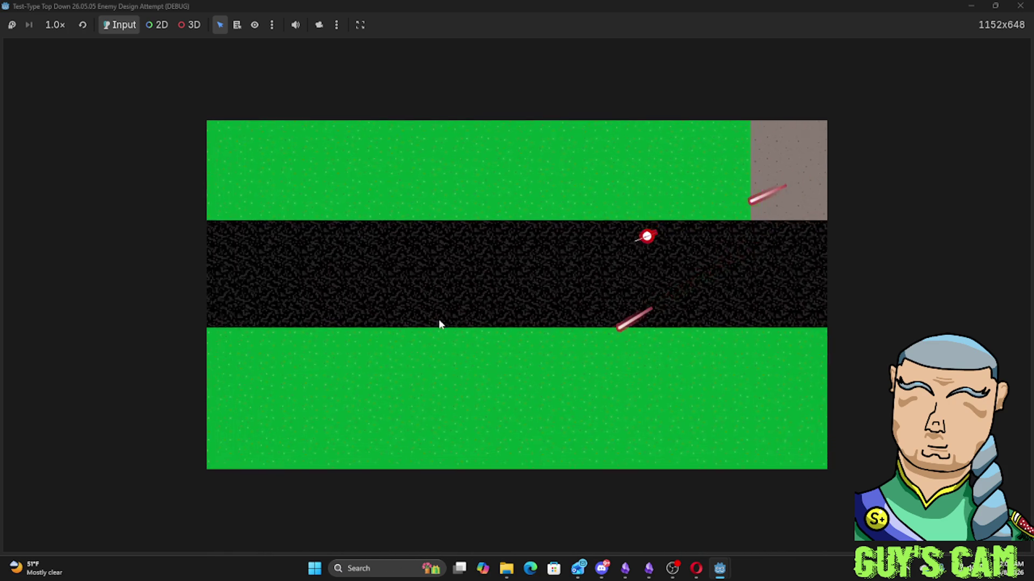
key("s")
key("a")
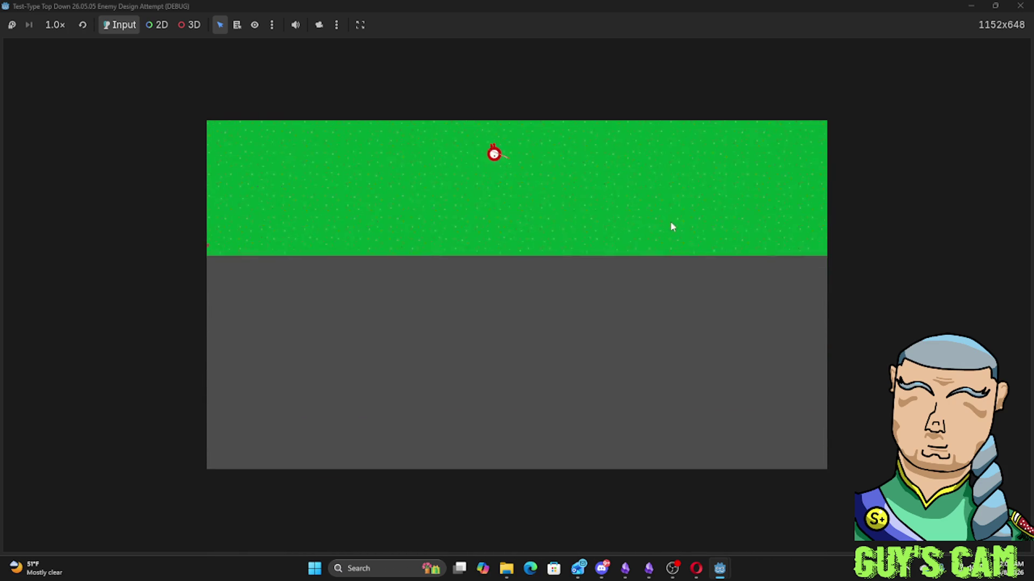
key("w")
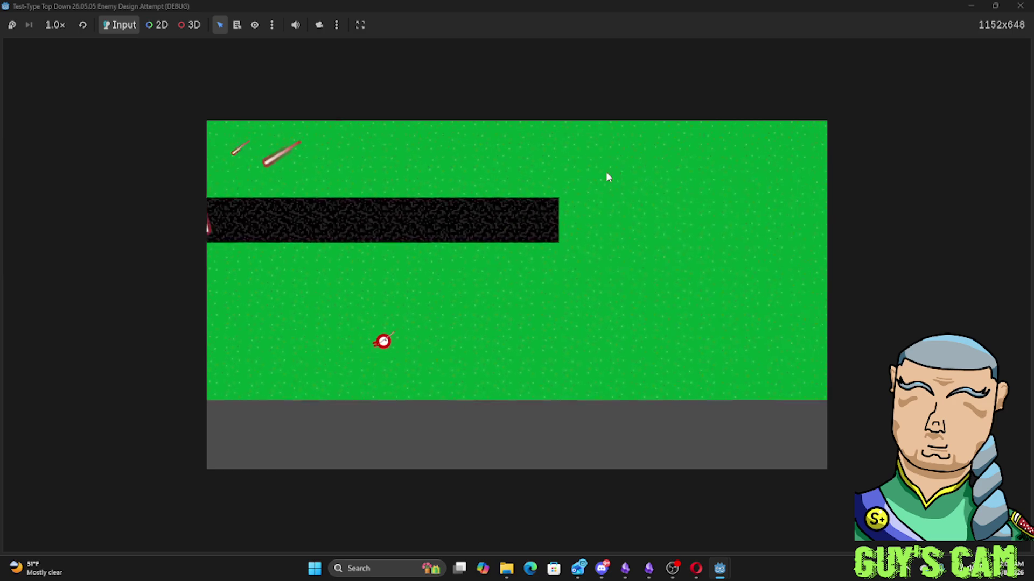
key("w")
key("d")
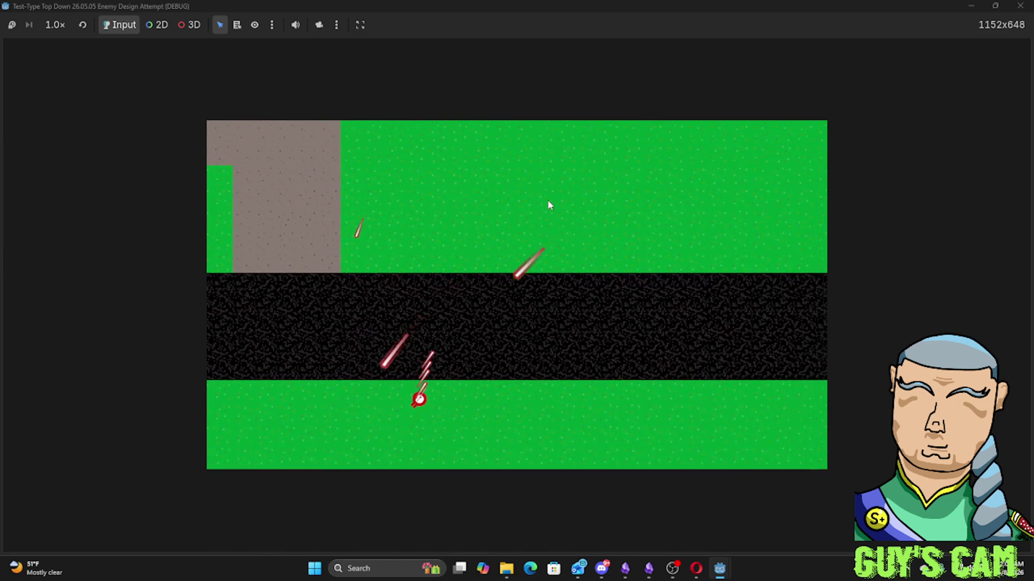
key("w")
key("d")
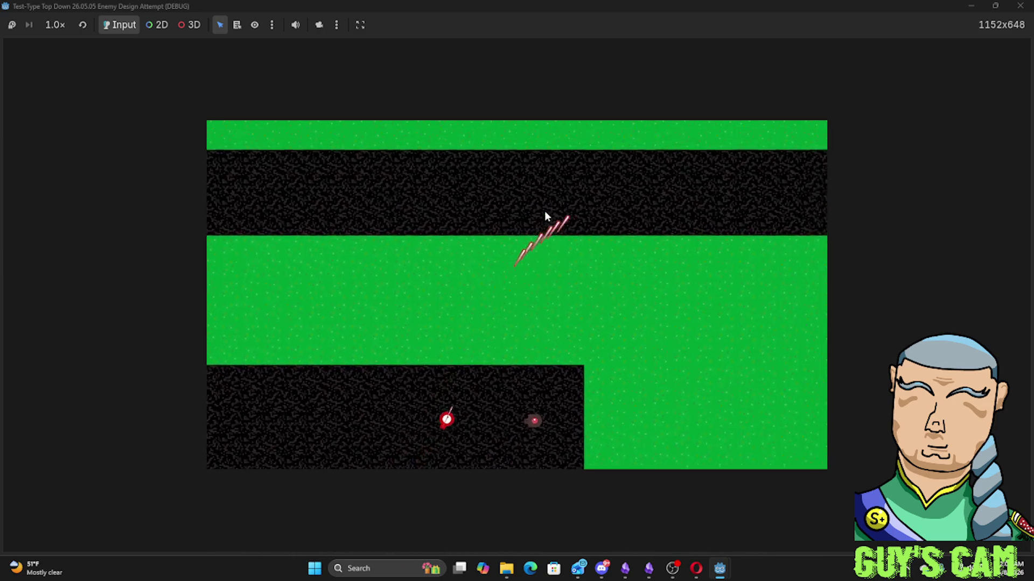
key("w")
key("d")
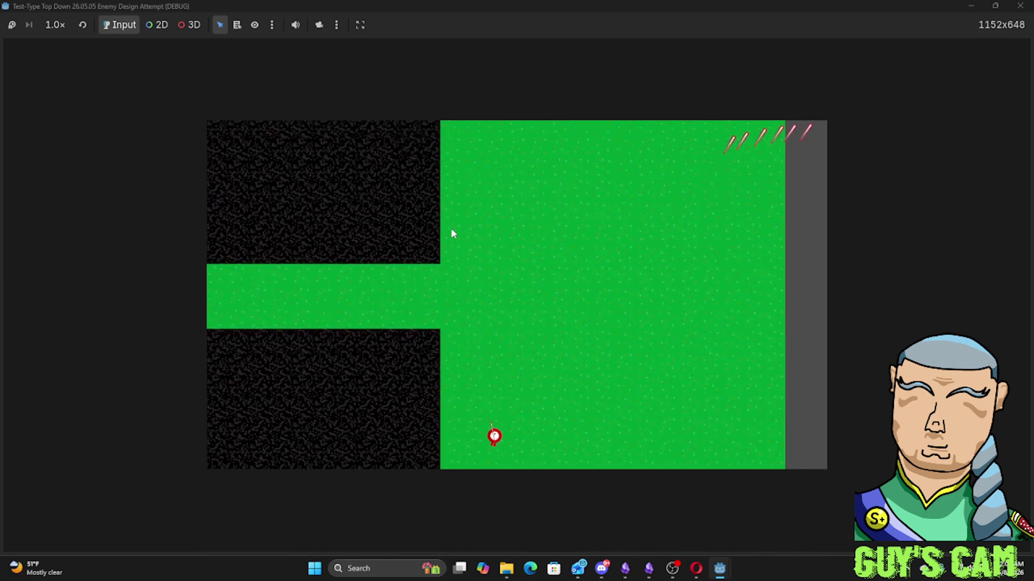
key("w")
key("a")
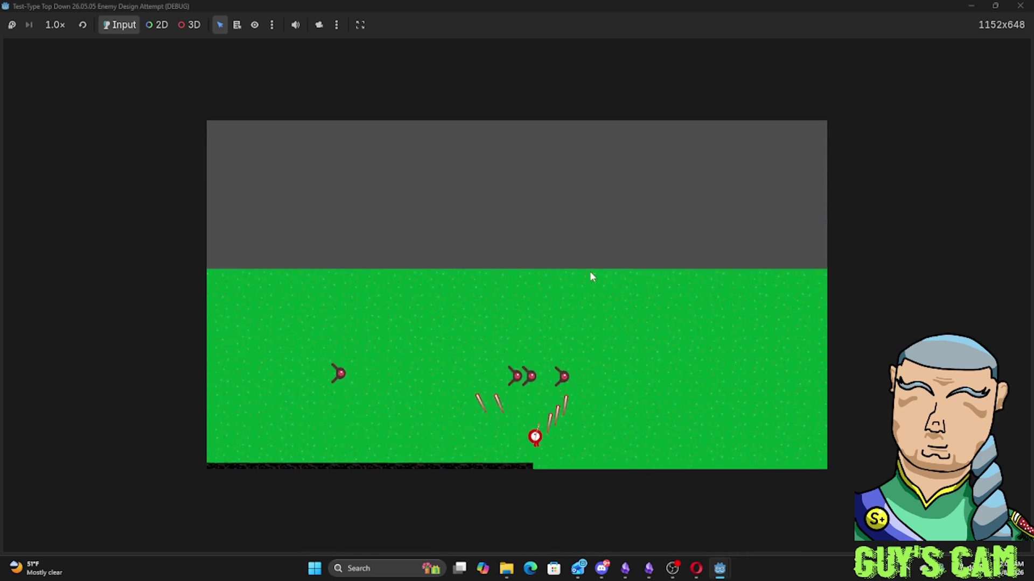
key("w")
key("d")
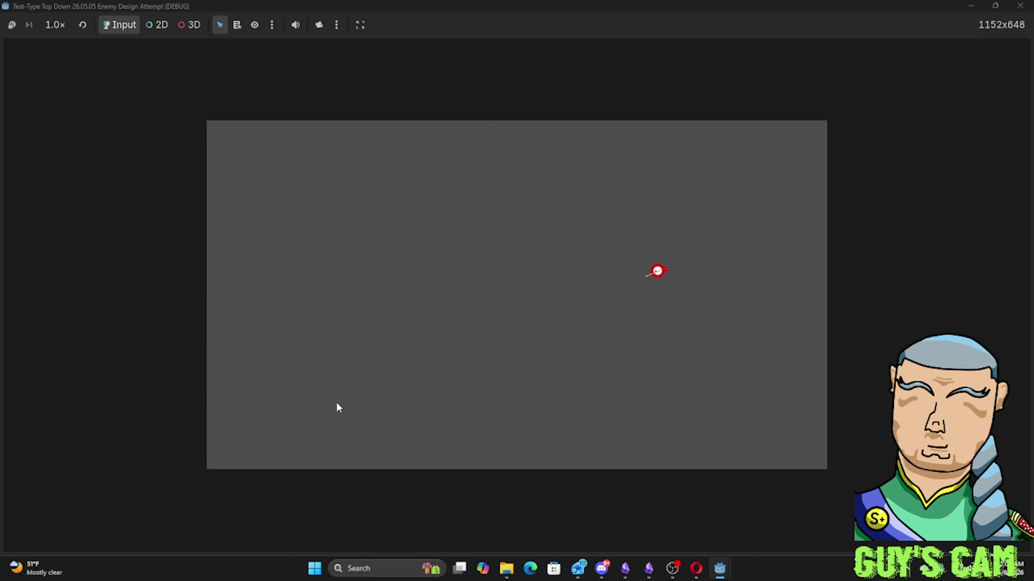
key("s")
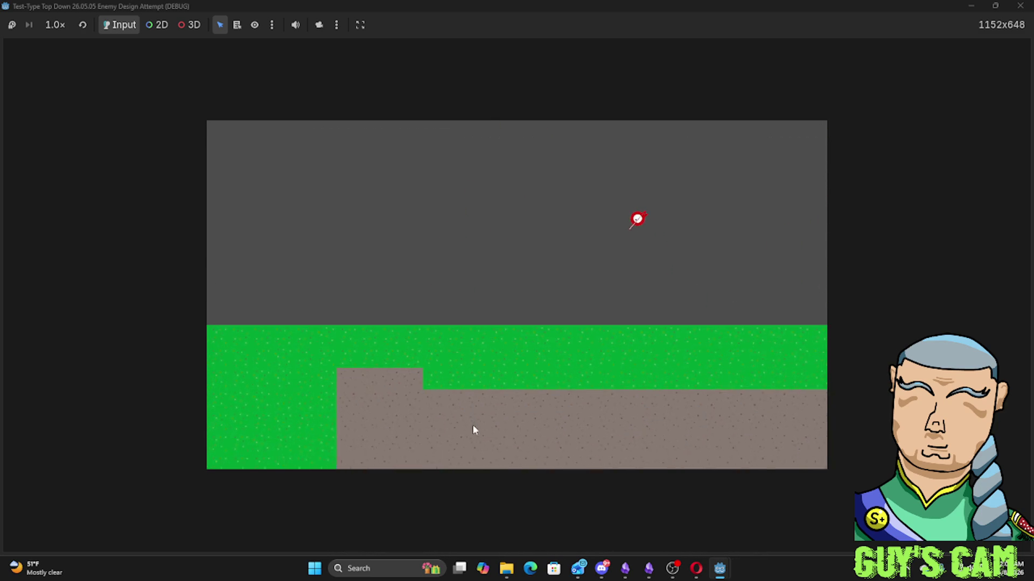
key("a")
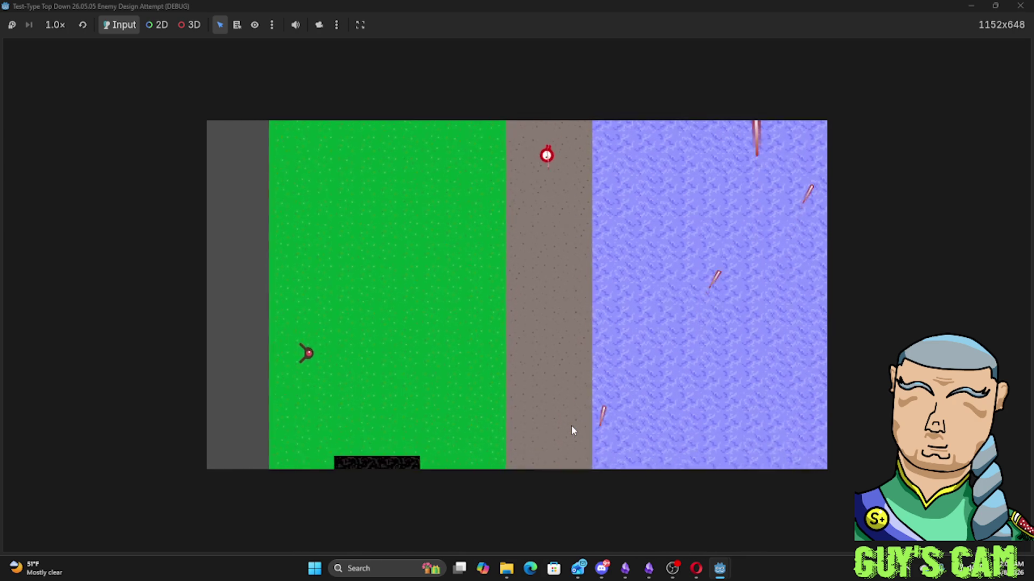
key("s")
key("a")
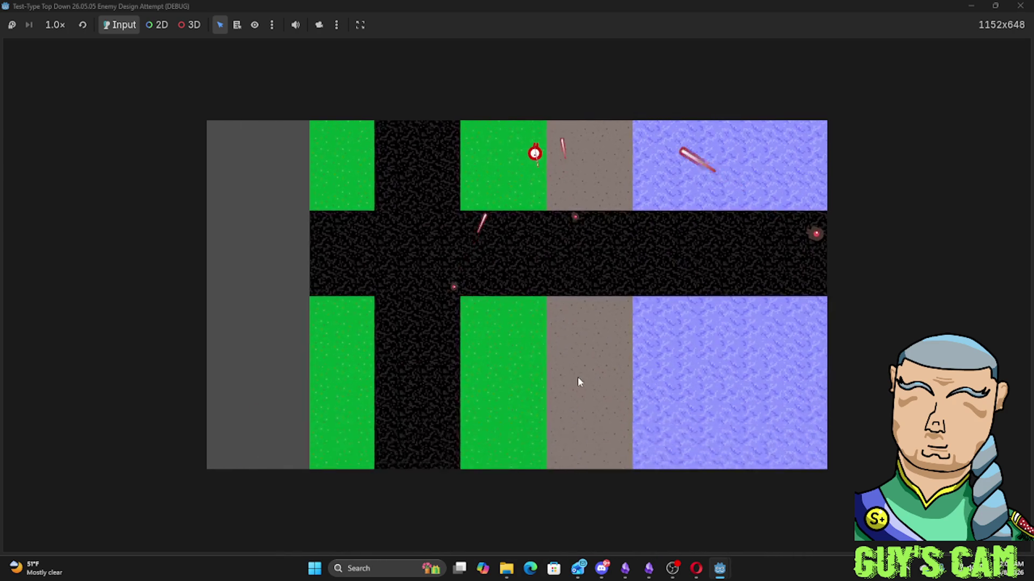
key("s")
key("a")
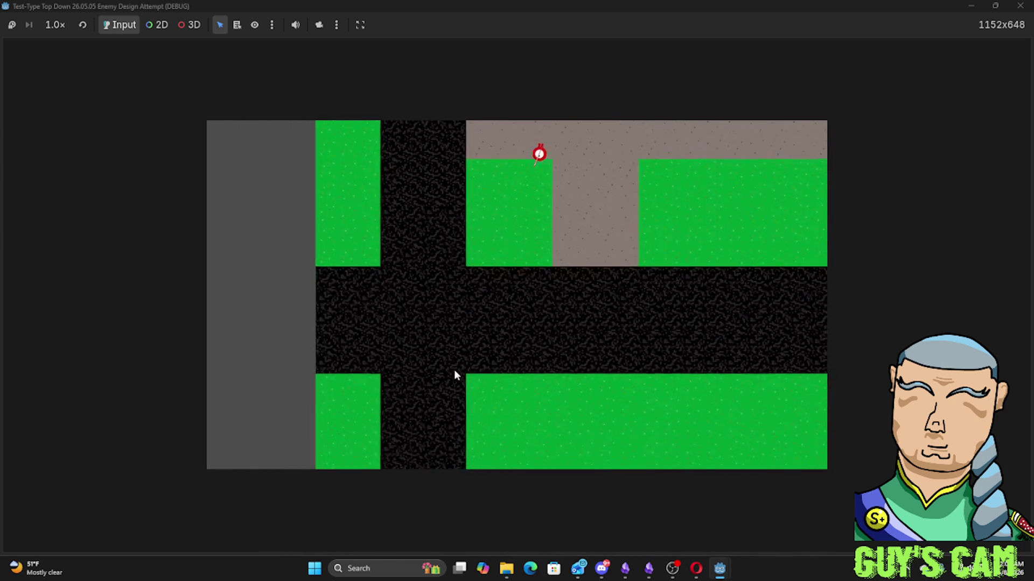
key("d")
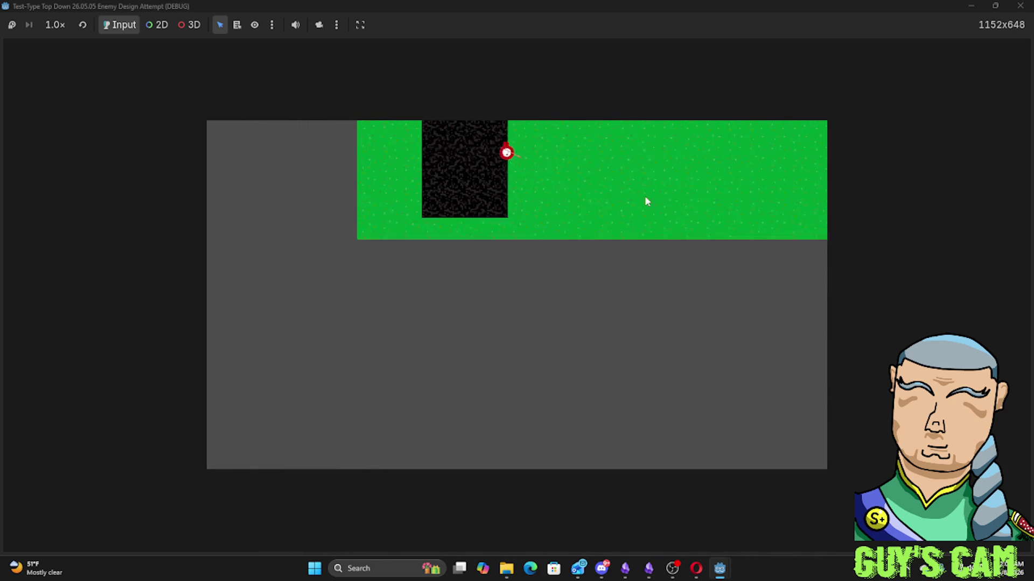
key("s")
key("a")
key("w")
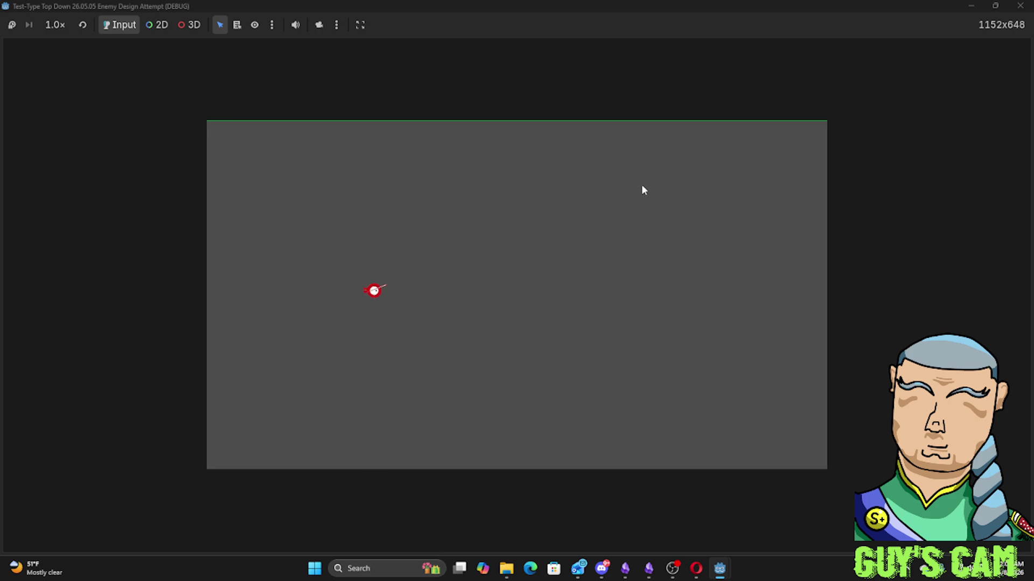
key("w")
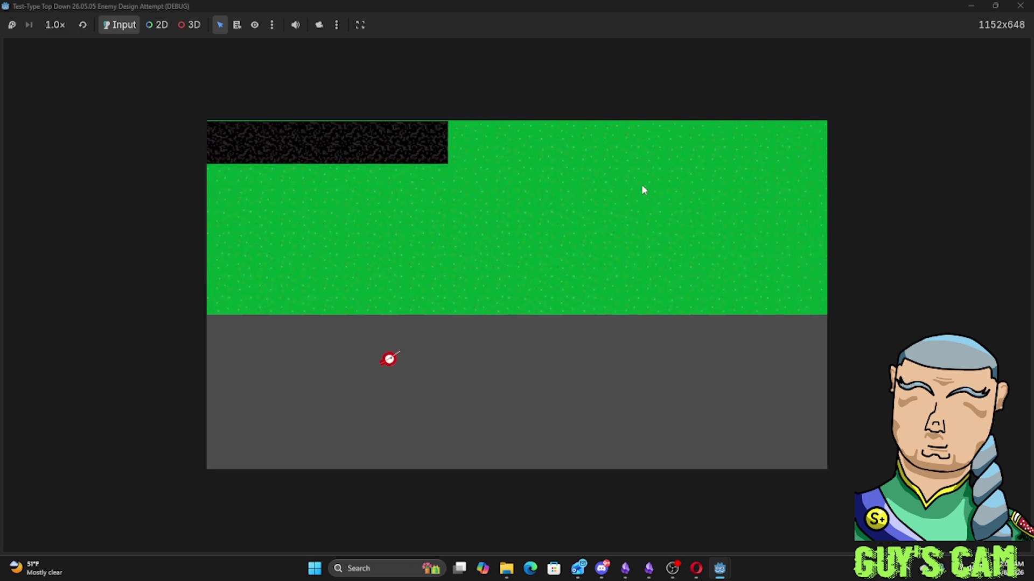
key("d")
key("w")
key("d")
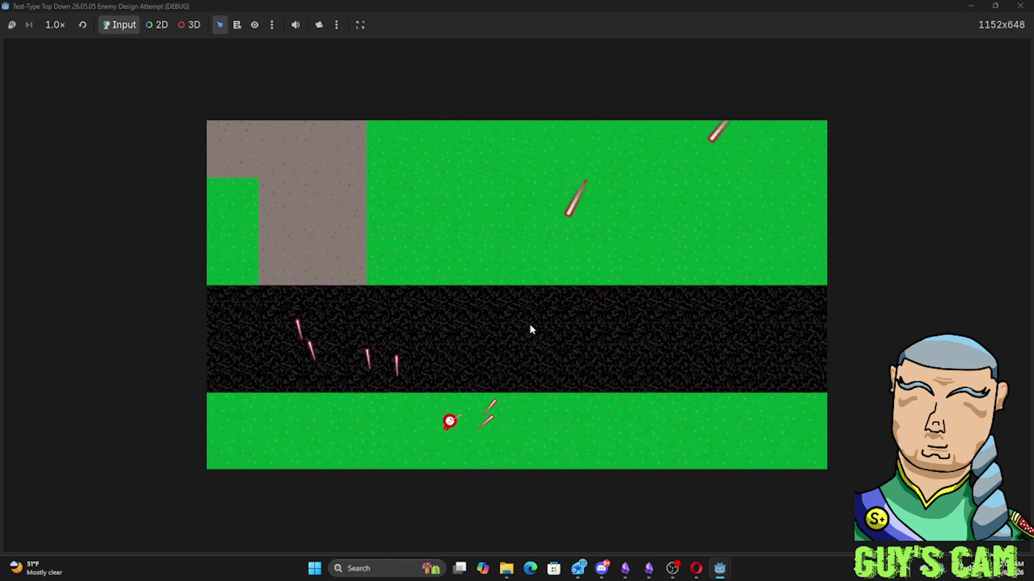
key("w")
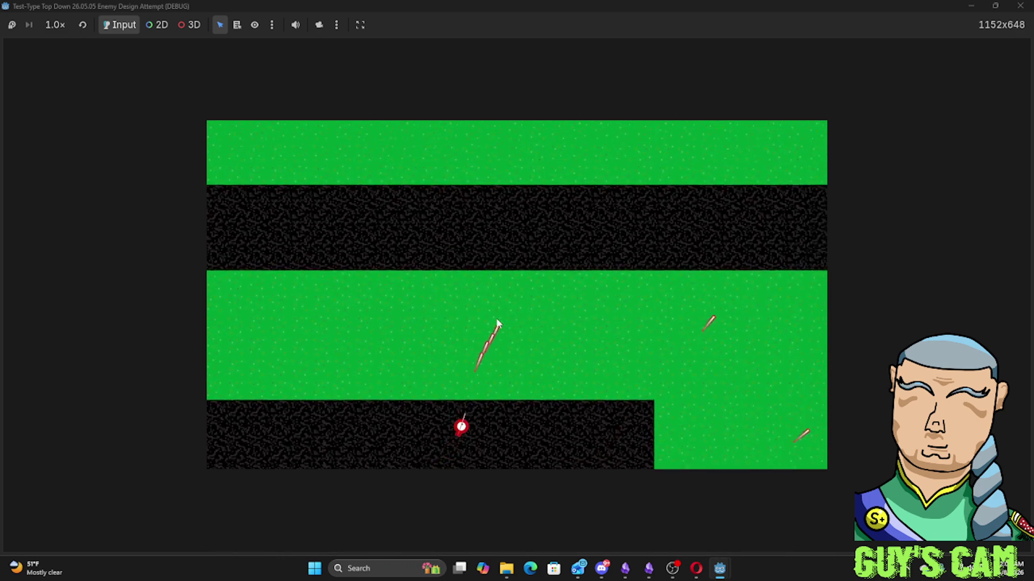
key("w")
key("a")
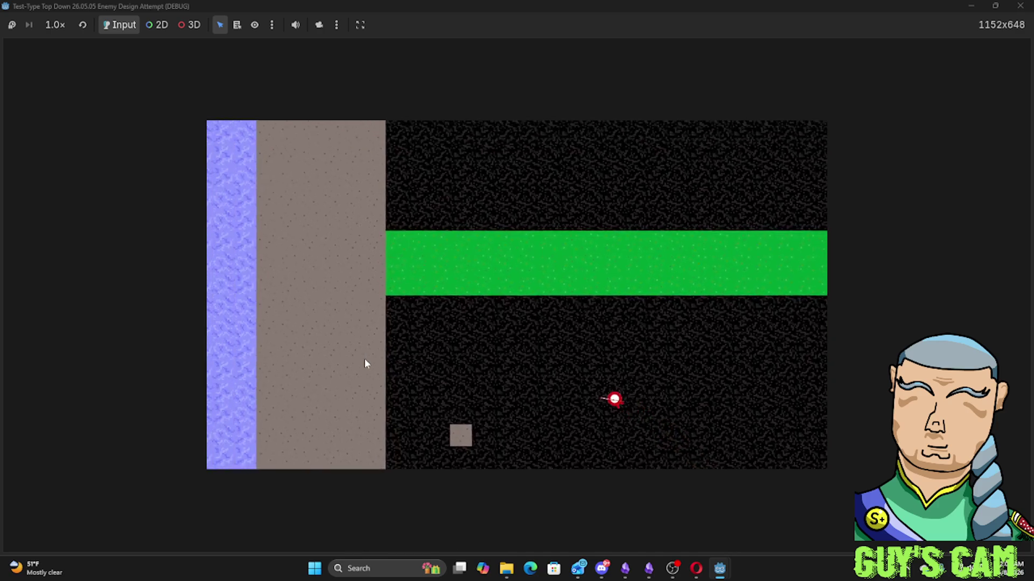
key("a")
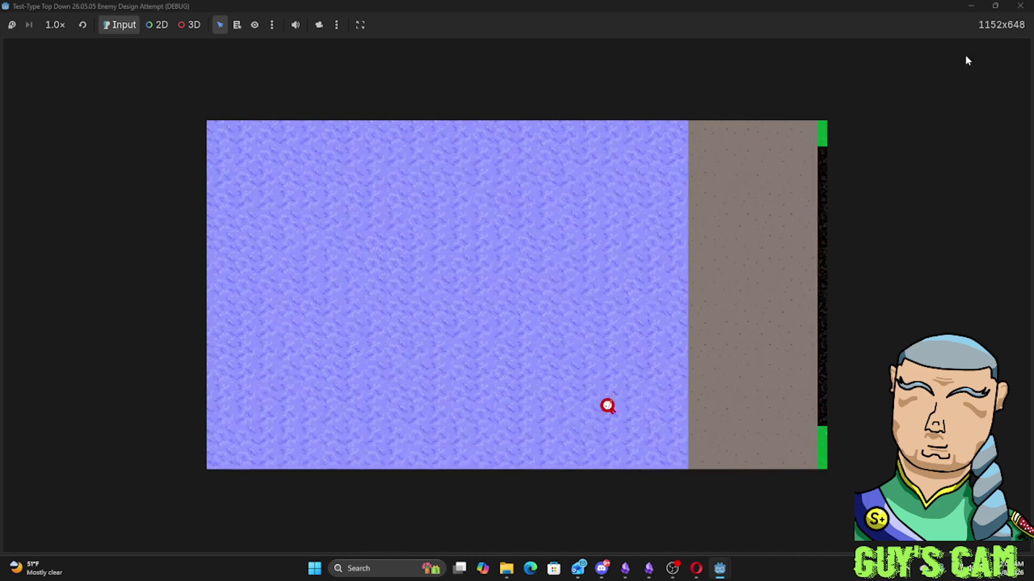
key("w")
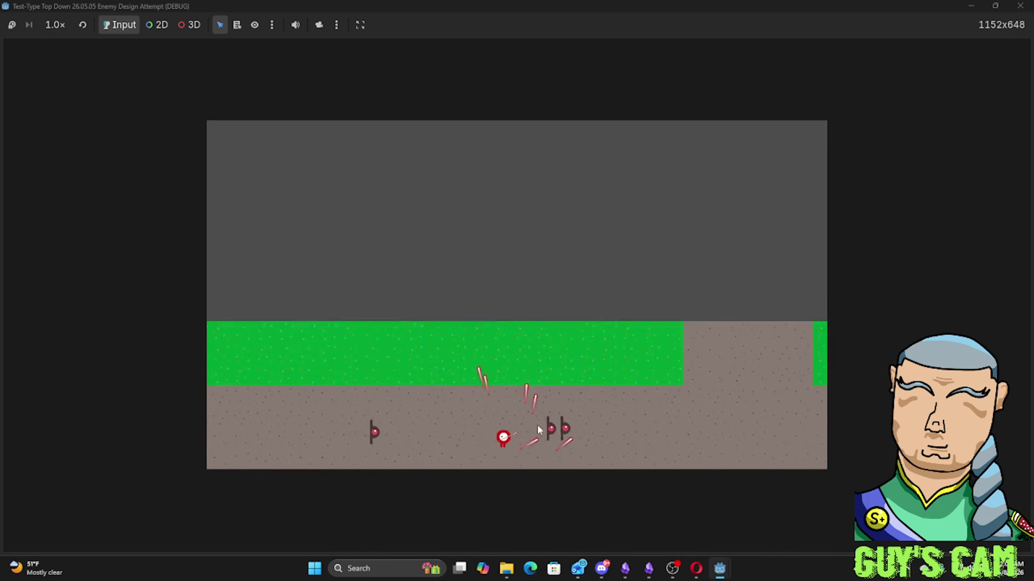
key("w")
key("d")
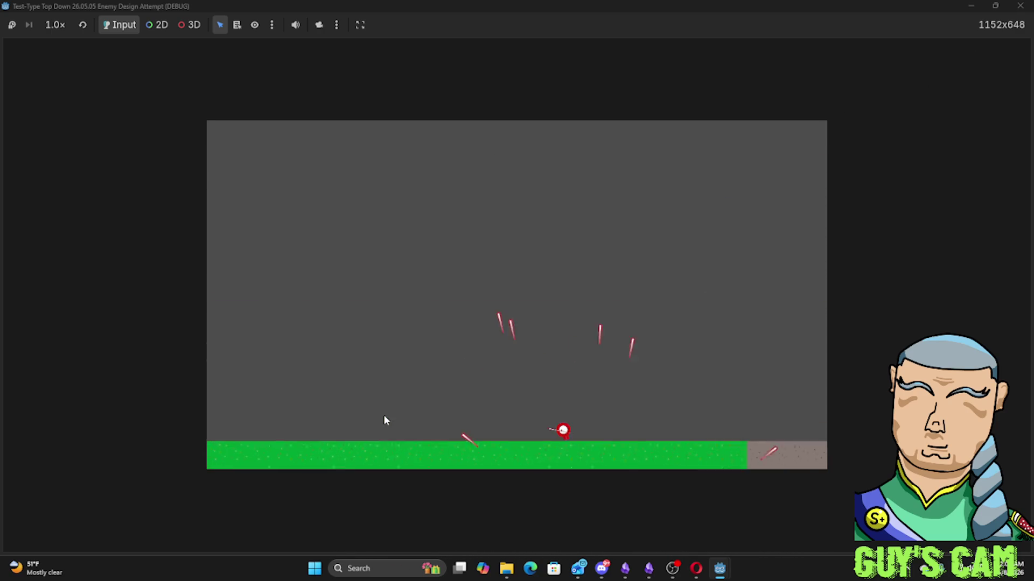
Weave the ship down, left, right and up, then stop the playtest to return to player.gd
key("s")
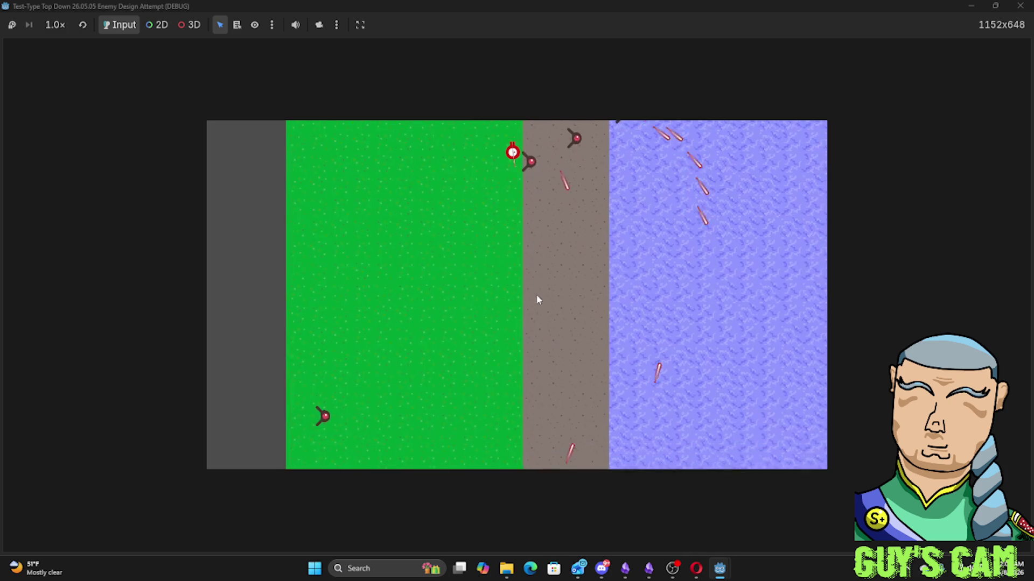
key("a")
key("a")
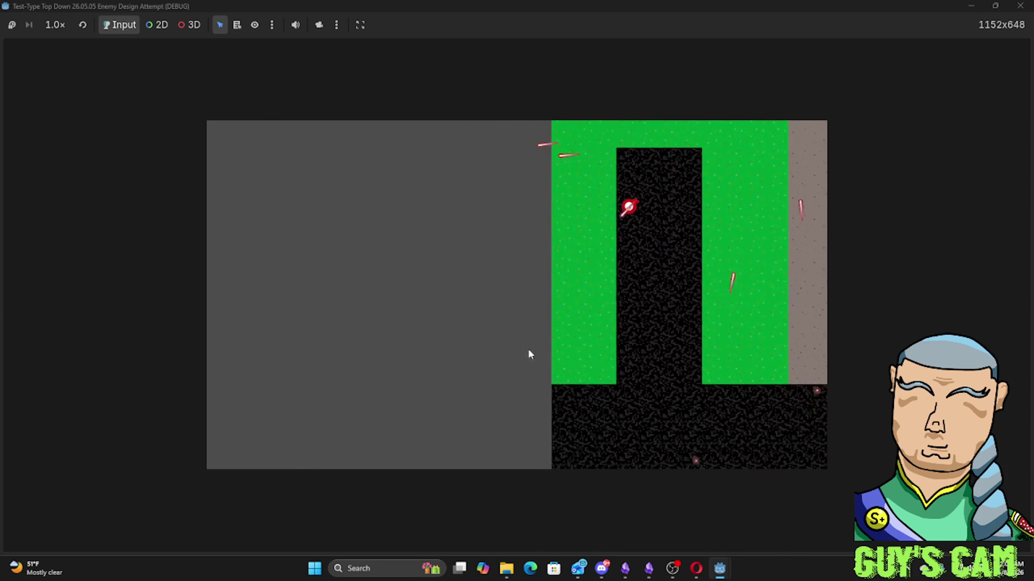
key("d")
key("w")
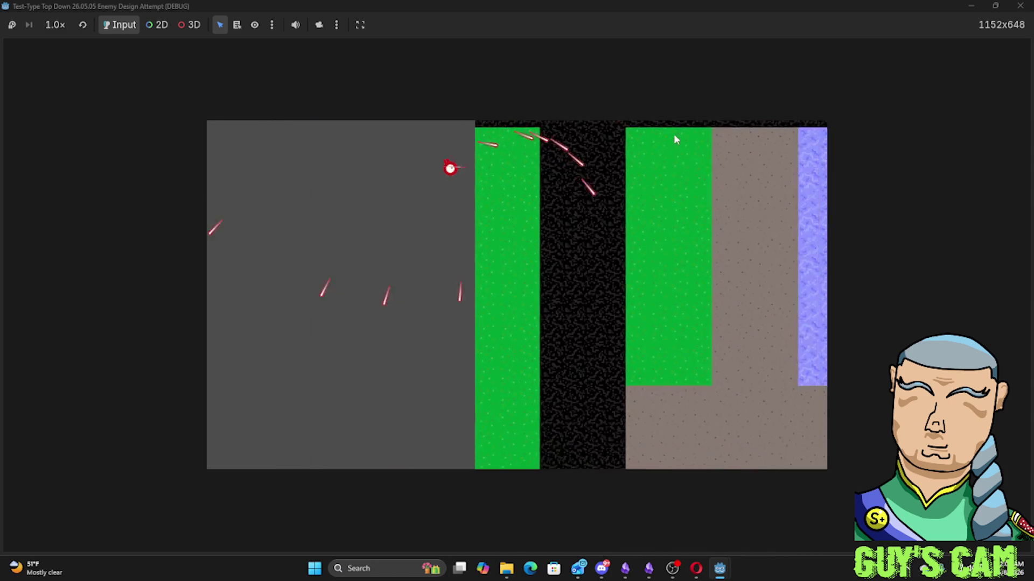
key("d")
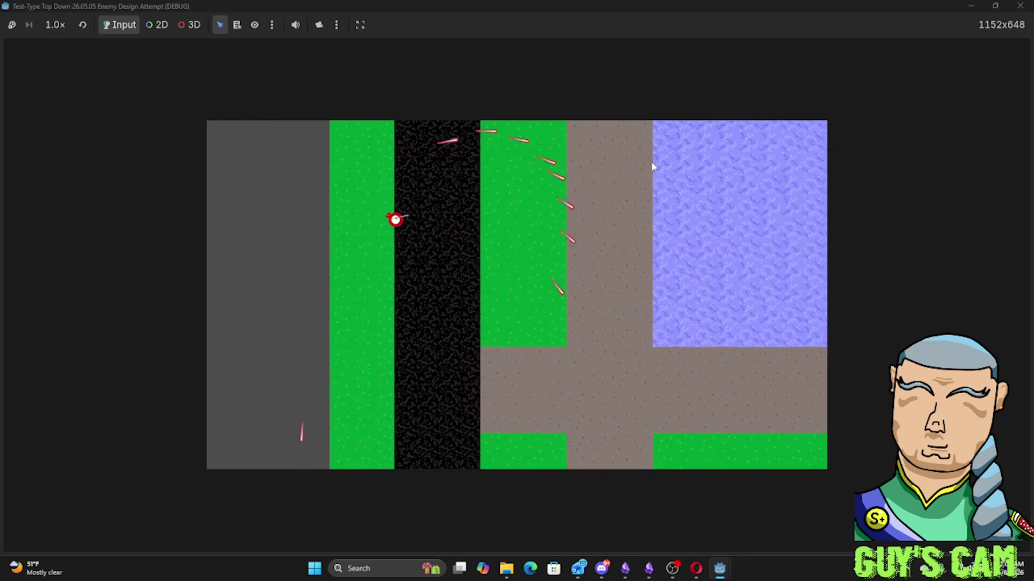
key("w")
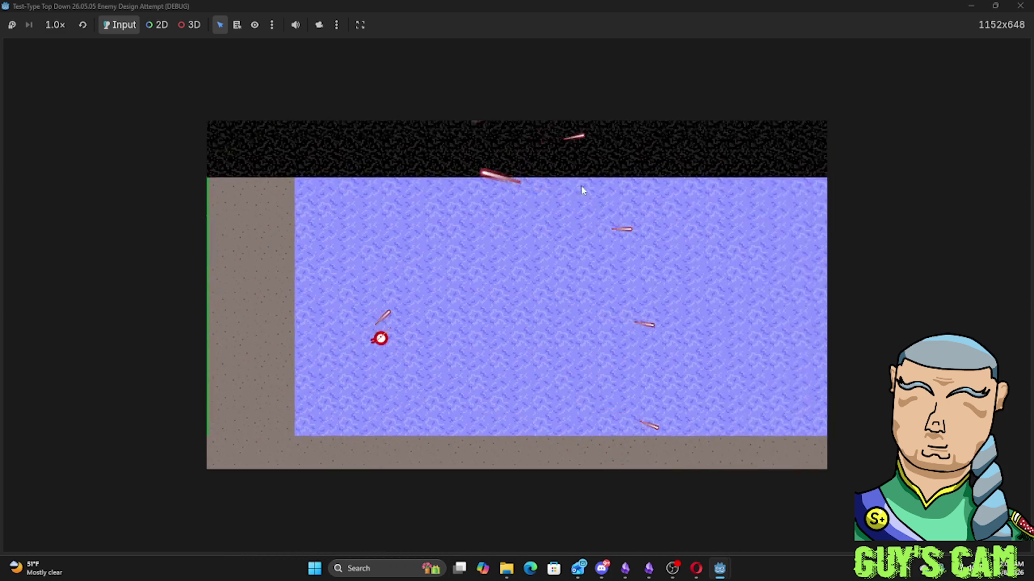
key("d")
key("d")
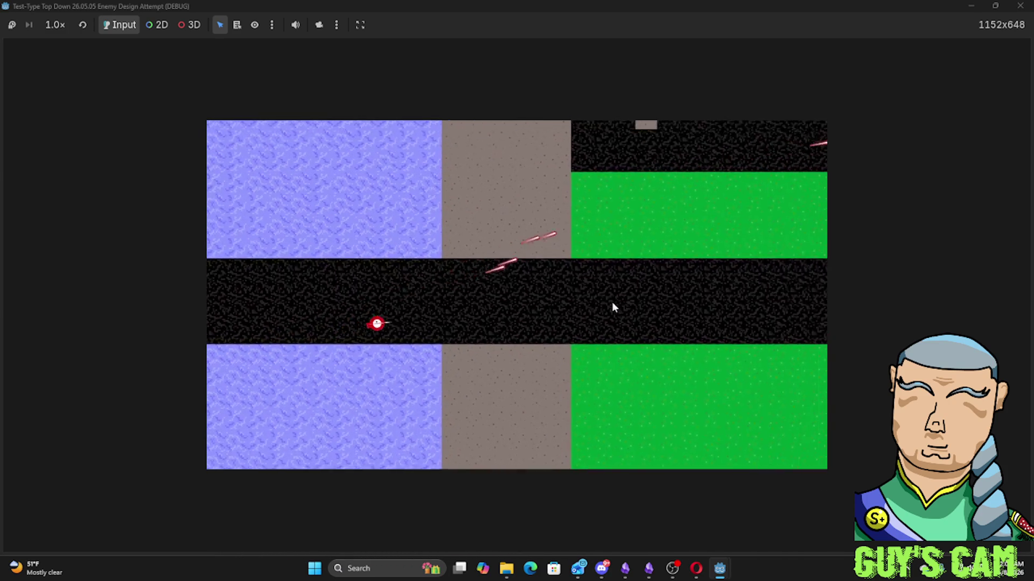
left_click(1020, 6)
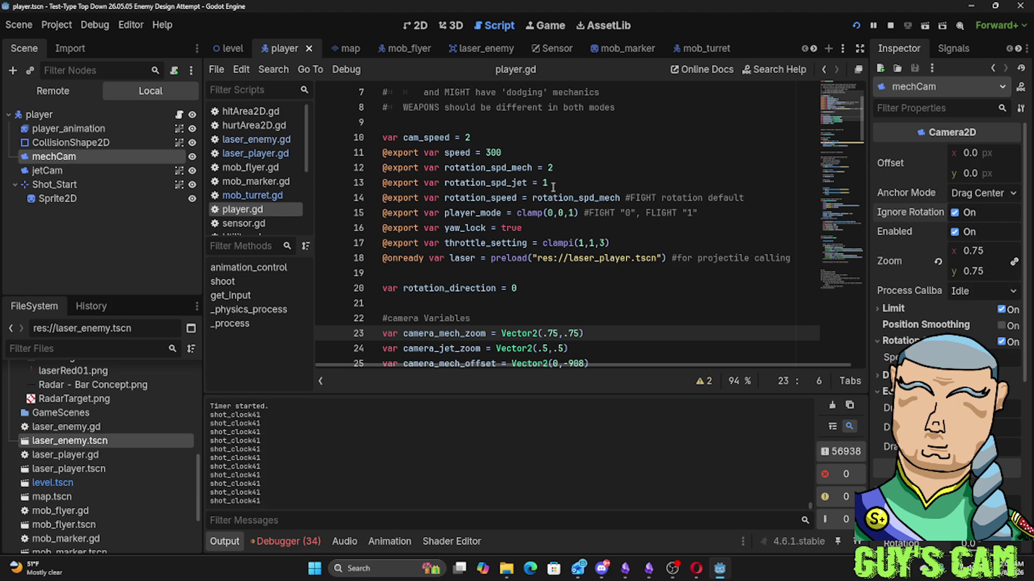
Open mob_turret.gd, glance at the notes, then run the project with F5 in a windowed view
left_click(238, 197)
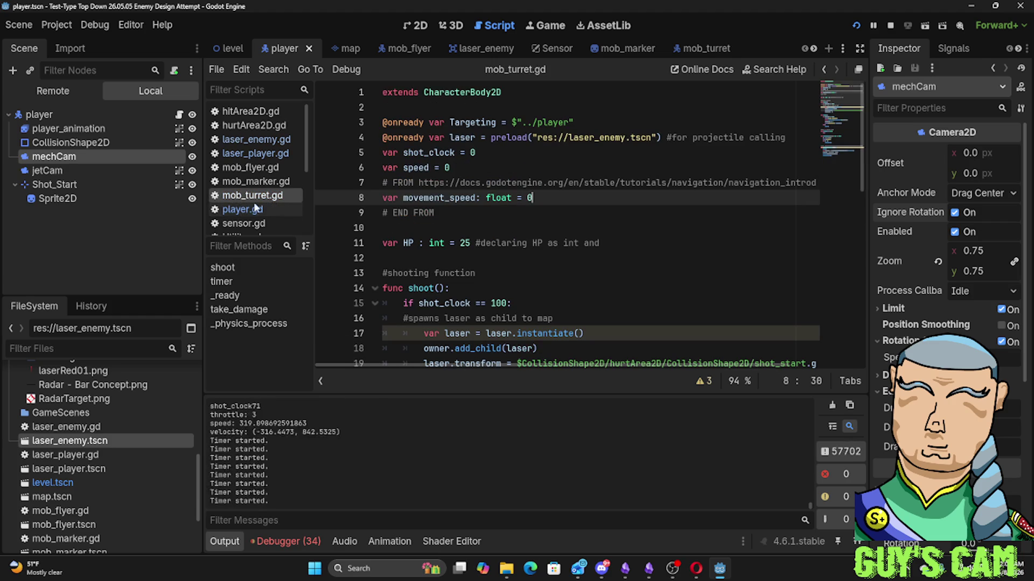
scroll(417, 221, "down", 3)
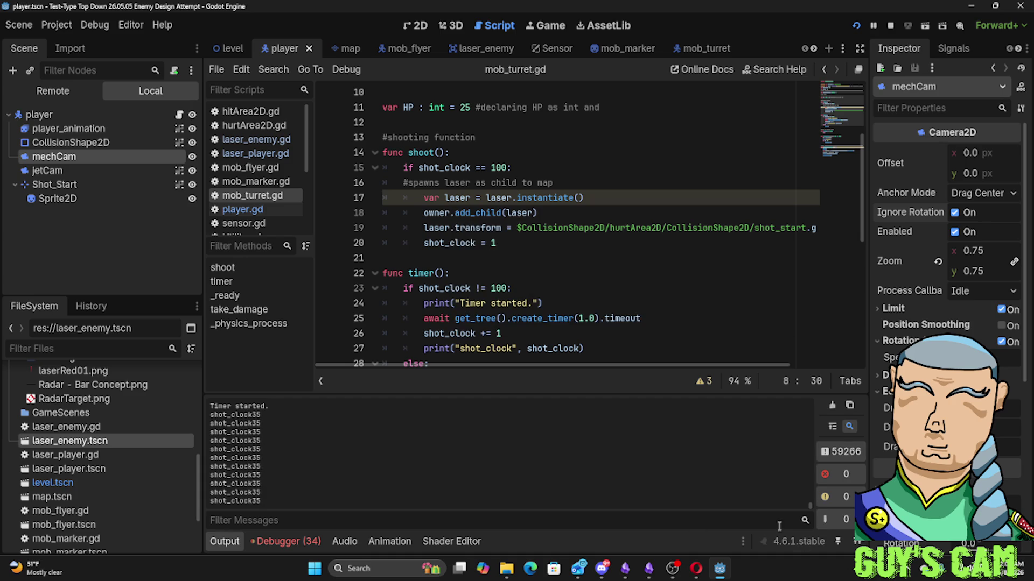
mouse_move(720, 577)
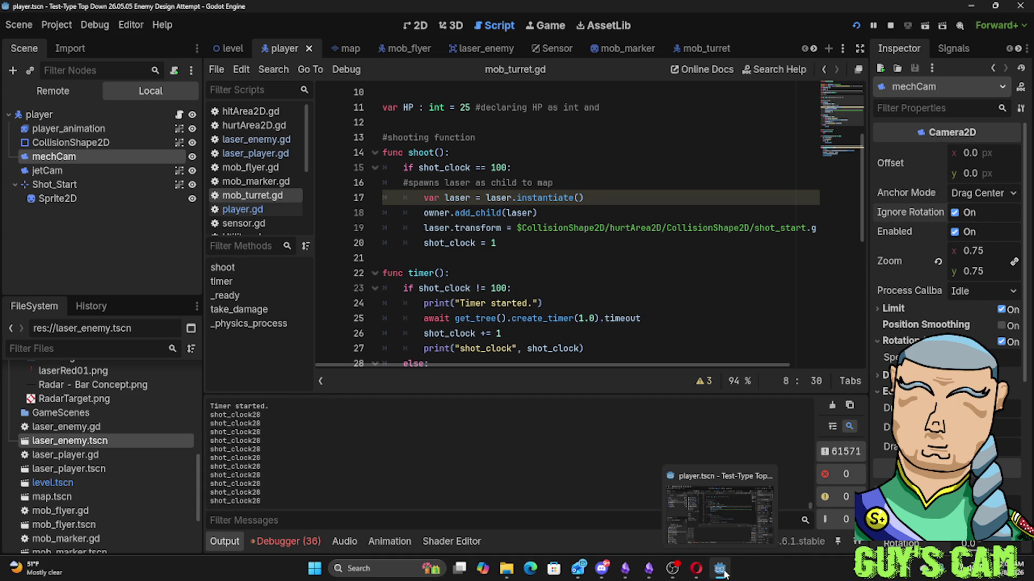
mouse_move(674, 572)
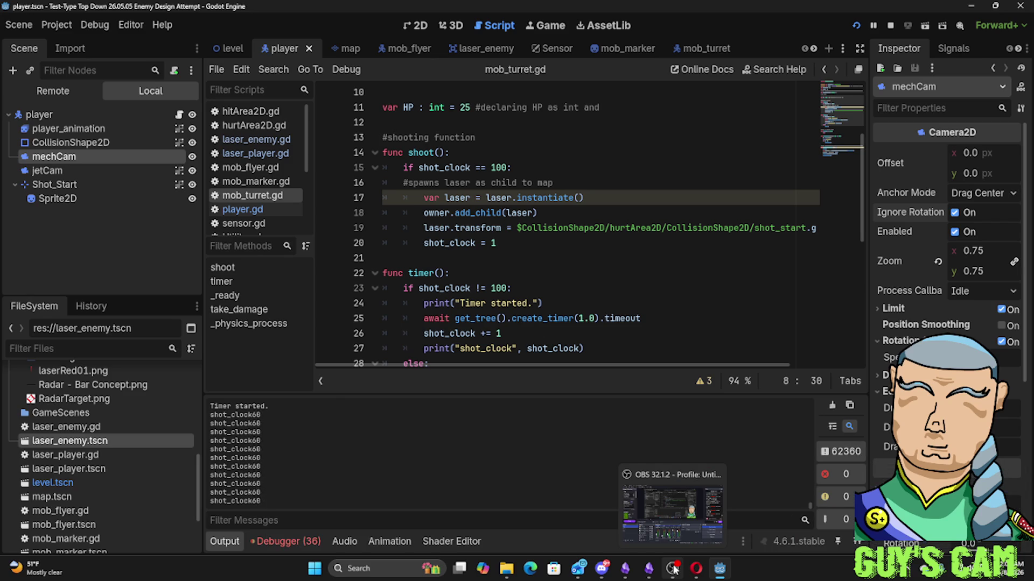
left_click(720, 570)
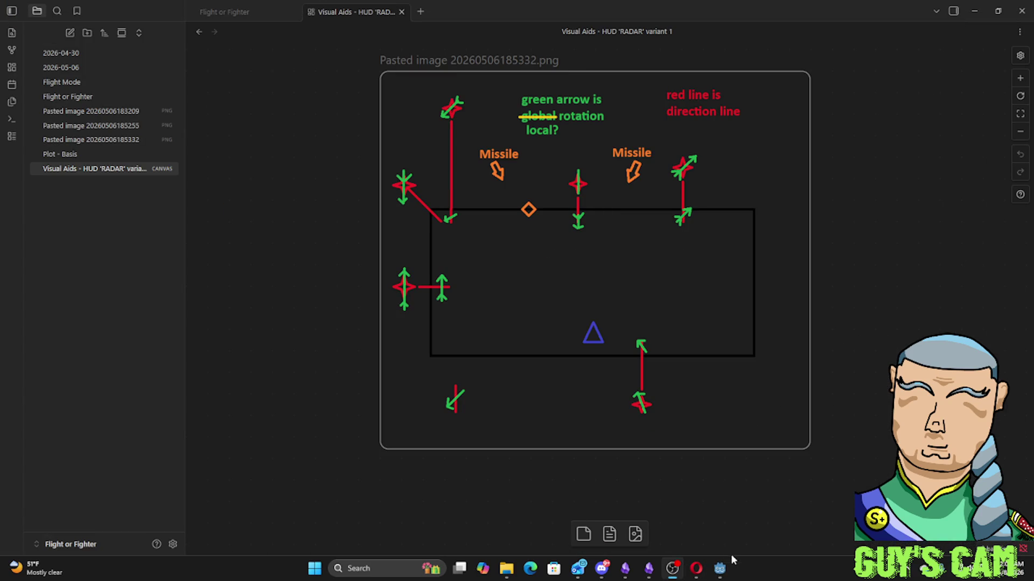
left_click(724, 575)
key("F5")
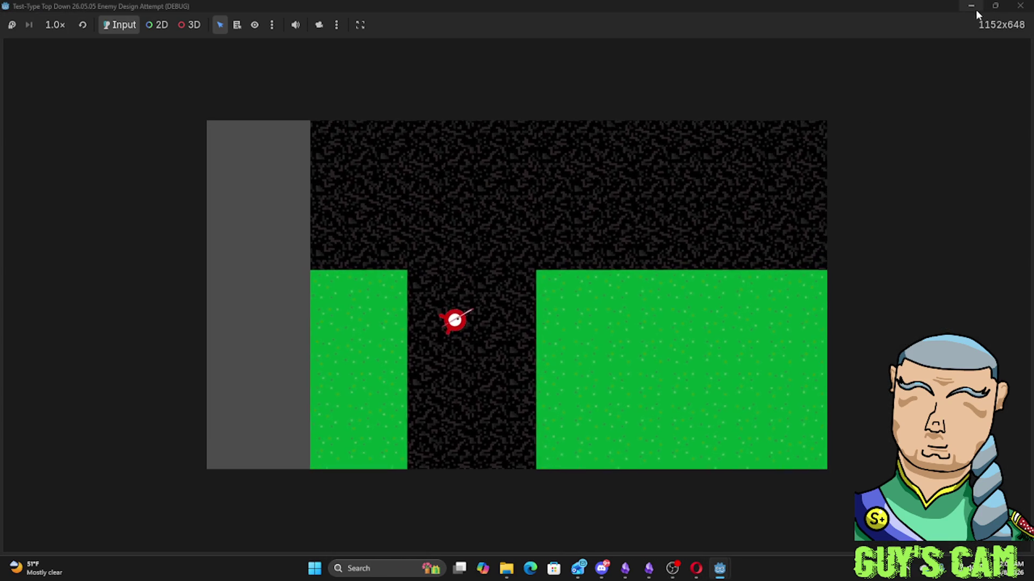
left_click(995, 6)
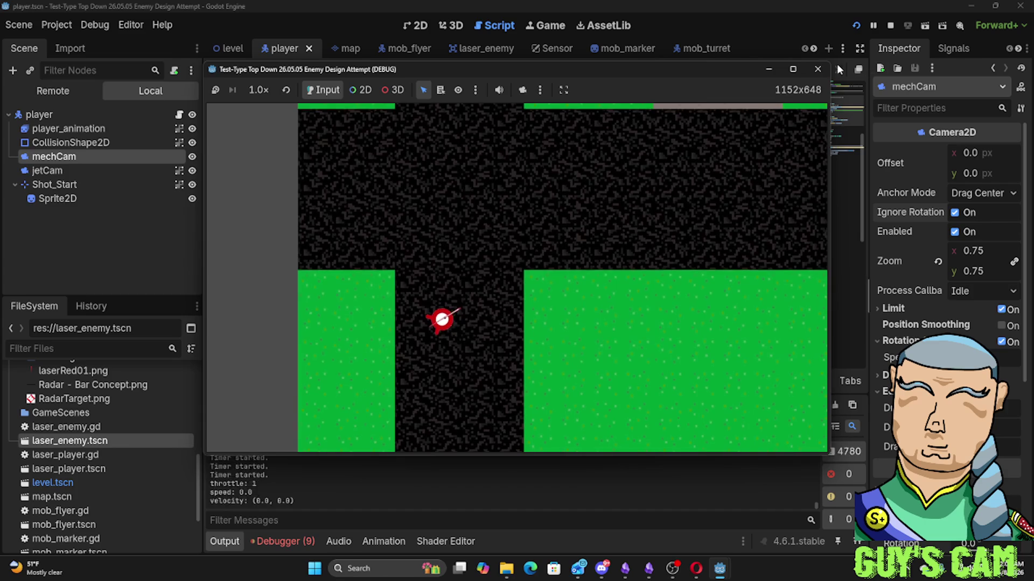
Restart the game and steer the player down, up, right and left around the level
left_click(818, 70)
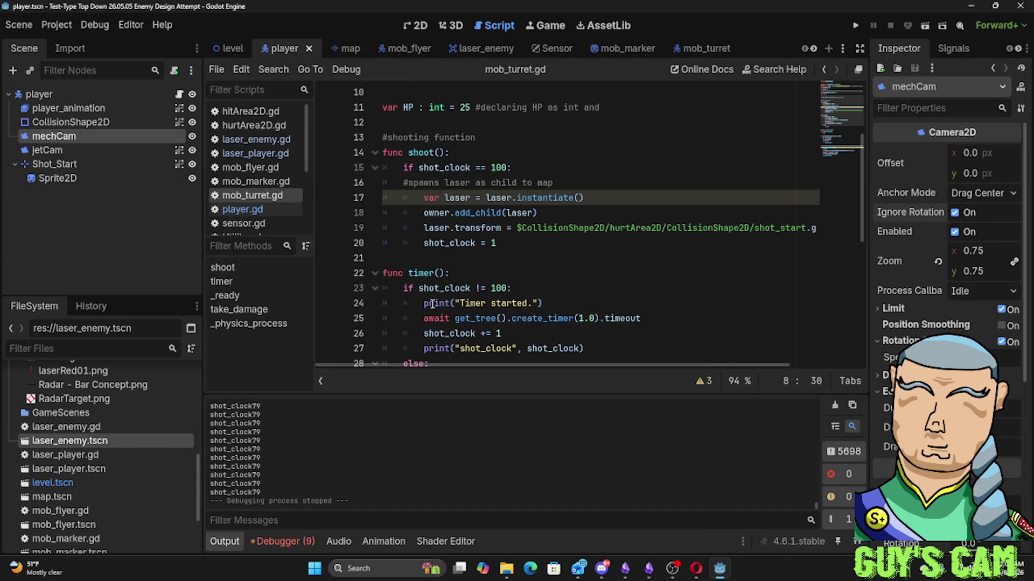
key("F5")
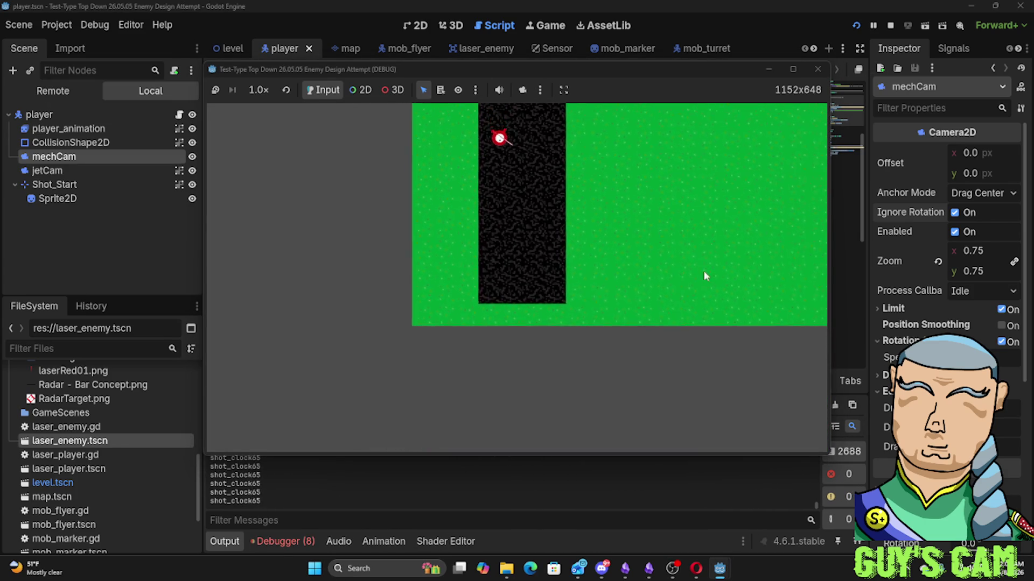
key("s")
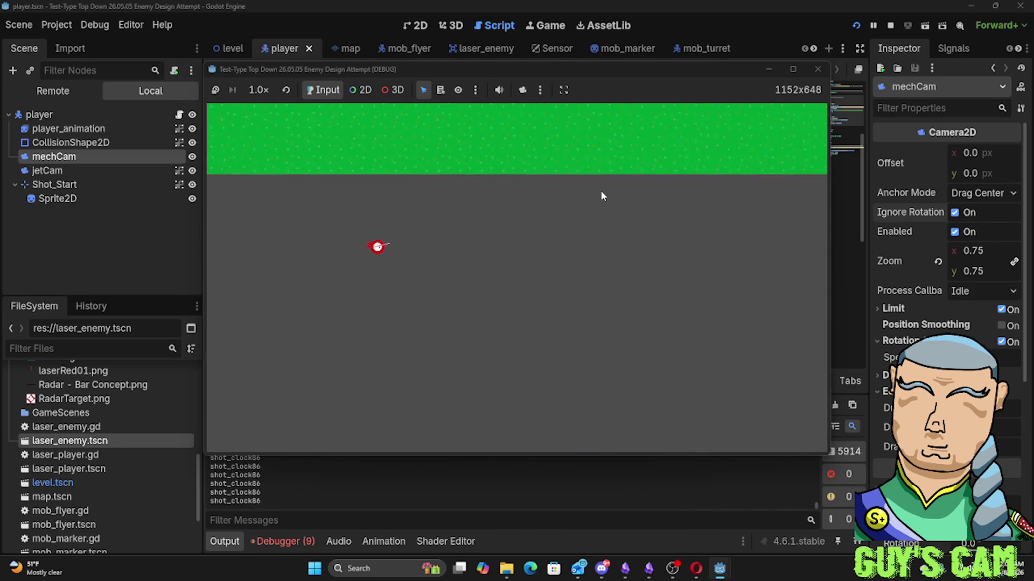
key("w")
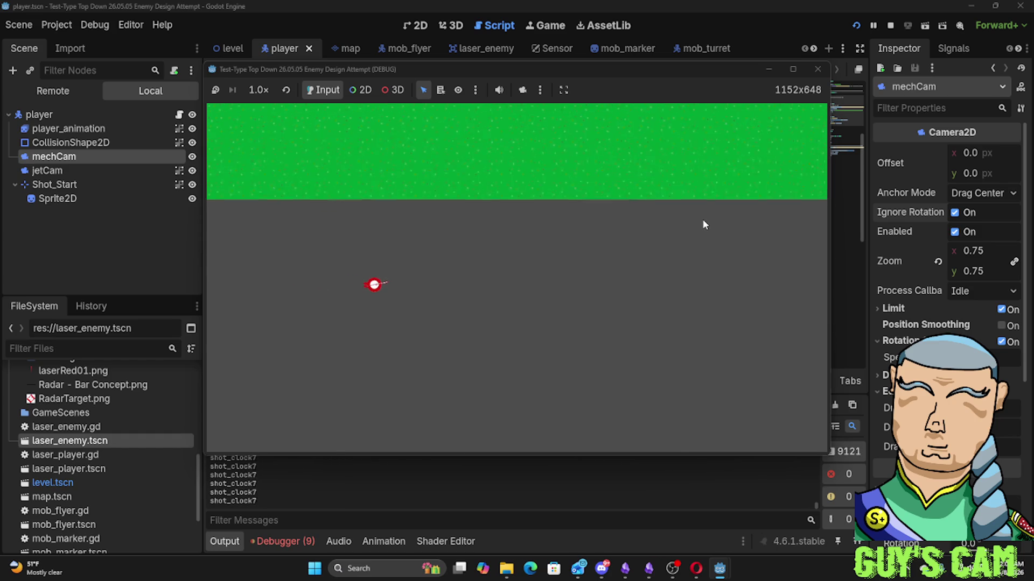
key("w")
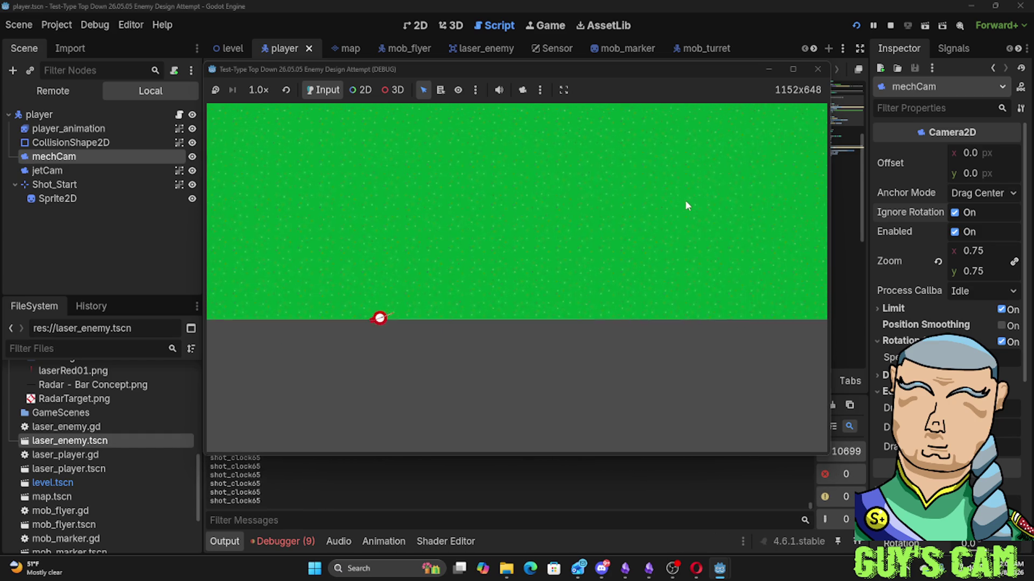
key("w")
key("d")
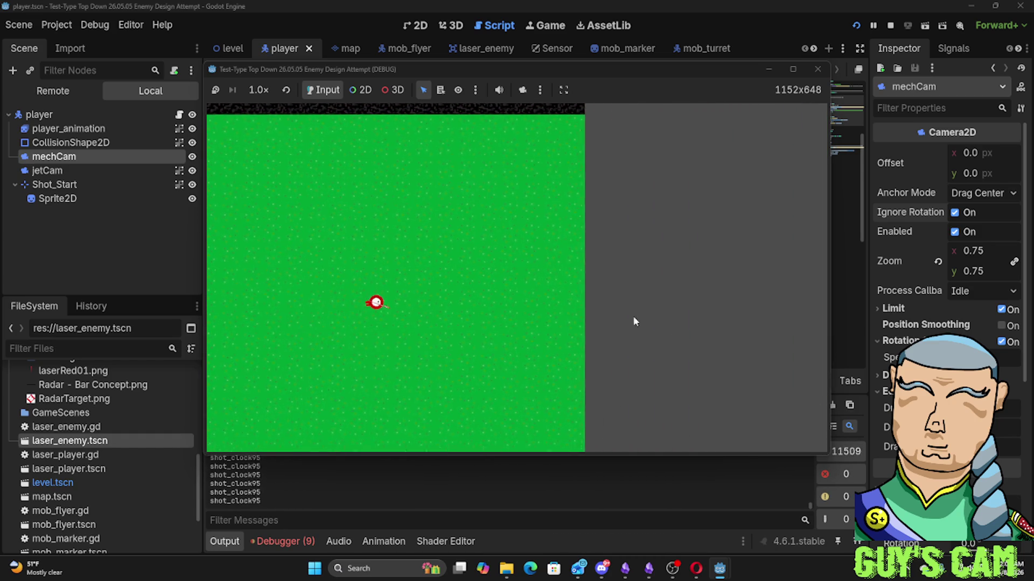
key("w")
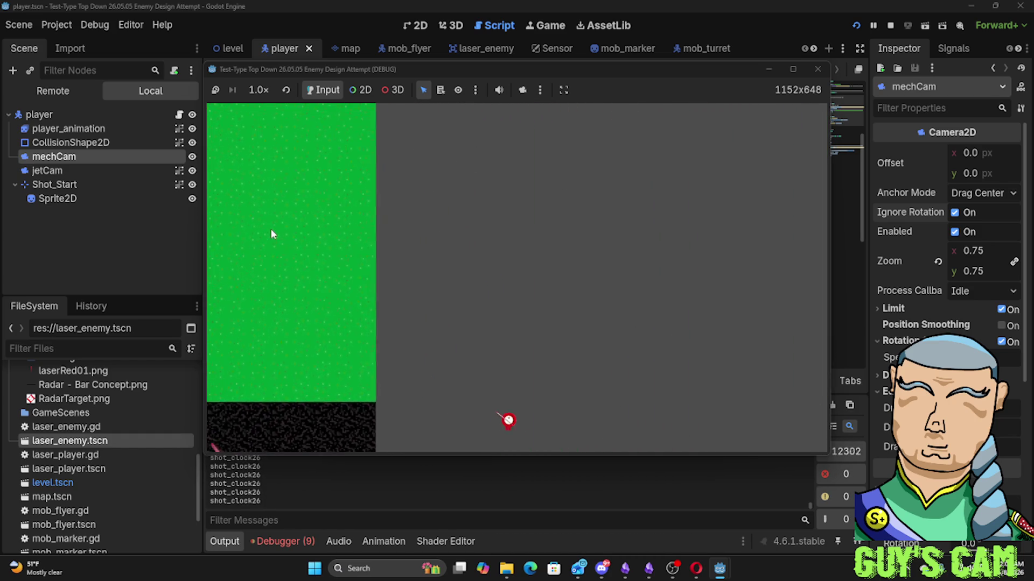
key("a")
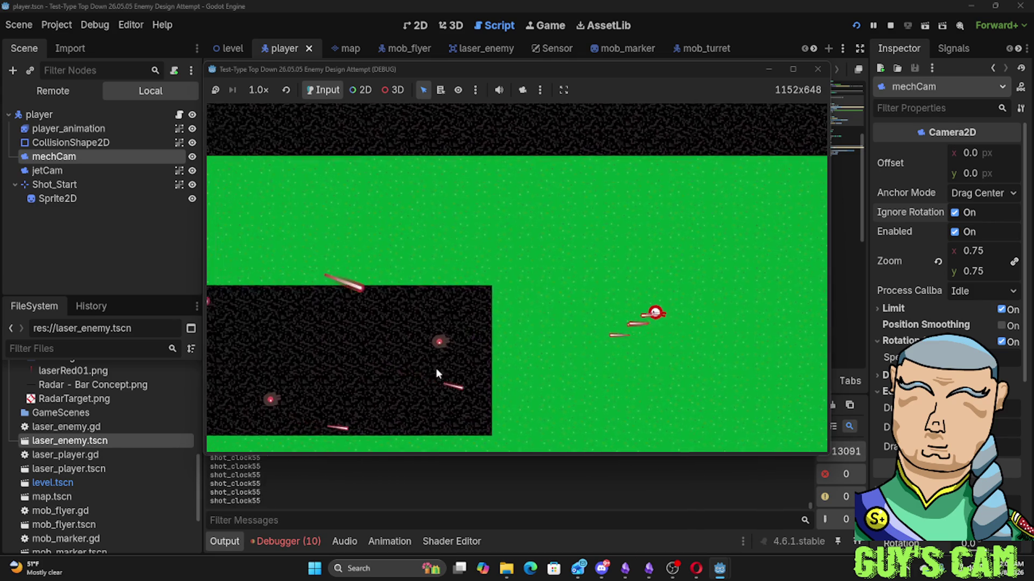
key("a")
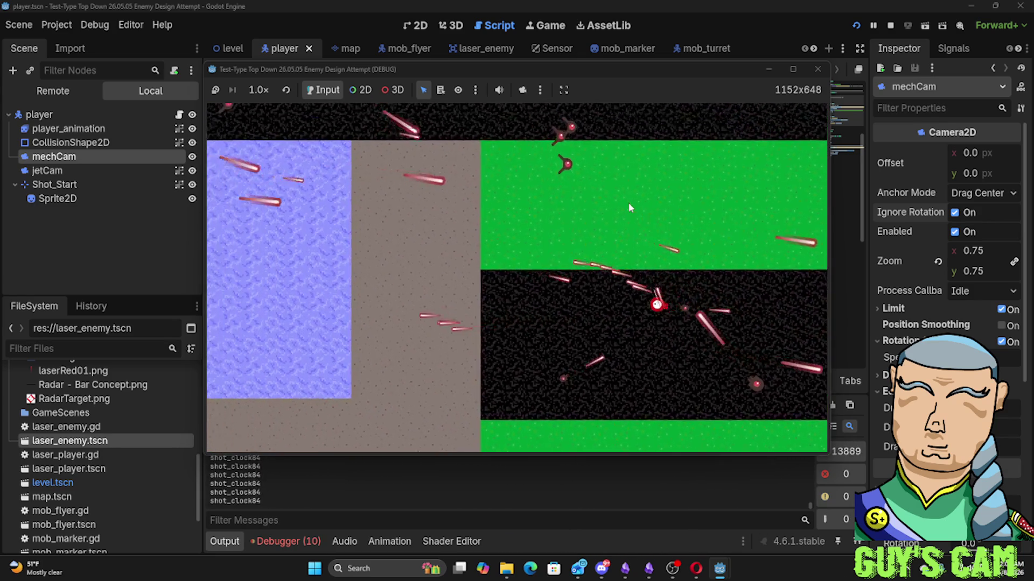
key("w")
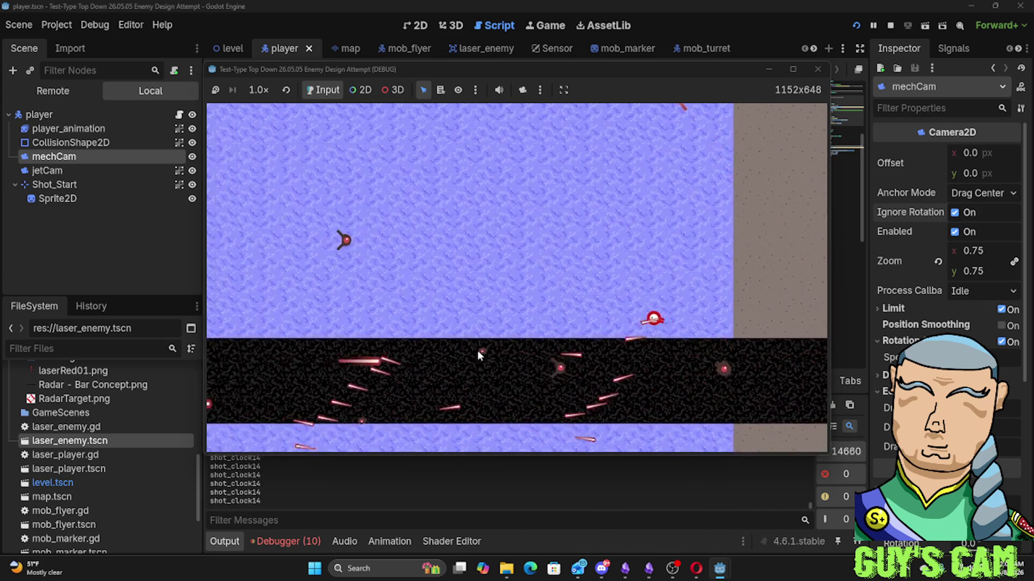
key("a")
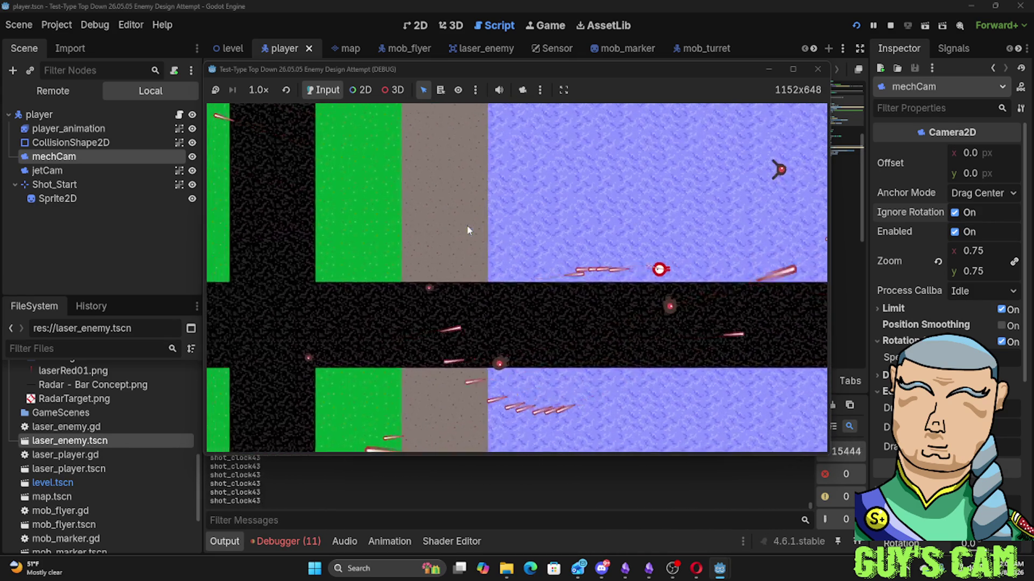
key("a")
Drive the player across the water and through turret fire, then stop the game
key("s")
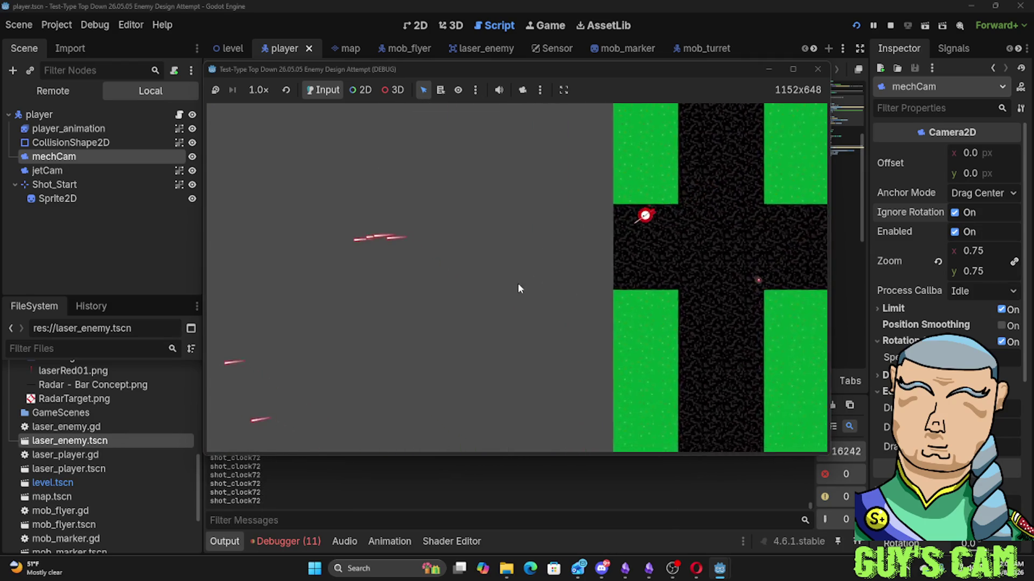
key("a")
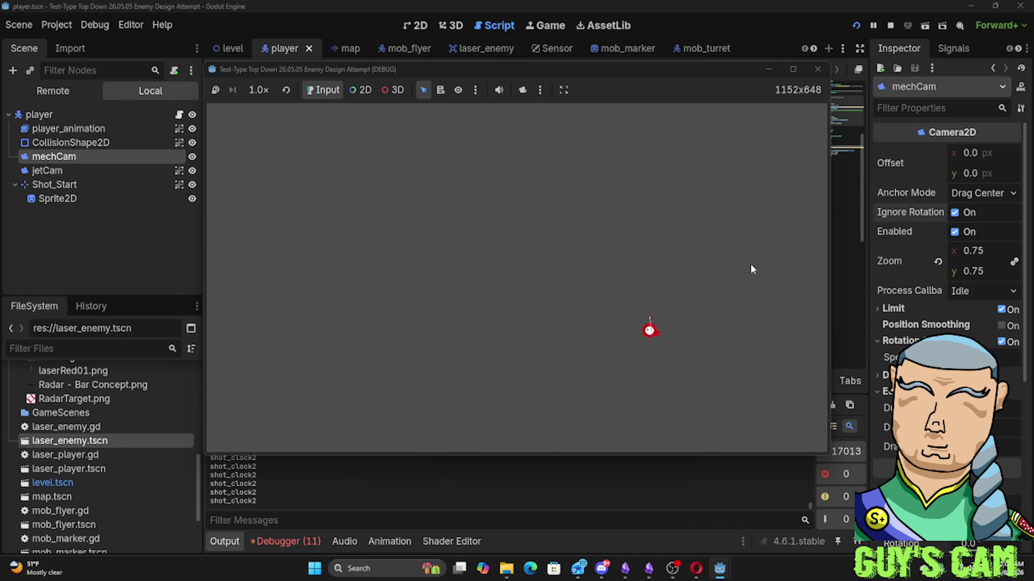
key("d")
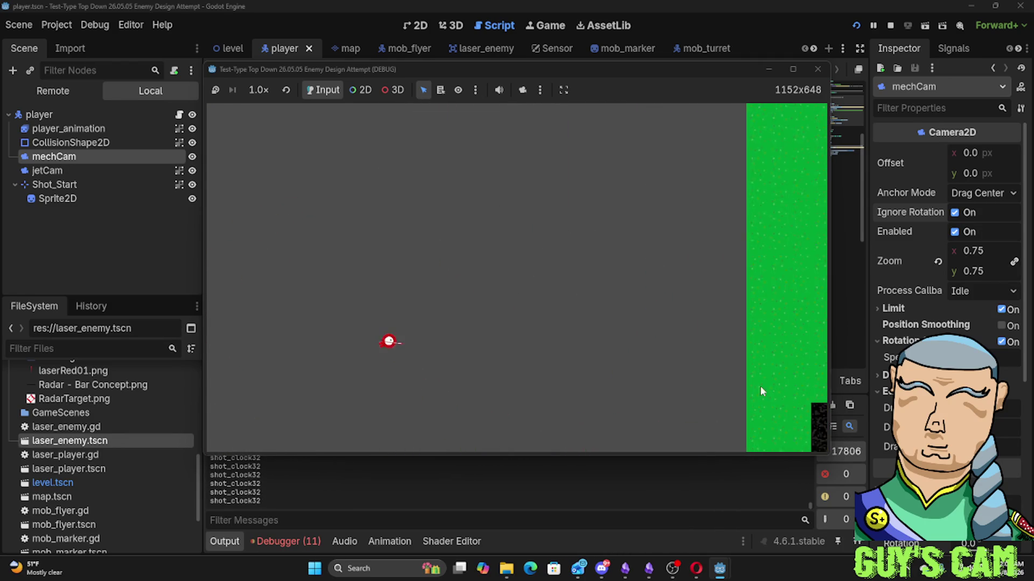
key("d")
key("s")
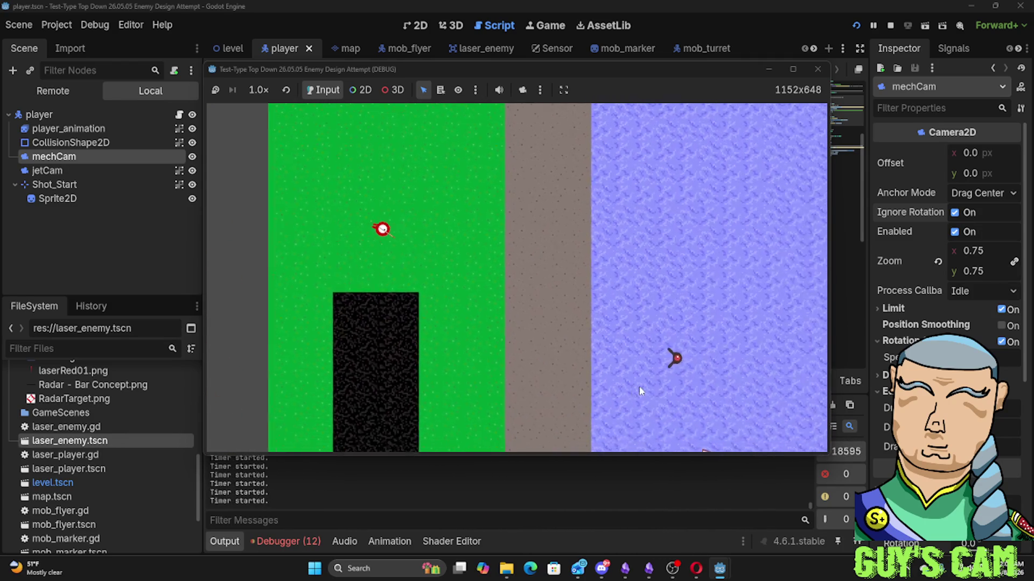
key("d")
key("s")
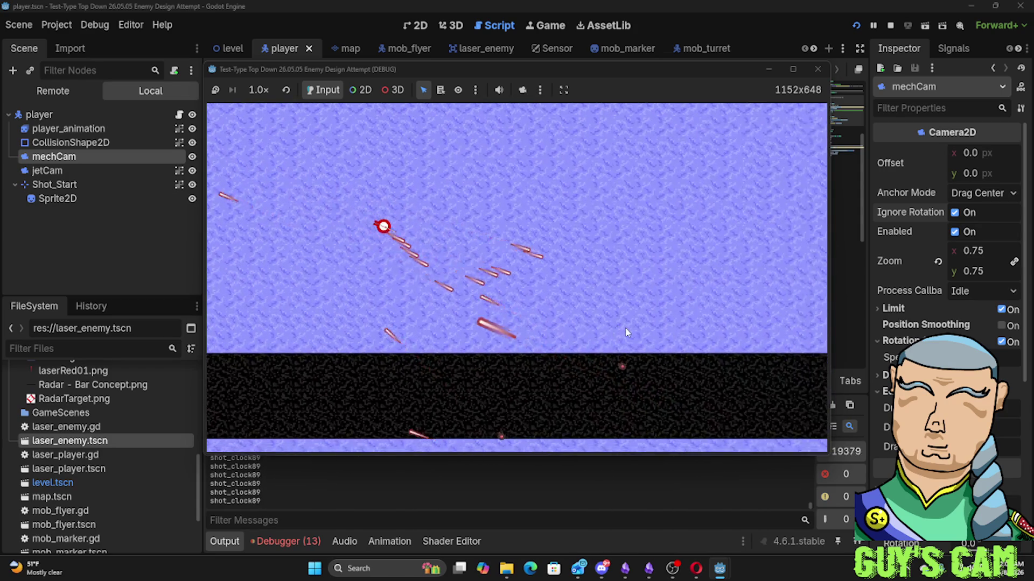
key("d")
key("s")
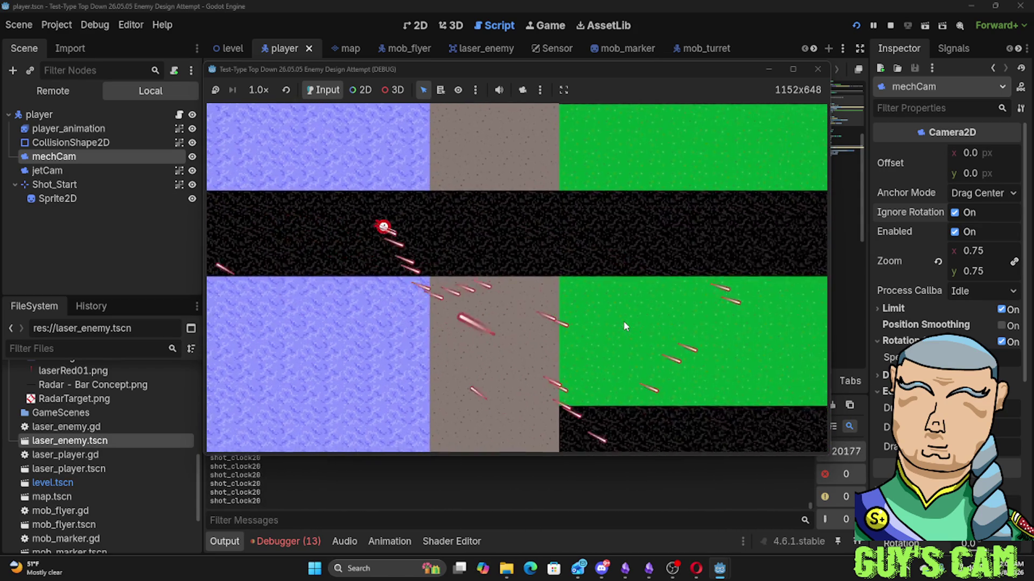
key("d")
key("s")
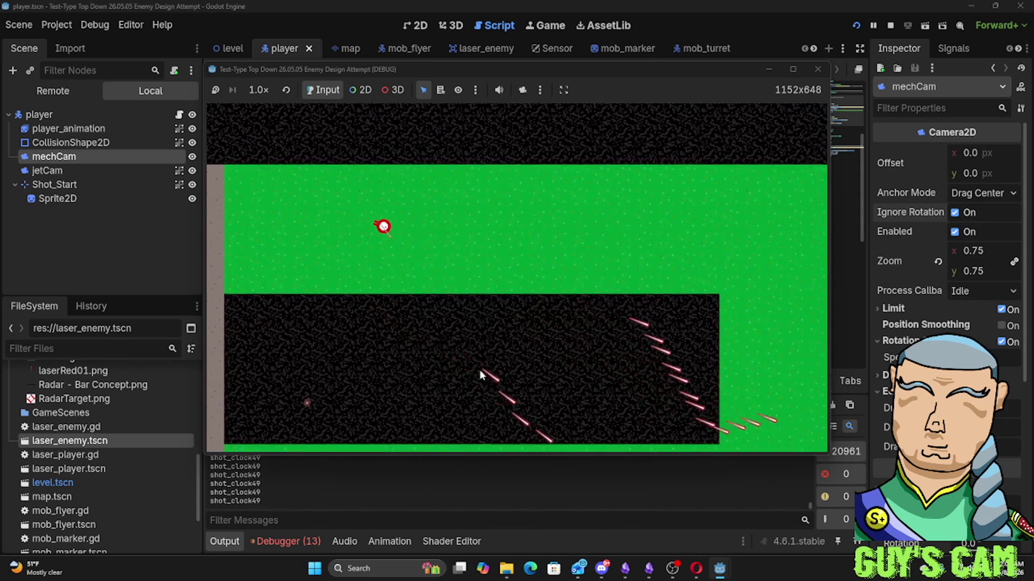
key("w")
key("d")
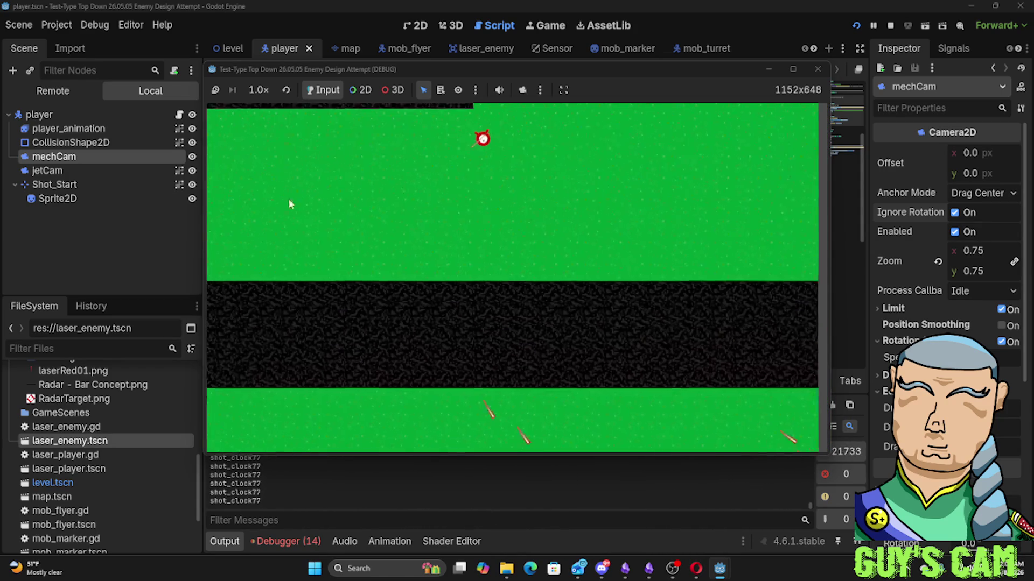
key("w")
key("a")
key("a")
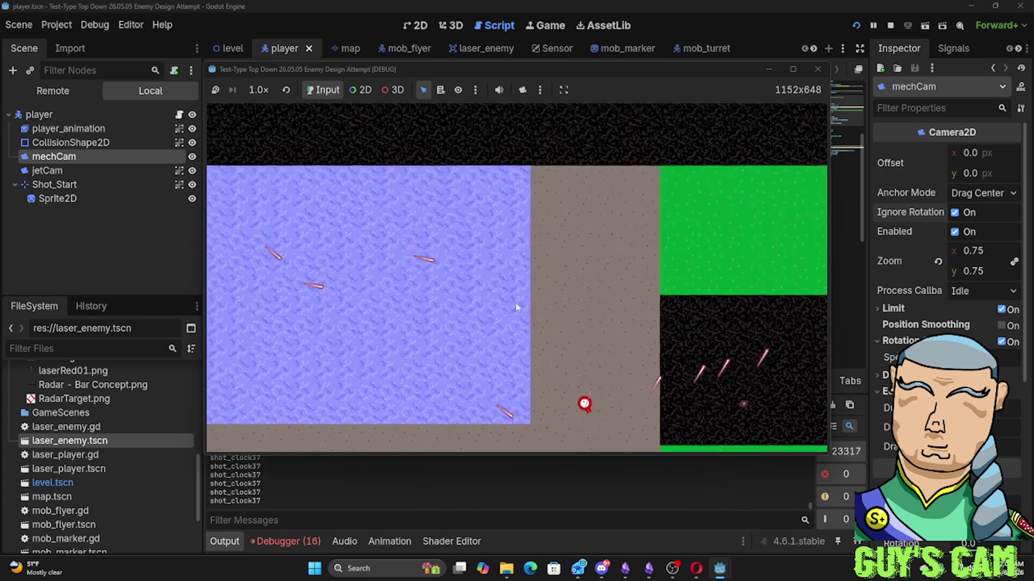
key("w")
key("w")
key("a")
key("s")
key("a")
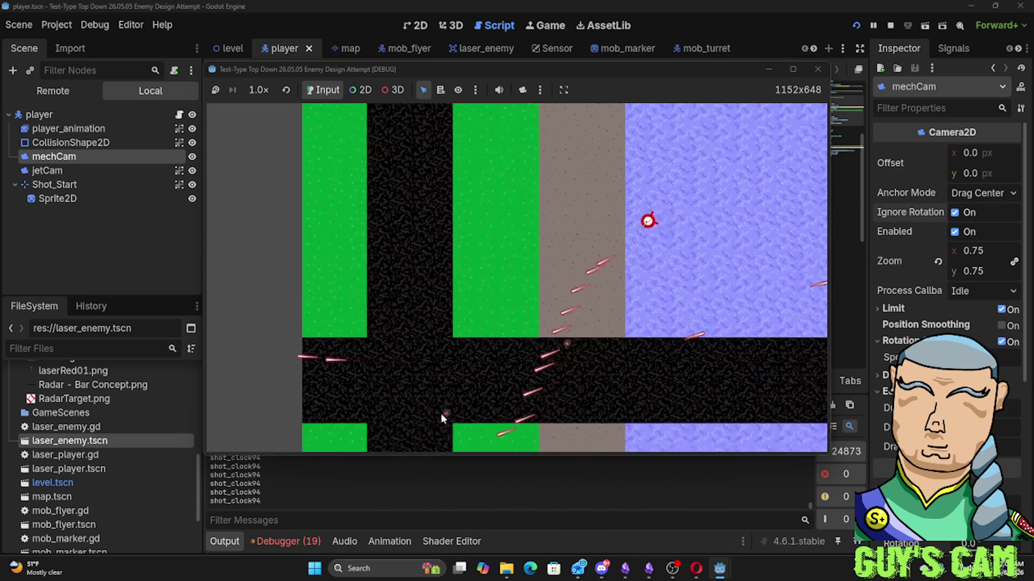
key("a")
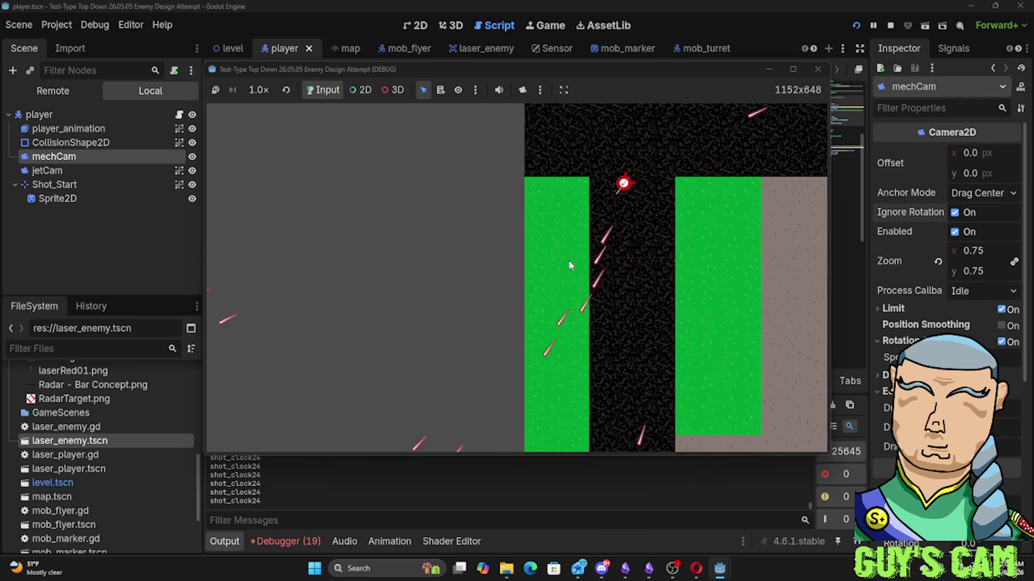
left_click(817, 69)
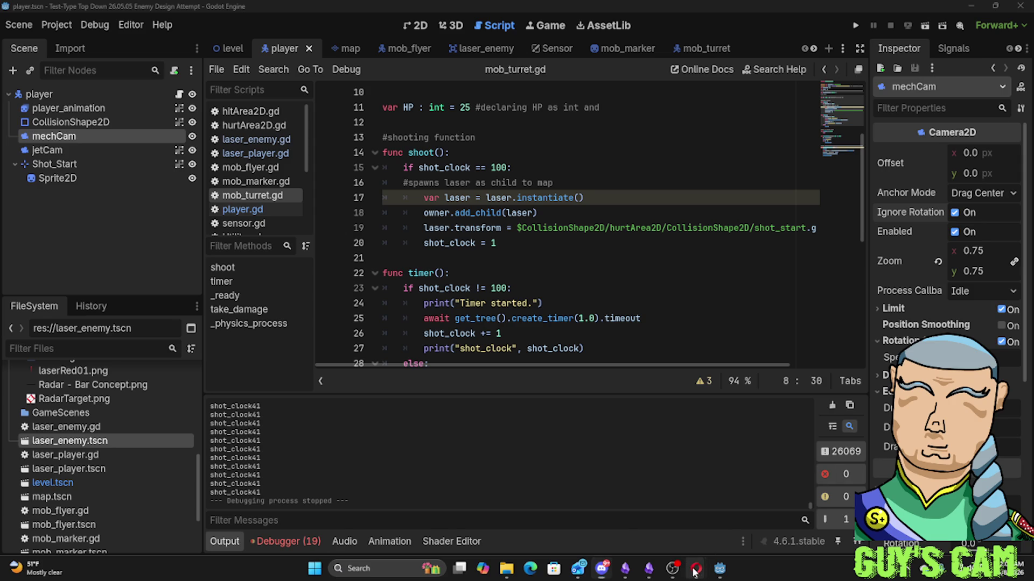
Switch from Godot to the browser playing the Sinistar video
mouse_move(695, 572)
key("alt+Tab")
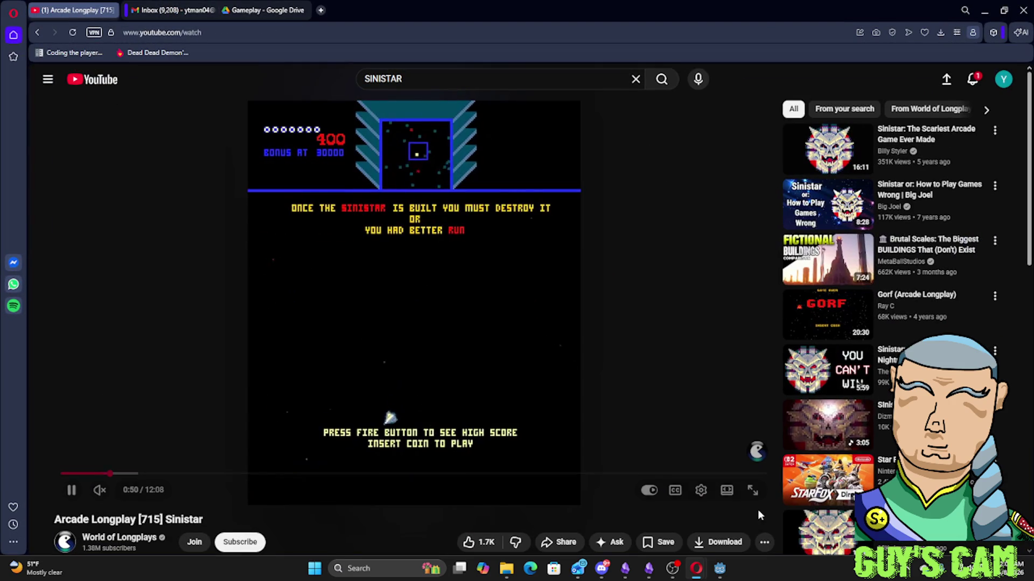
Play the Sinistar longplay full screen at full volume, skipping ahead to about 1:29
left_click(752, 490)
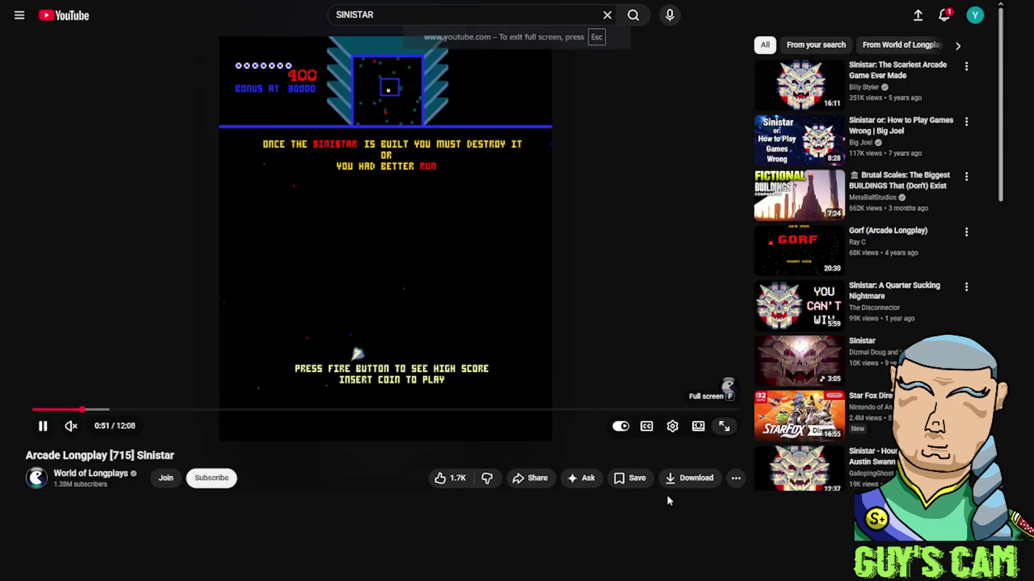
left_click_drag(58, 571, 81, 566)
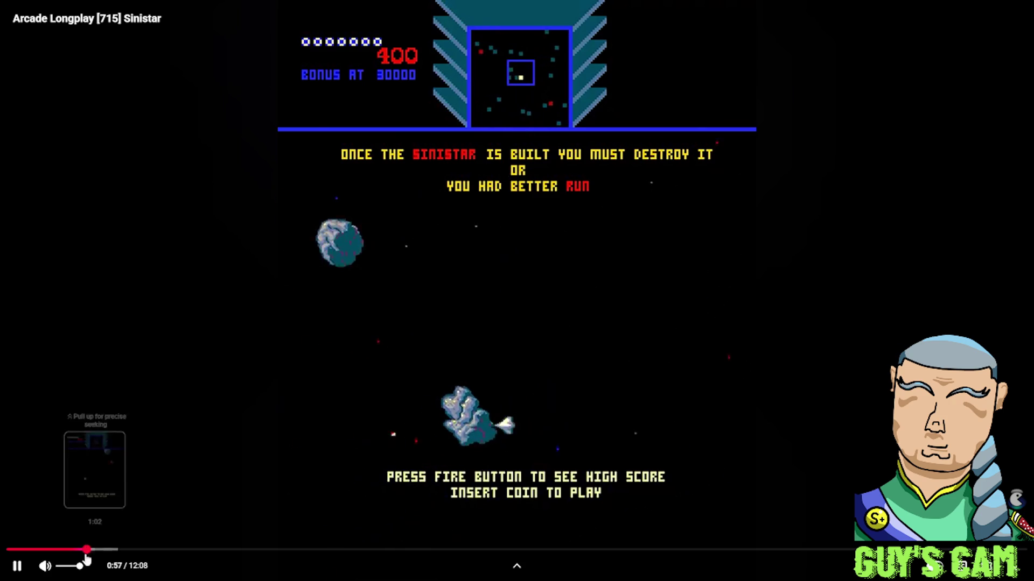
left_click(59, 566)
left_click_drag(69, 569, 82, 567)
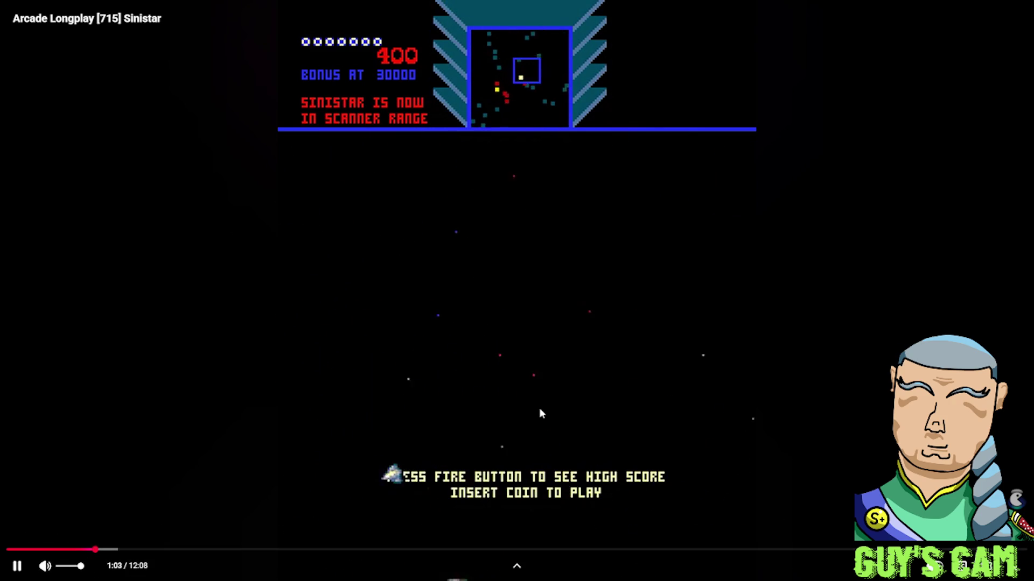
left_click_drag(157, 550, 113, 557)
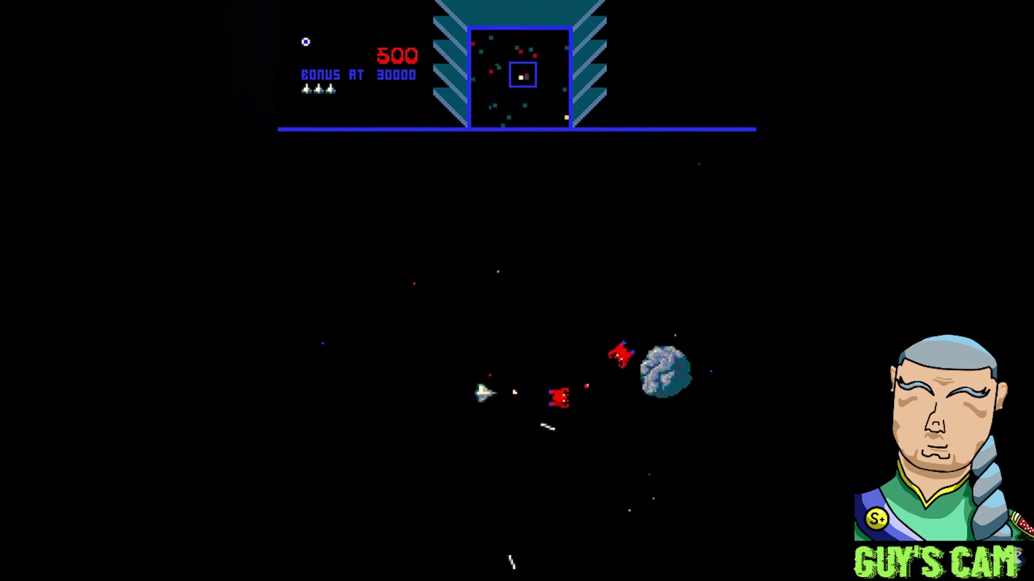
mouse_move(67, 568)
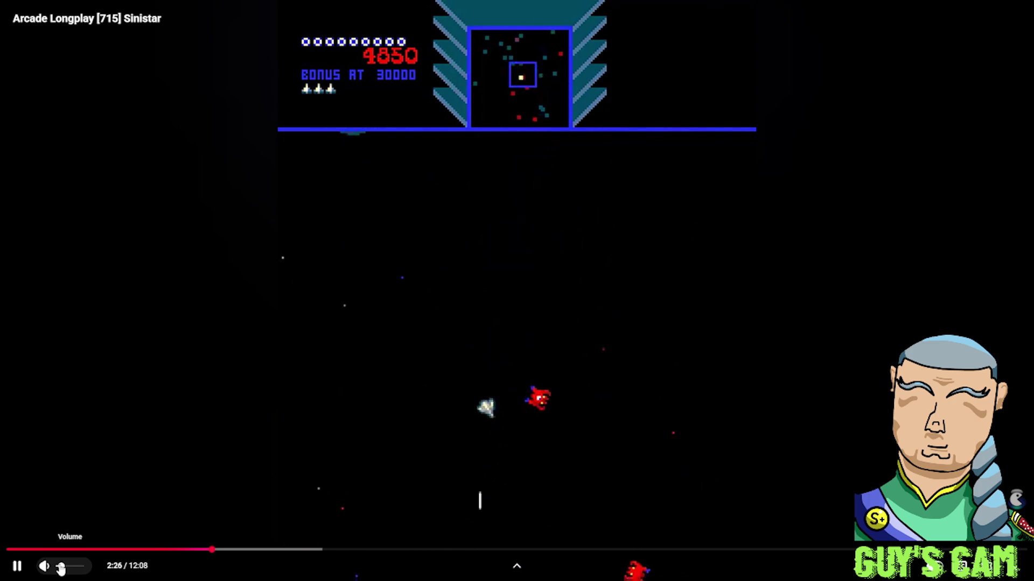
Nudge the volume up and pause and resume the gameplay video a few times
left_click_drag(61, 568, 69, 568)
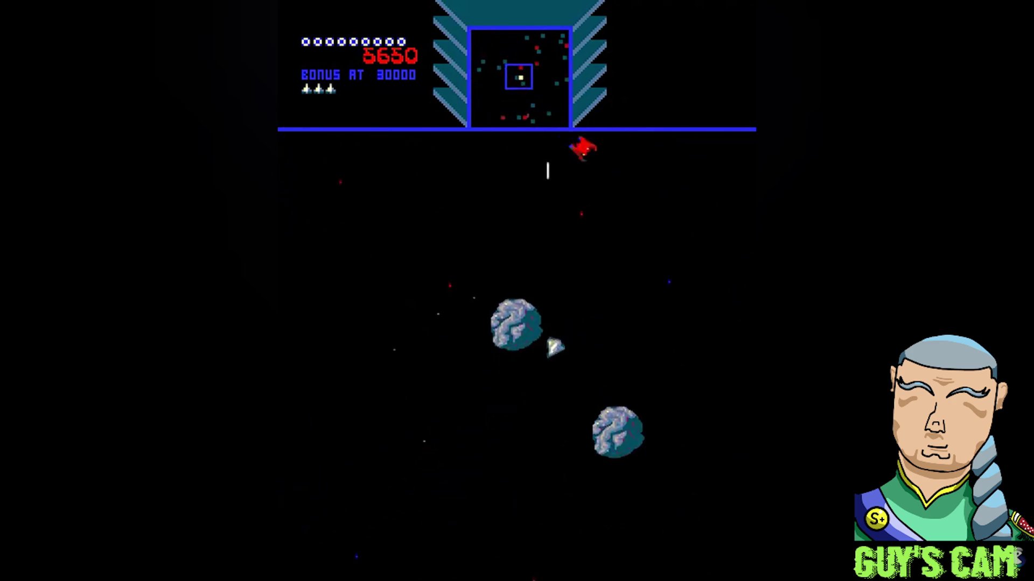
left_click(690, 307)
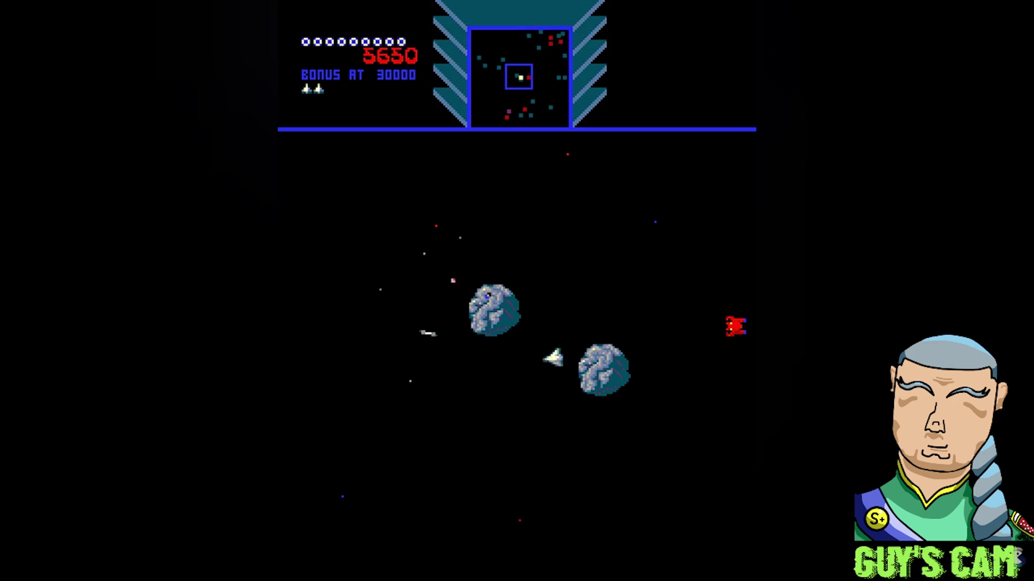
left_click(734, 339)
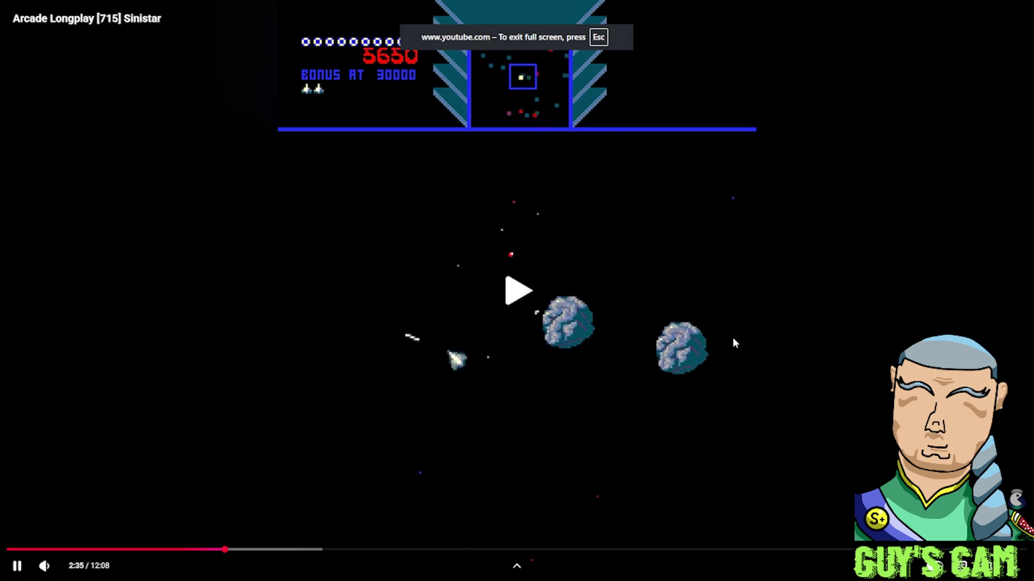
left_click(733, 342)
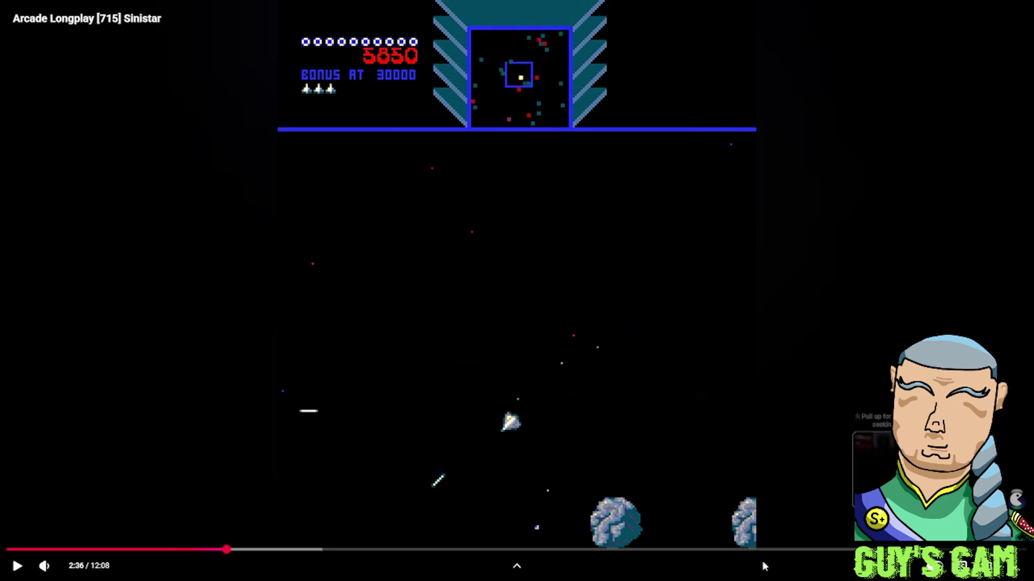
key("f")
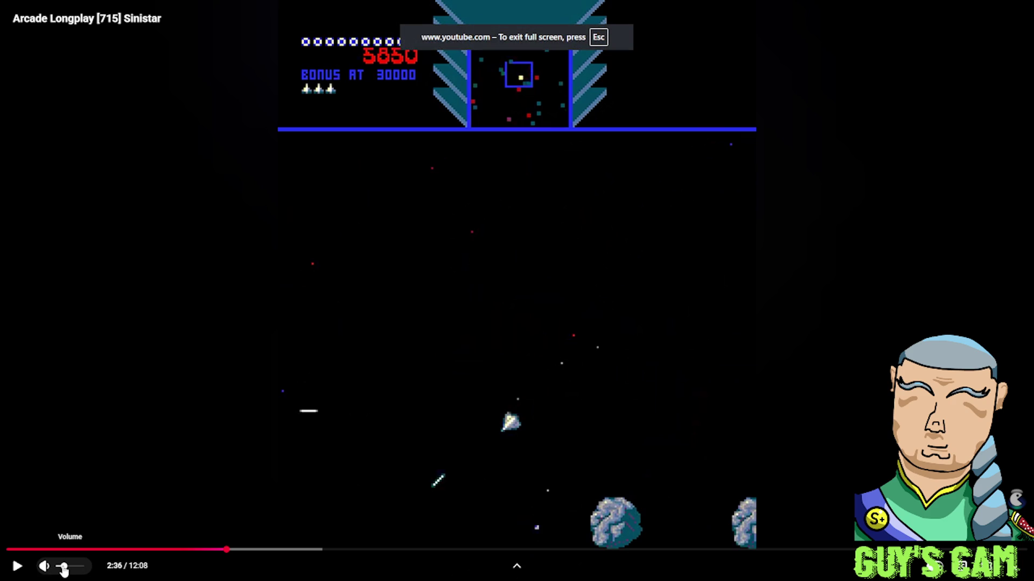
left_click(215, 400)
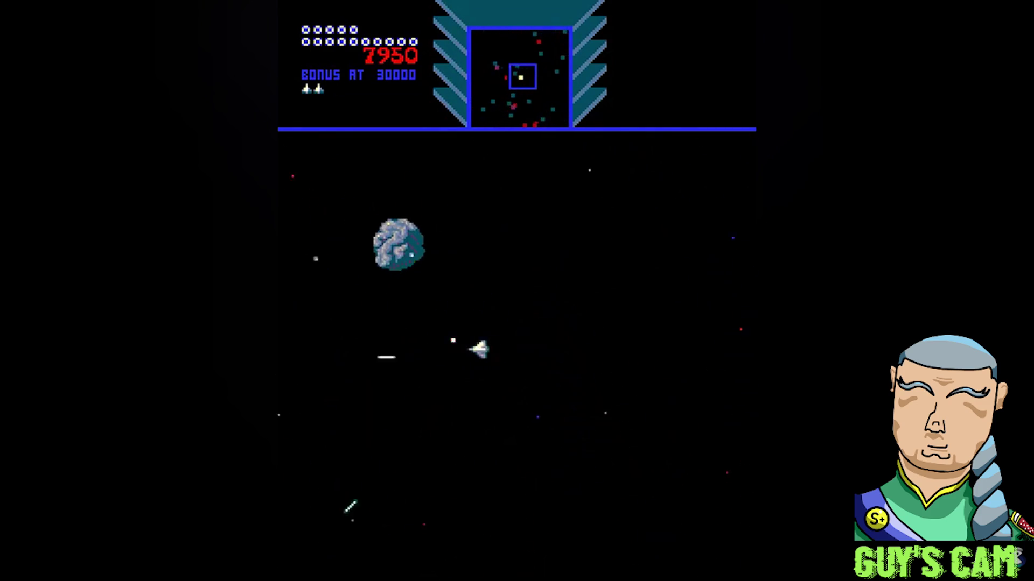
Pause at 3:26 just after the Sinistar's defeat and exit full screen
mouse_move(741, 429)
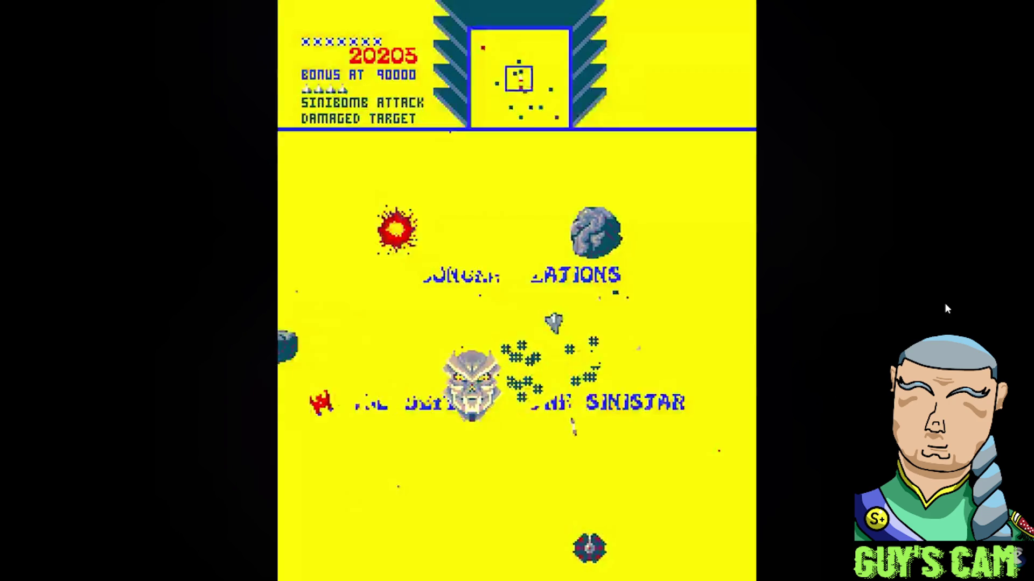
mouse_move(815, 326)
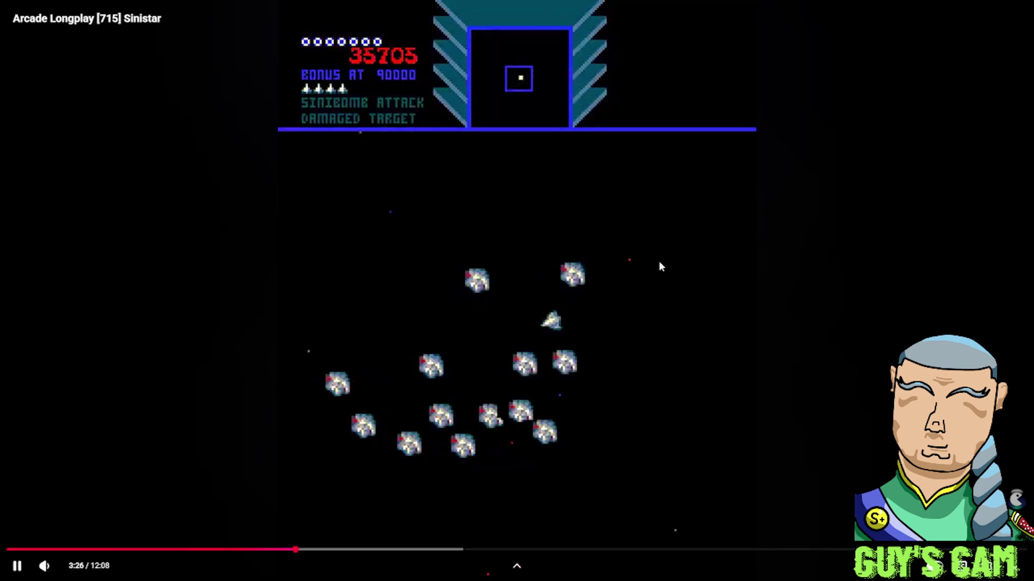
double_click(630, 269)
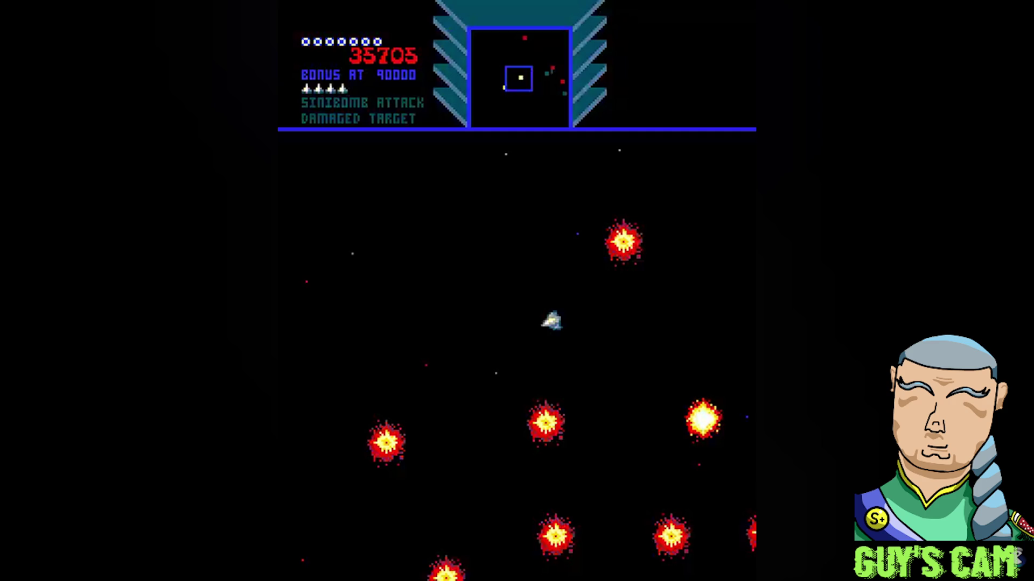
mouse_move(446, 311)
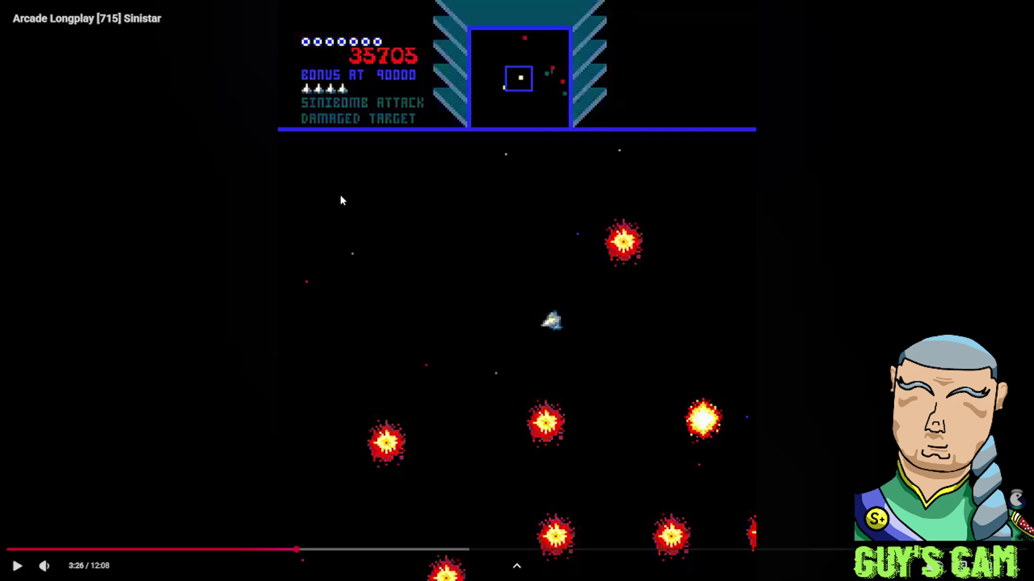
key("Escape")
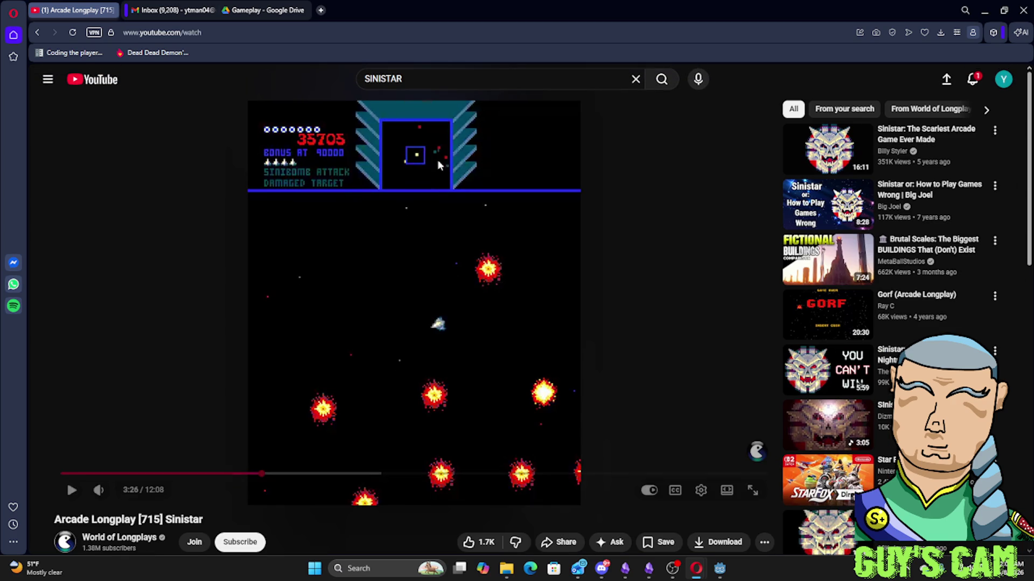
Shrink the browser into a restored window and return to the Godot mob_turret.gd script
key("alt+Tab")
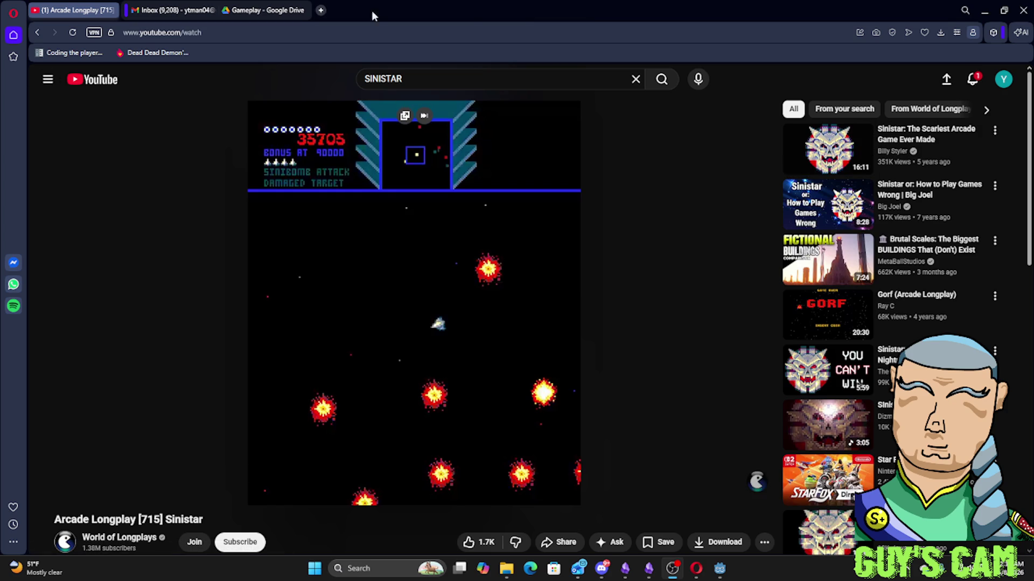
left_click_drag(604, 7, 624, 63)
key("alt+Tab")
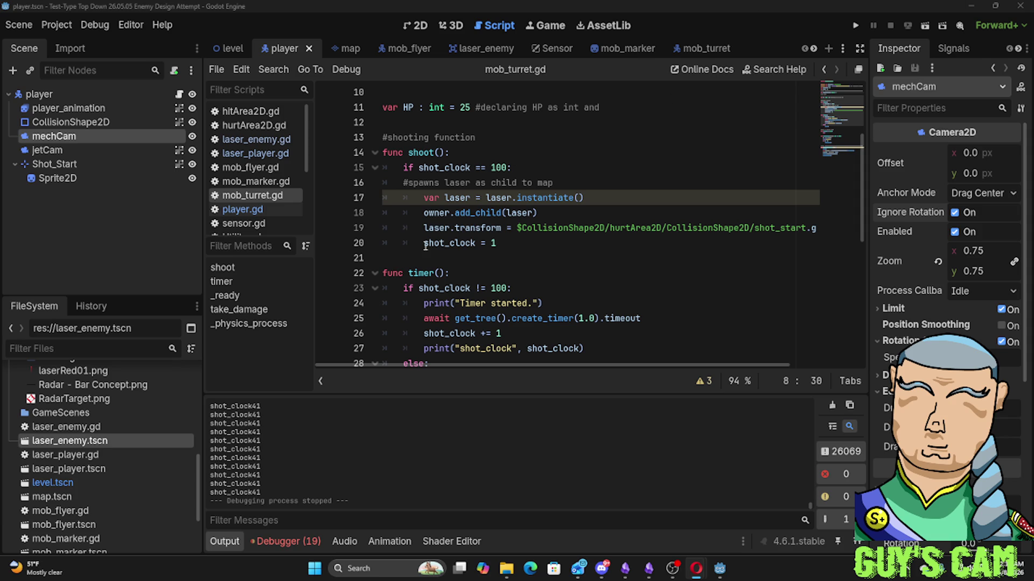
Review the shot_clock reset on line 20 and the timer() and take_damage() code, then open the level scene
left_click(451, 238)
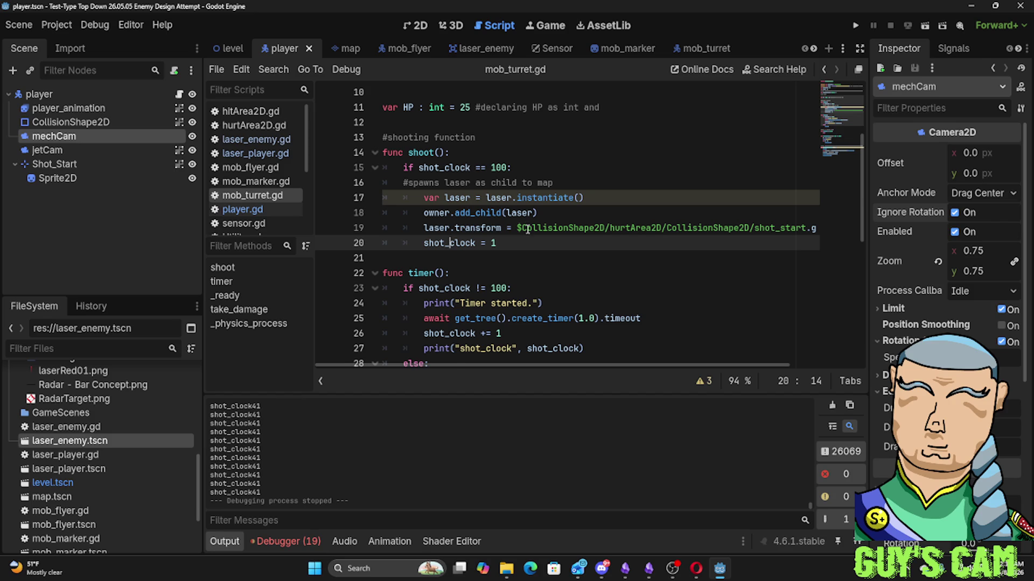
scroll(501, 197, "down", 4)
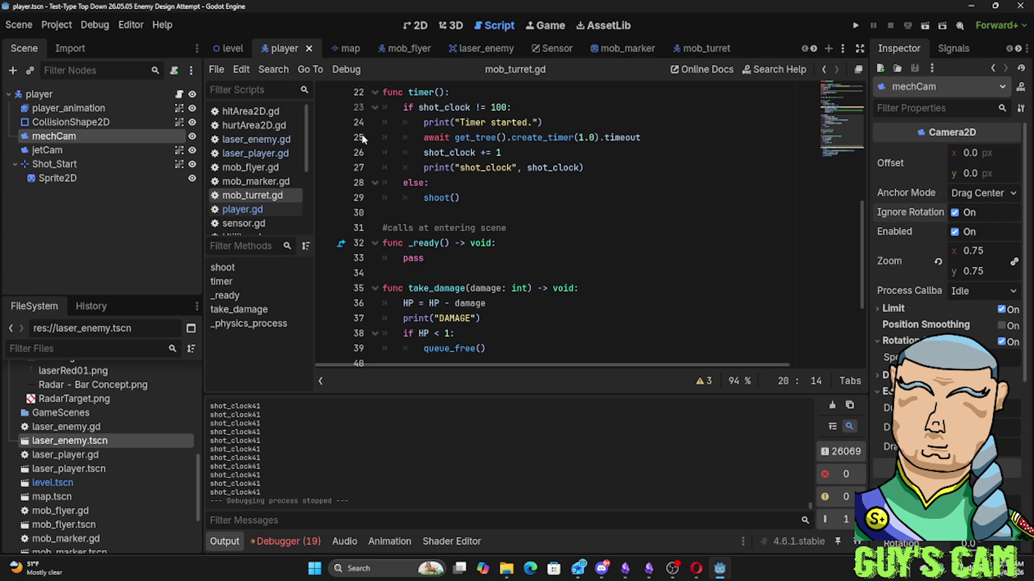
left_click(219, 49)
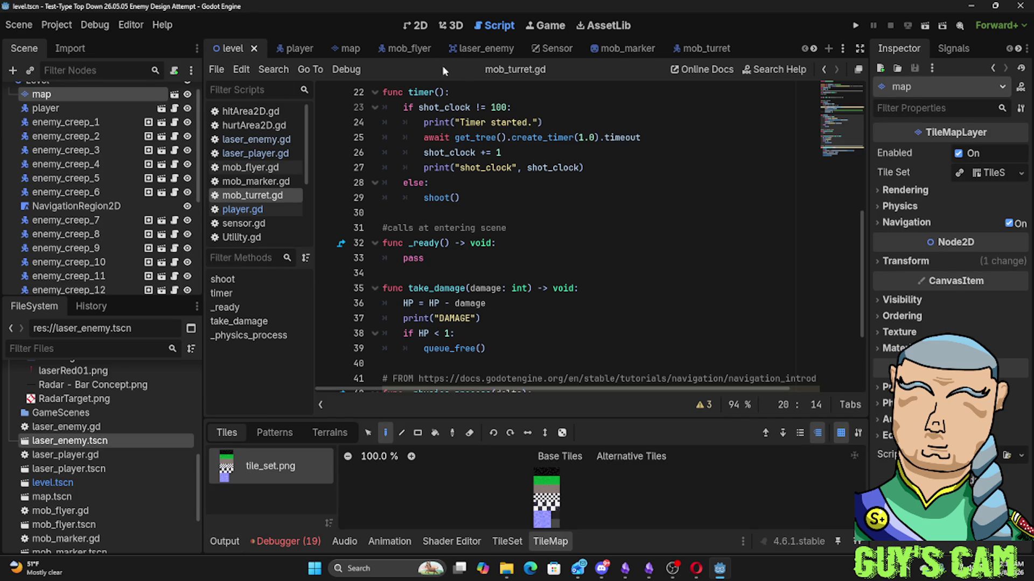
Show the level map in the 2D view and inspect the player node
left_click(405, 24)
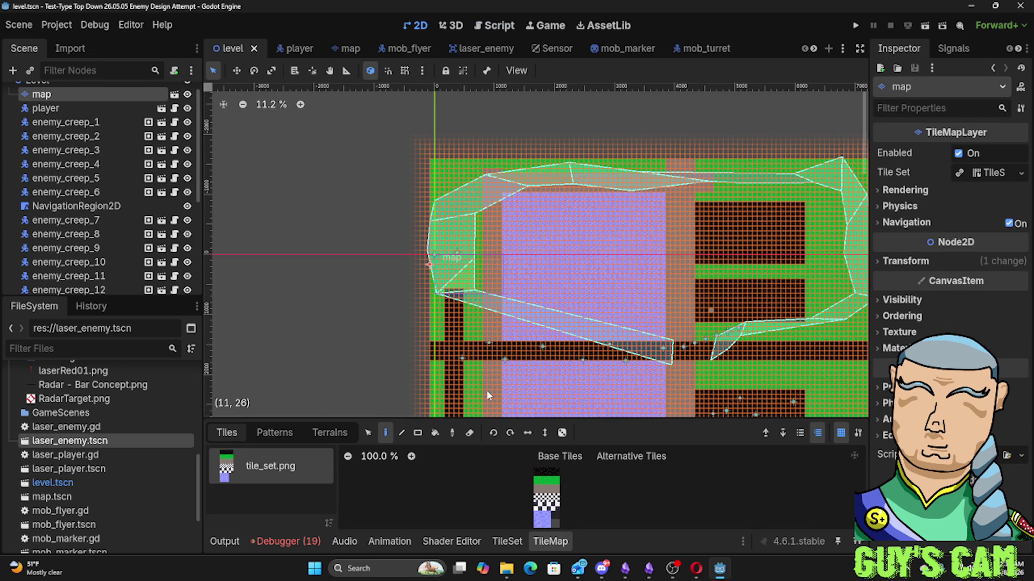
scroll(486, 393, "up", 4)
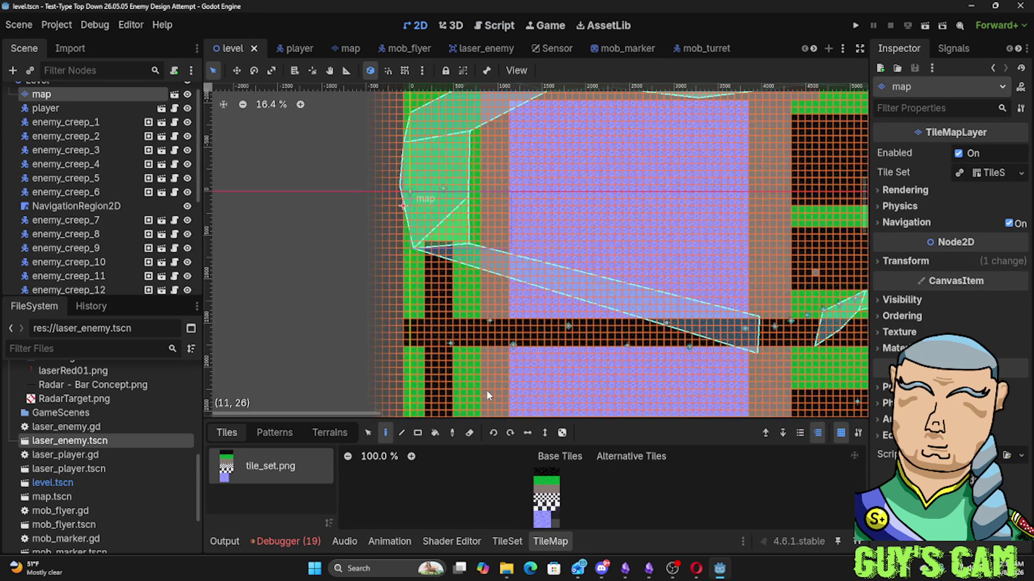
scroll(486, 393, "up", 6)
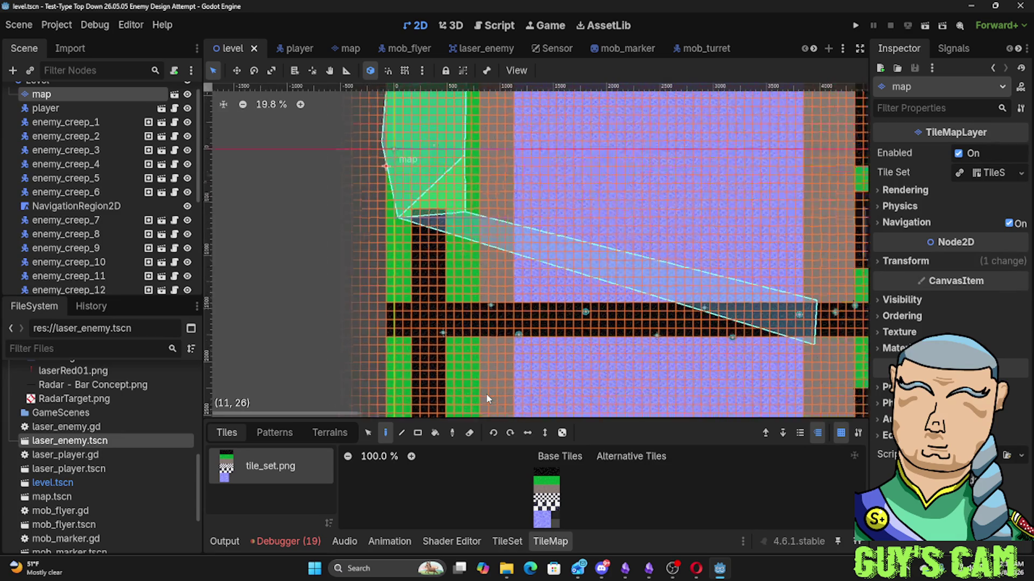
scroll(504, 337, "up", 4)
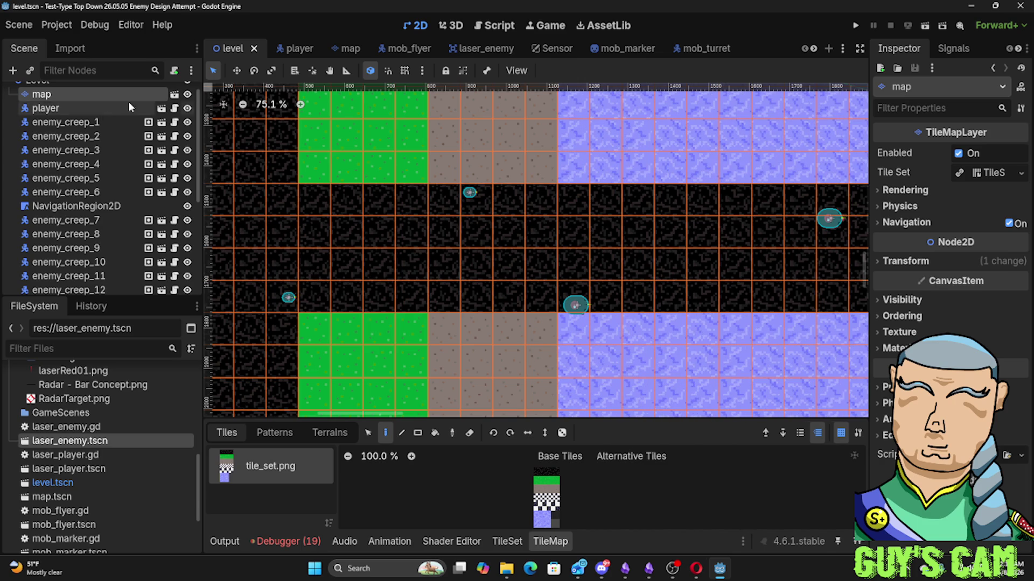
left_click(66, 108)
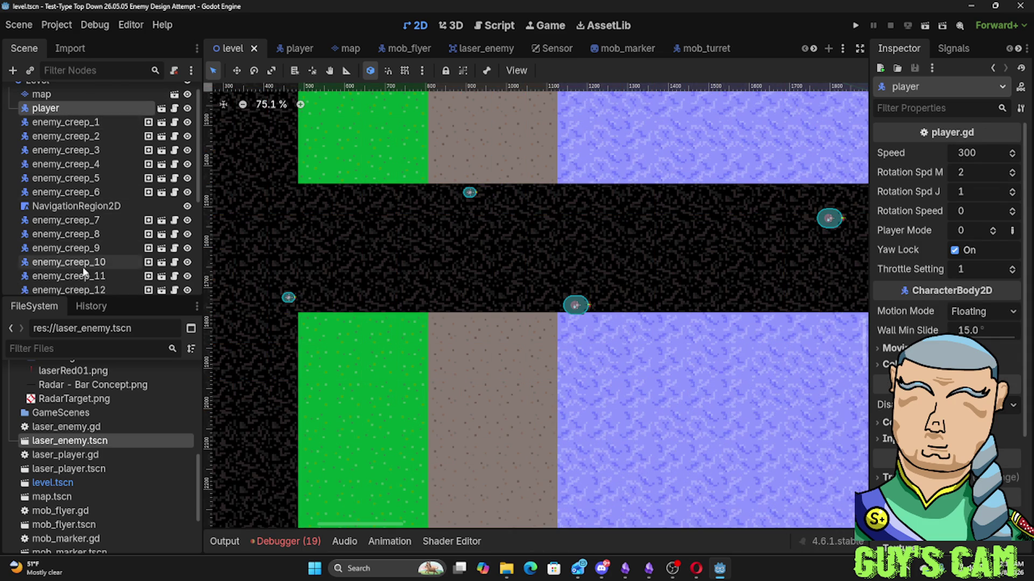
scroll(82, 266, "down", 5)
Inspect mob_turret6 and mob_turret9, then switch to the player scene
left_click(86, 249)
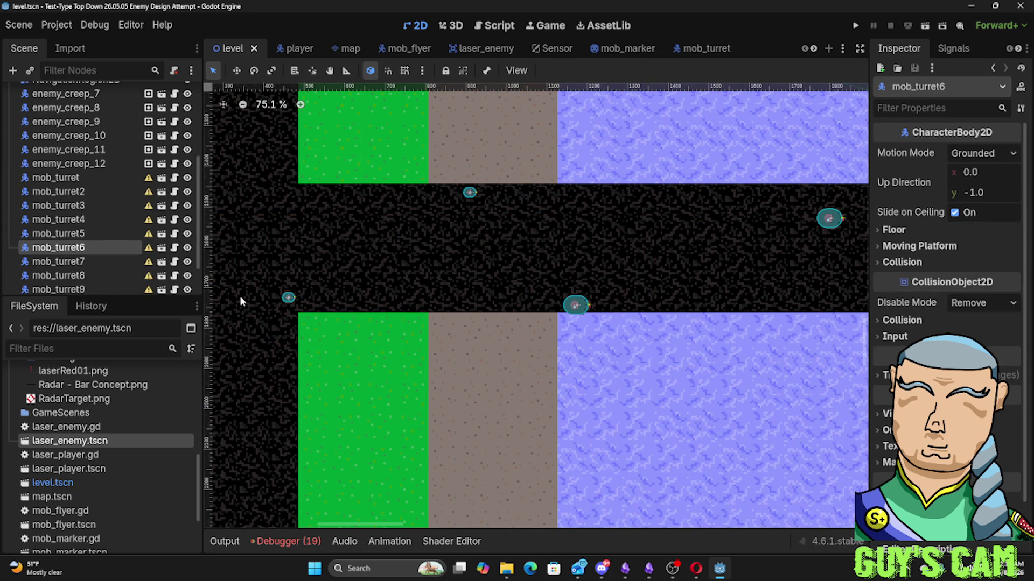
left_click(96, 291)
scroll(487, 285, "down", 4)
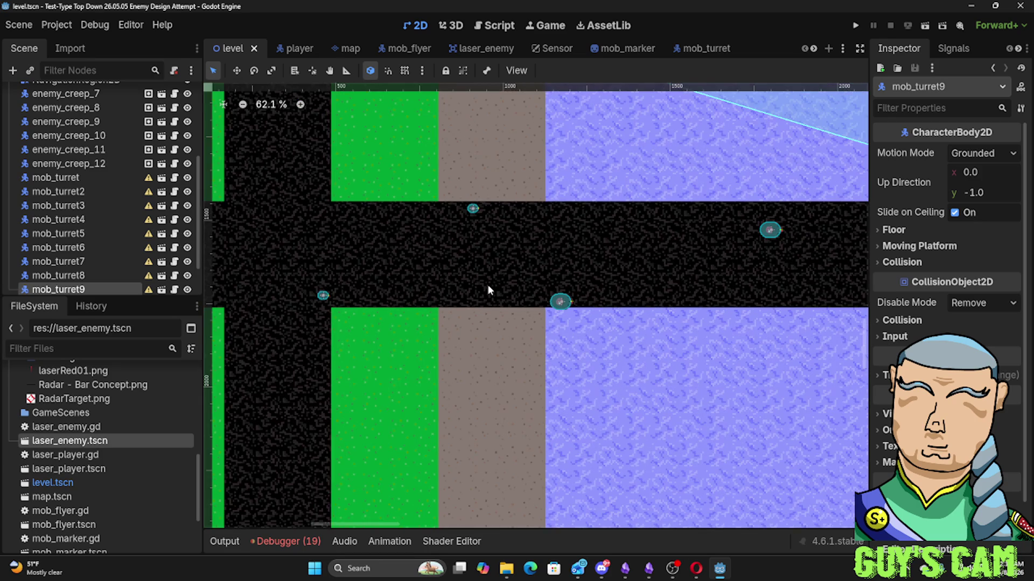
scroll(487, 286, "down", 2)
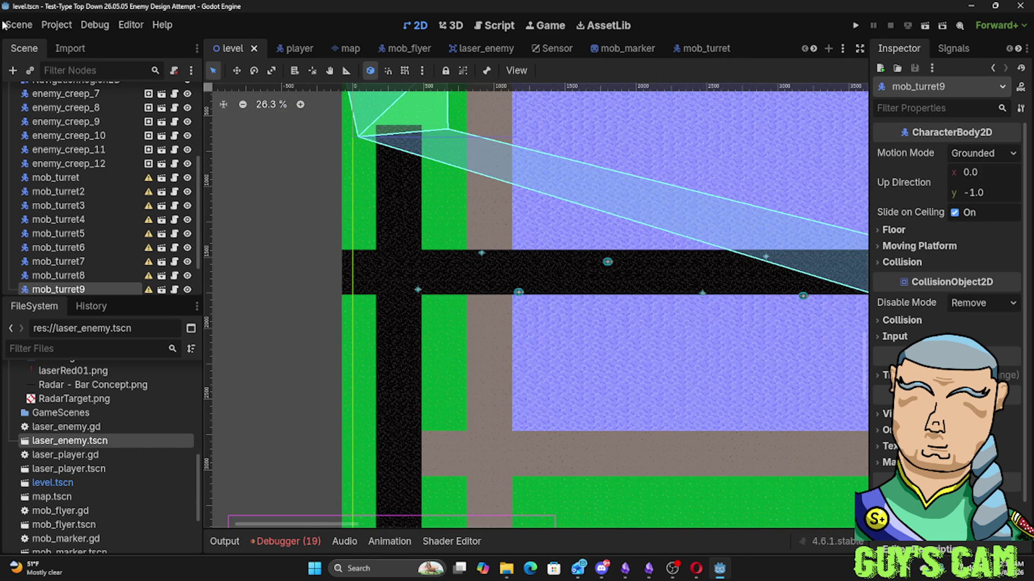
left_click(296, 48)
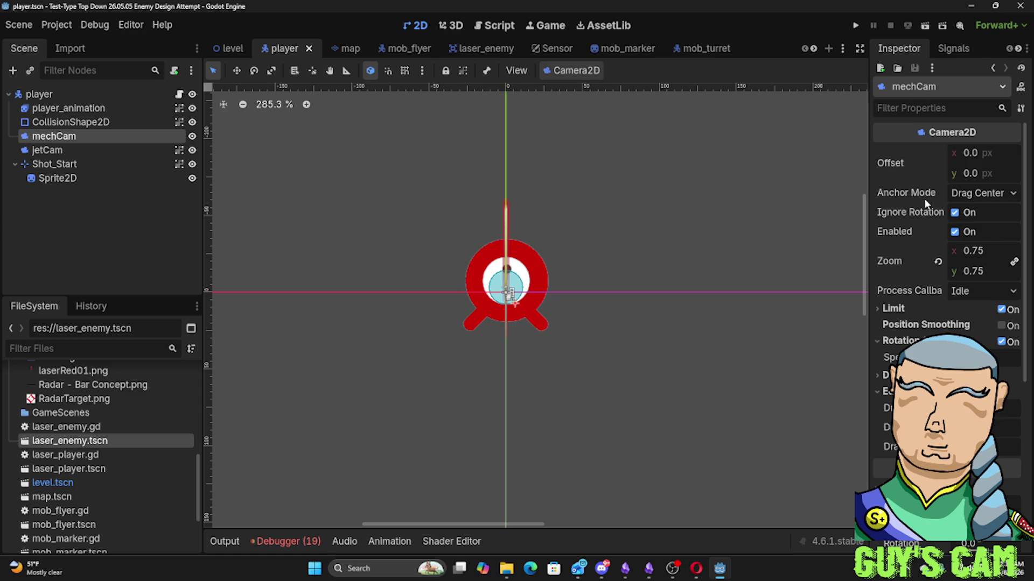
Make mechCam rotate with the player, launch the game, and drive the mech across the maze
left_click(951, 214)
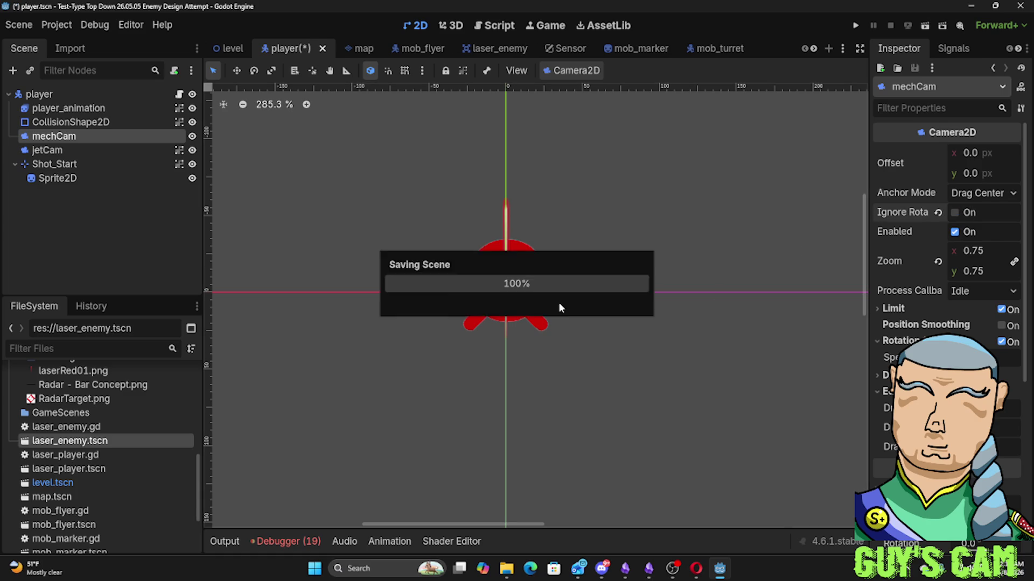
key("F5")
key("w")
key("w")
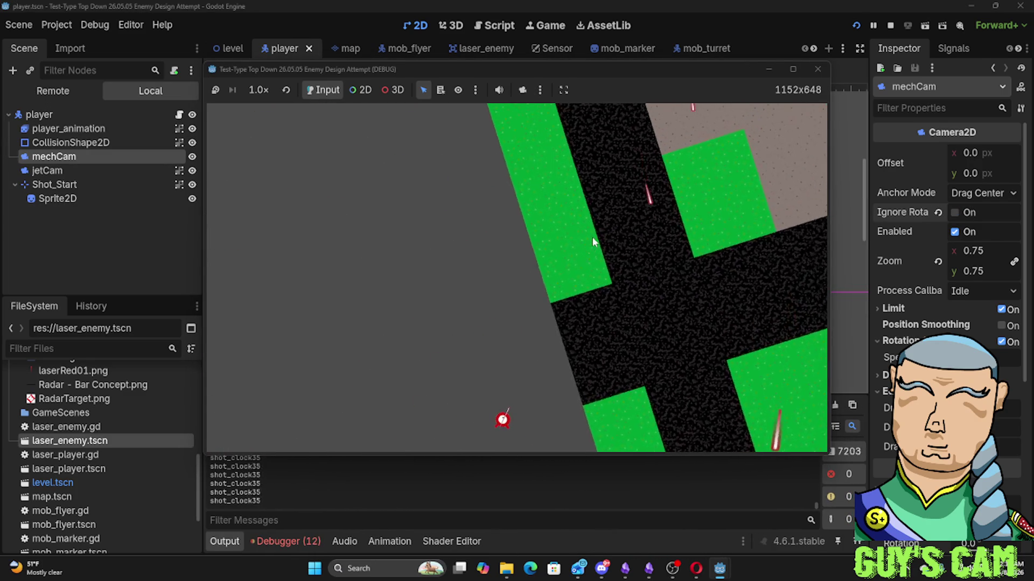
key("w")
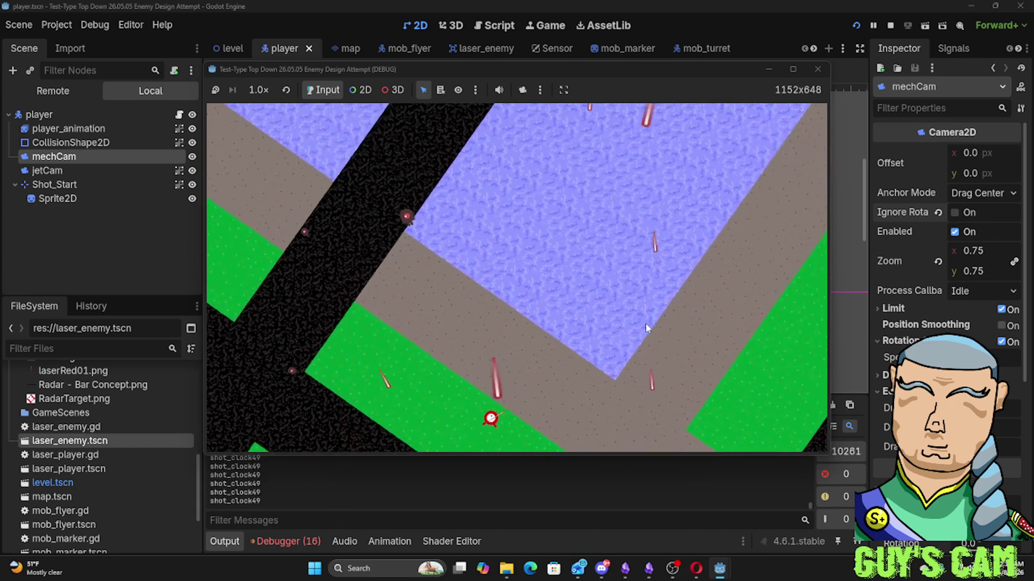
key("w")
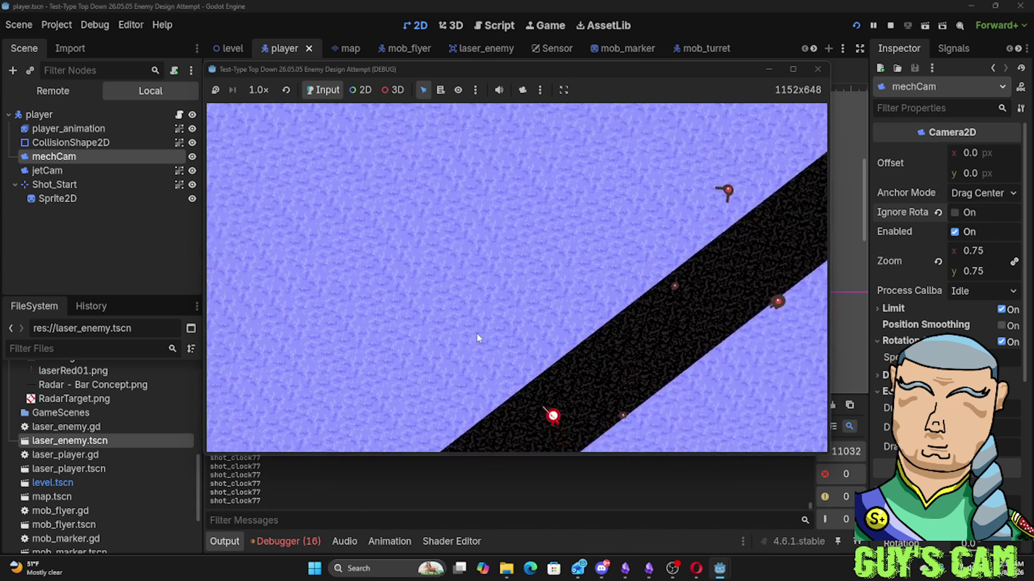
key("w")
key("w")
key("w")
key("w")
key("w")
key("w")
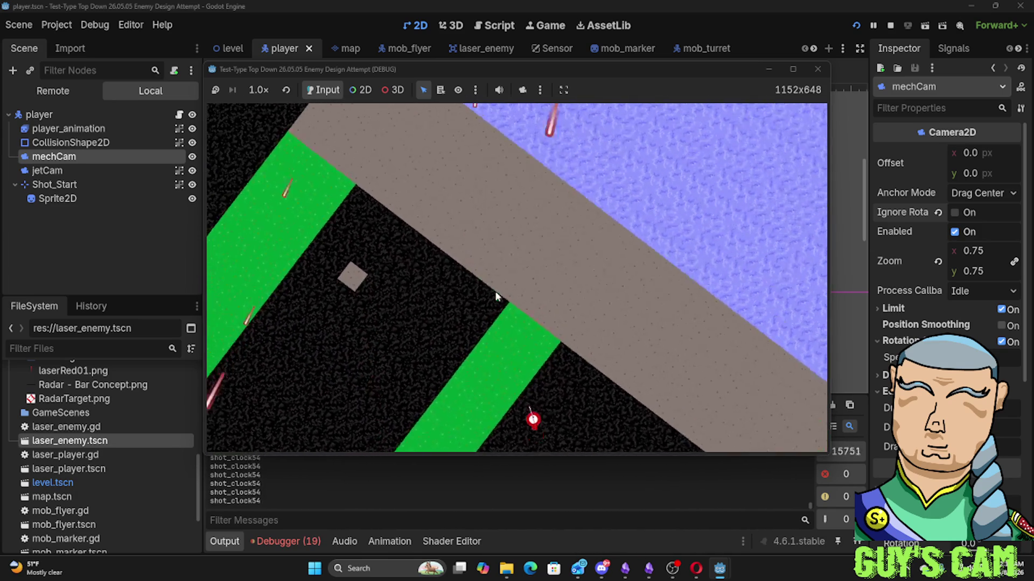
key("w")
key("w")
key("w")
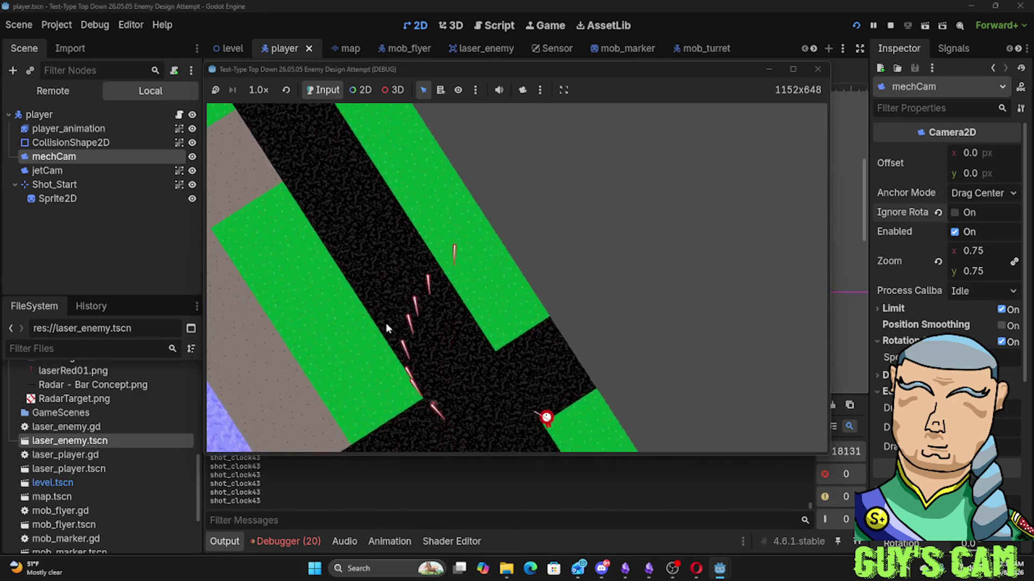
key("w")
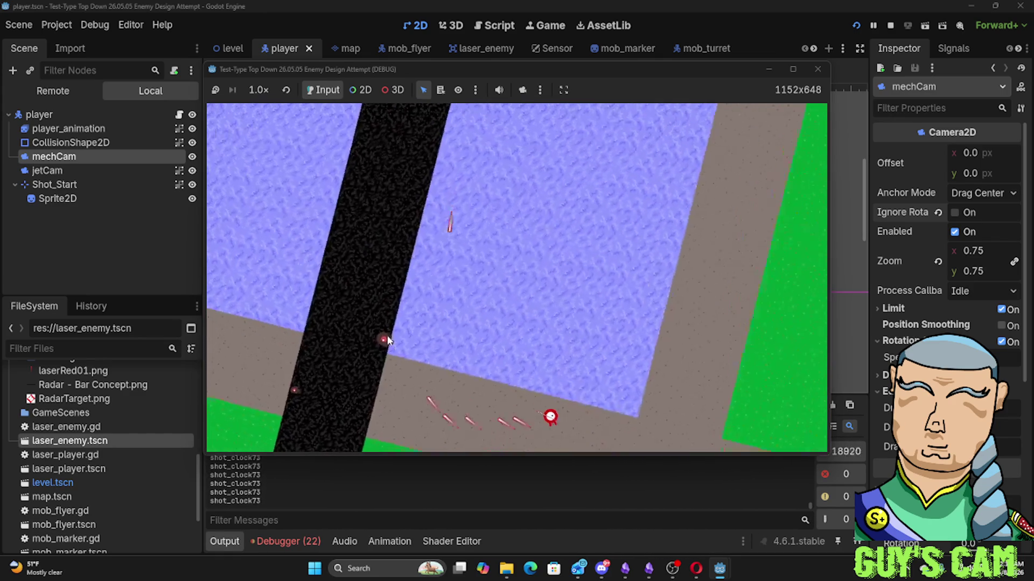
key("w")
key("w")
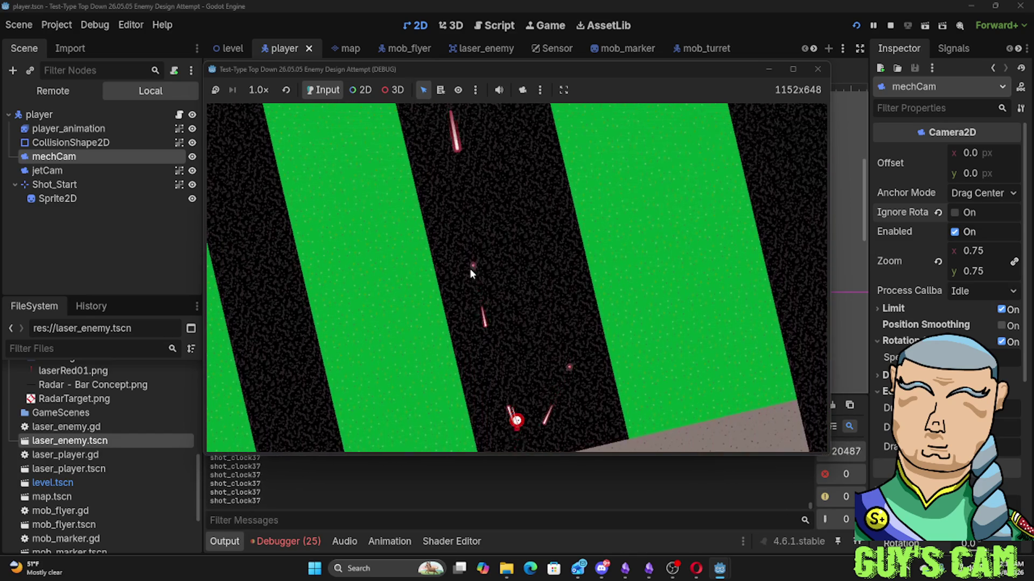
key("w")
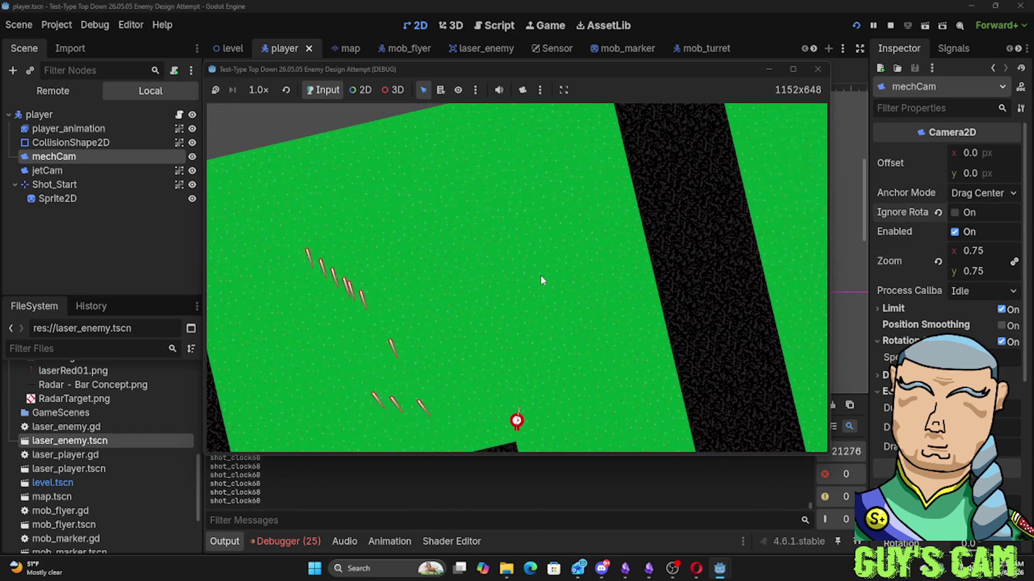
key("w")
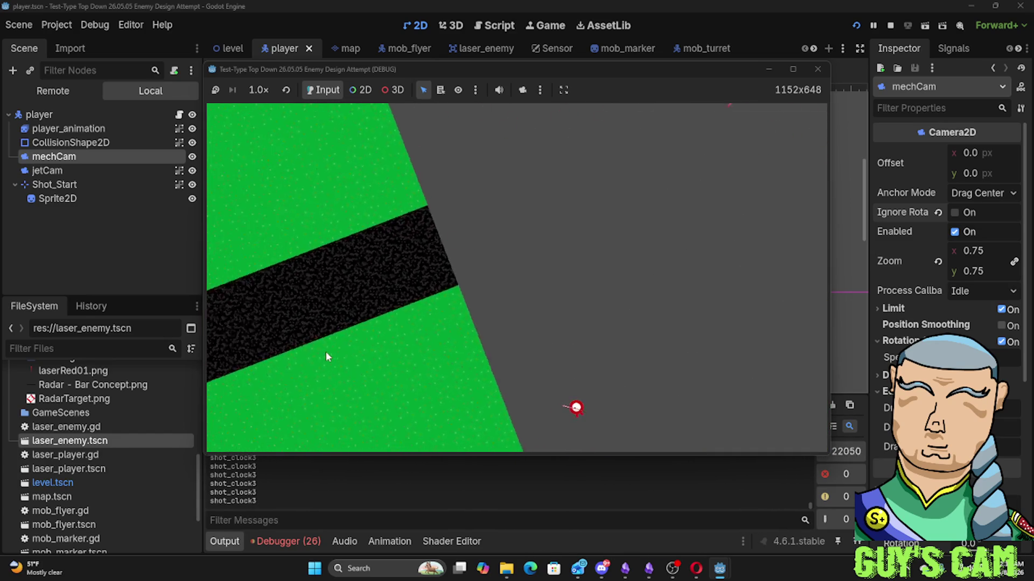
key("w")
key("w")
key("w")
key("w")
key("w")
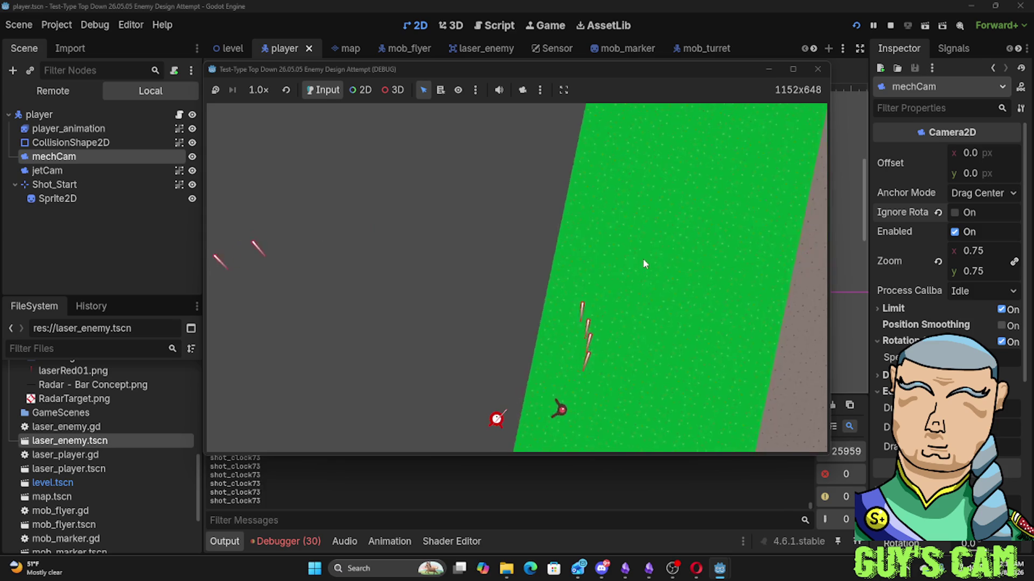
key("w")
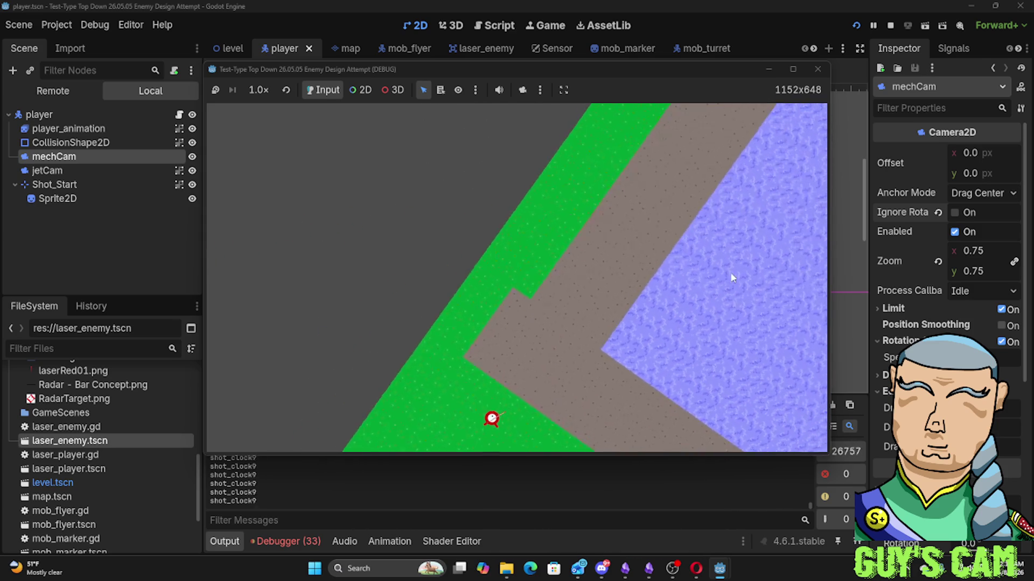
key("w")
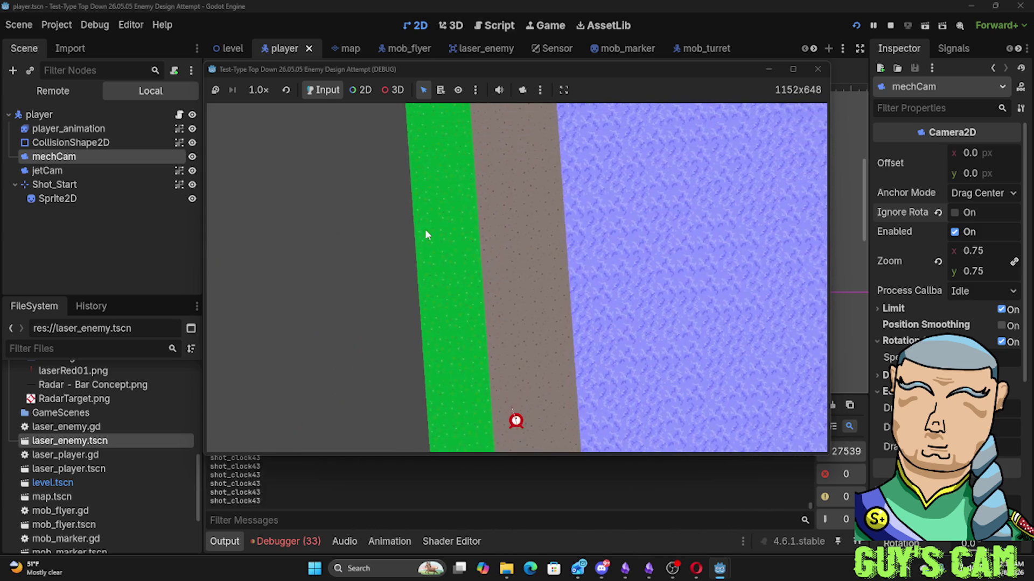
key("w")
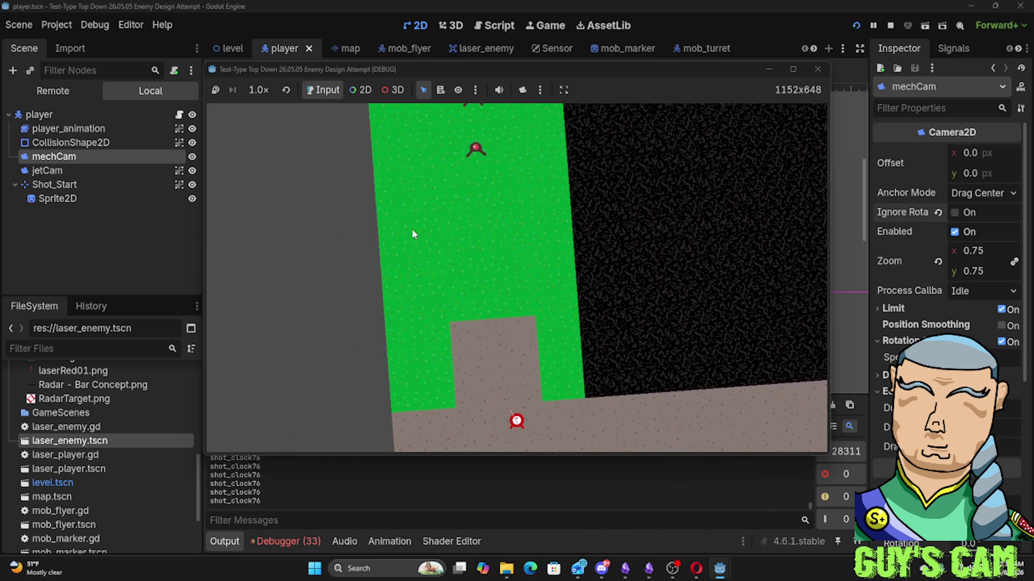
key("w")
key("w")
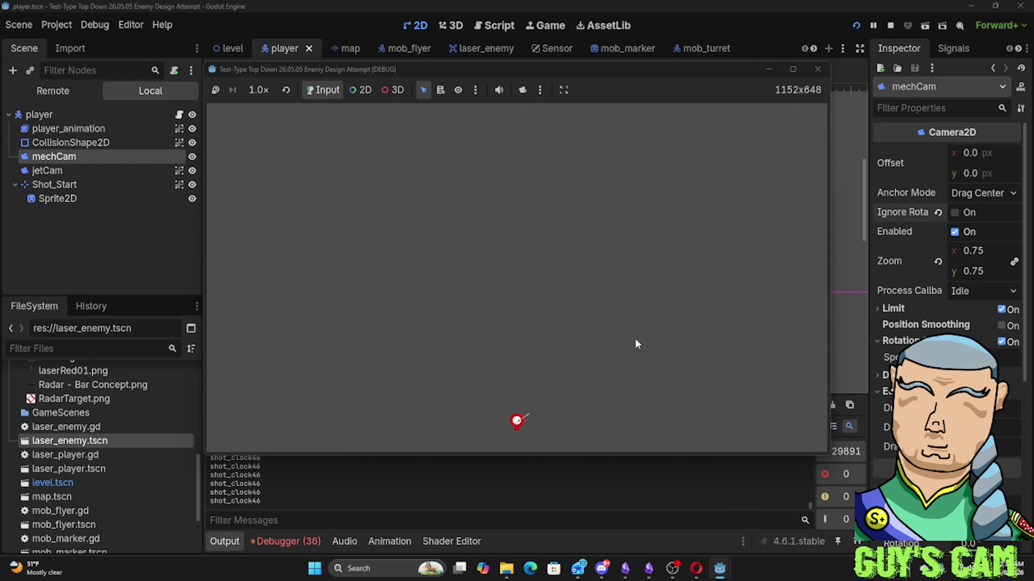
key("w")
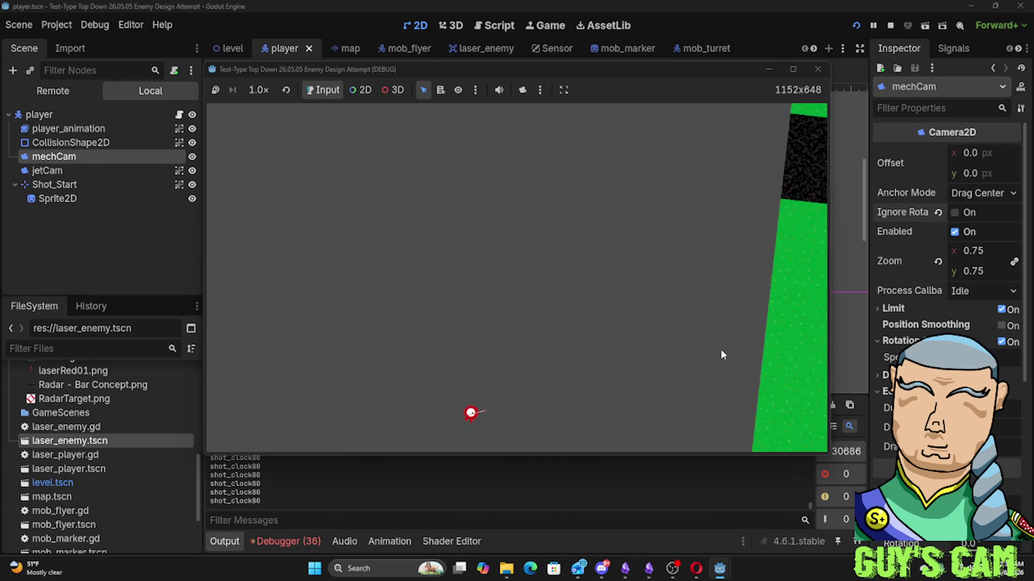
key("w")
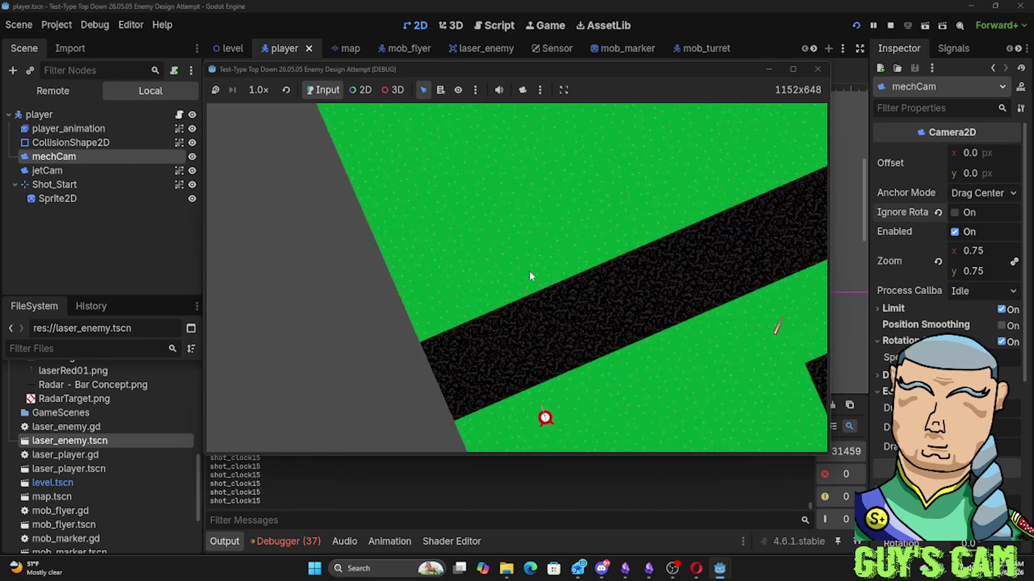
key("w")
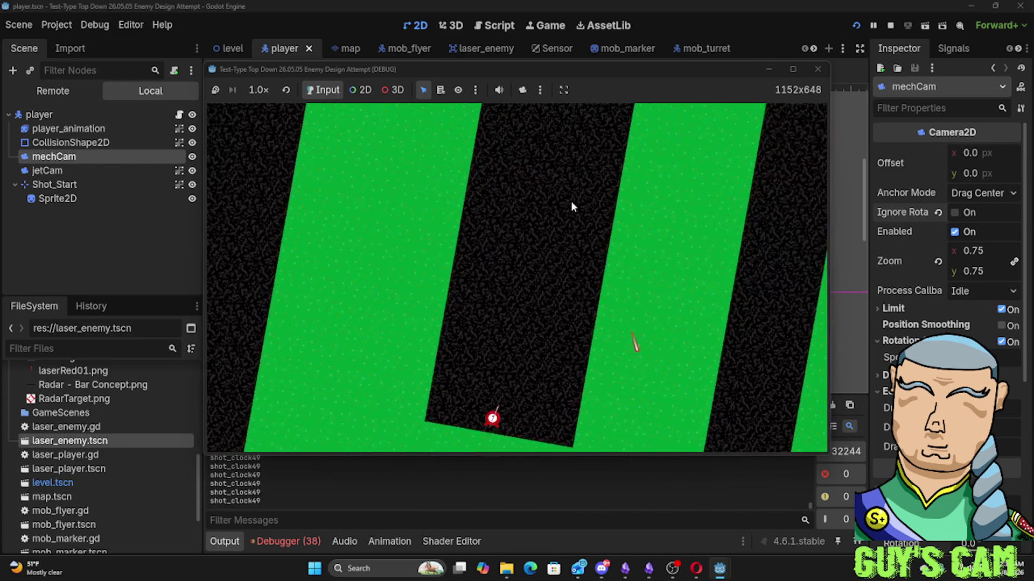
key("w")
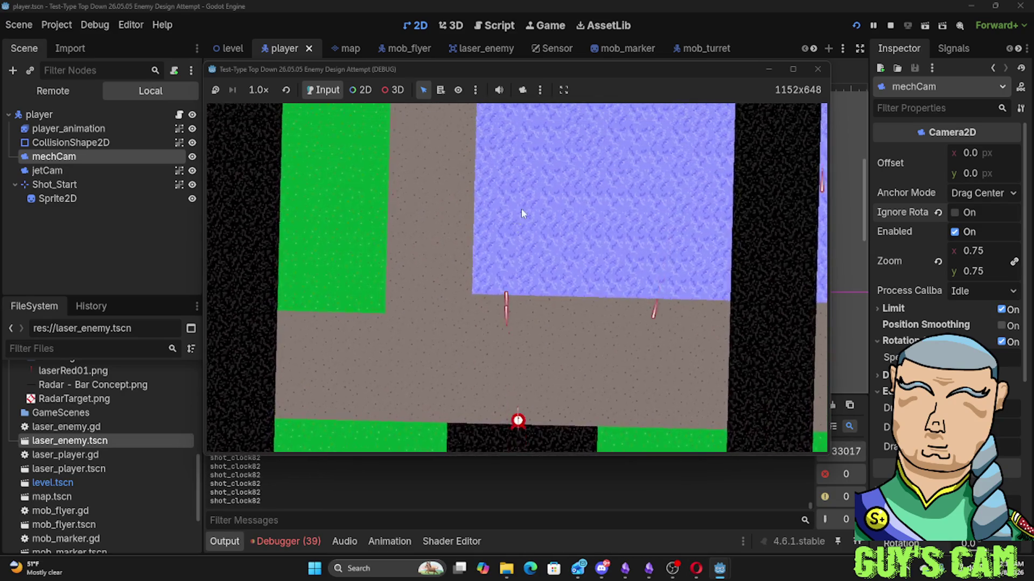
key("w")
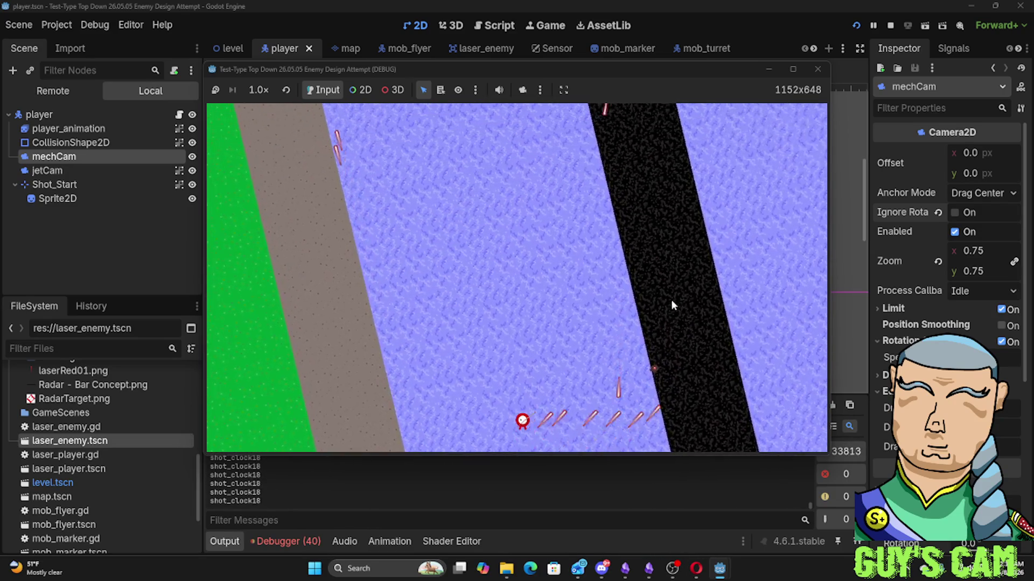
key("w")
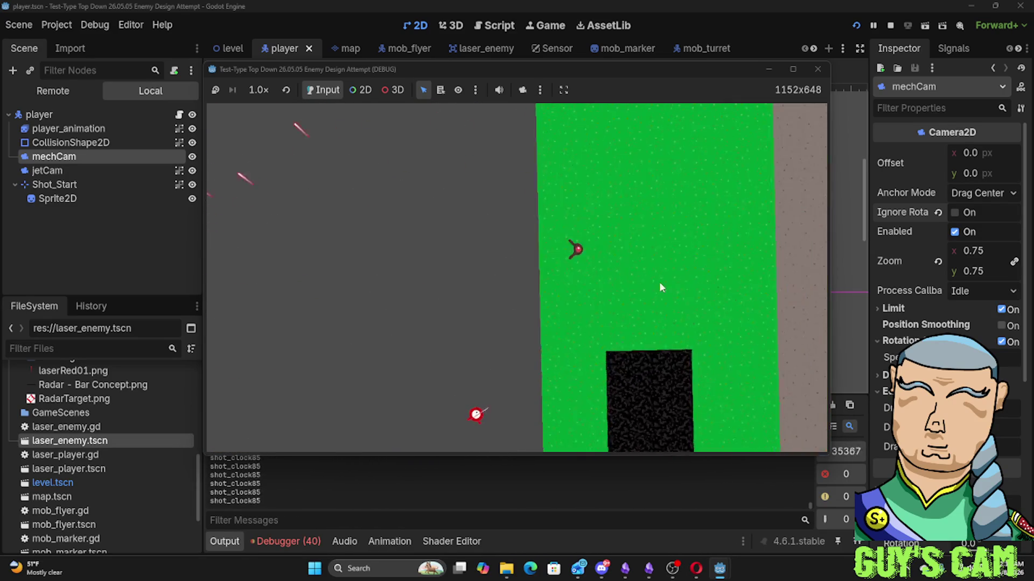
Relaunch the game and drive the mech over the green area and water, firing a laser burst
left_click(817, 69)
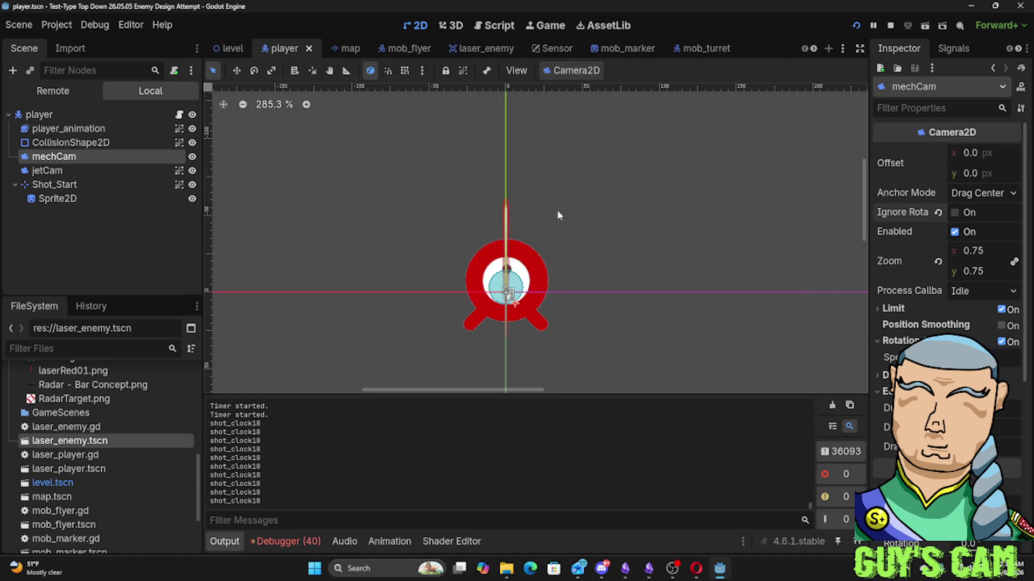
key("F5")
key("w")
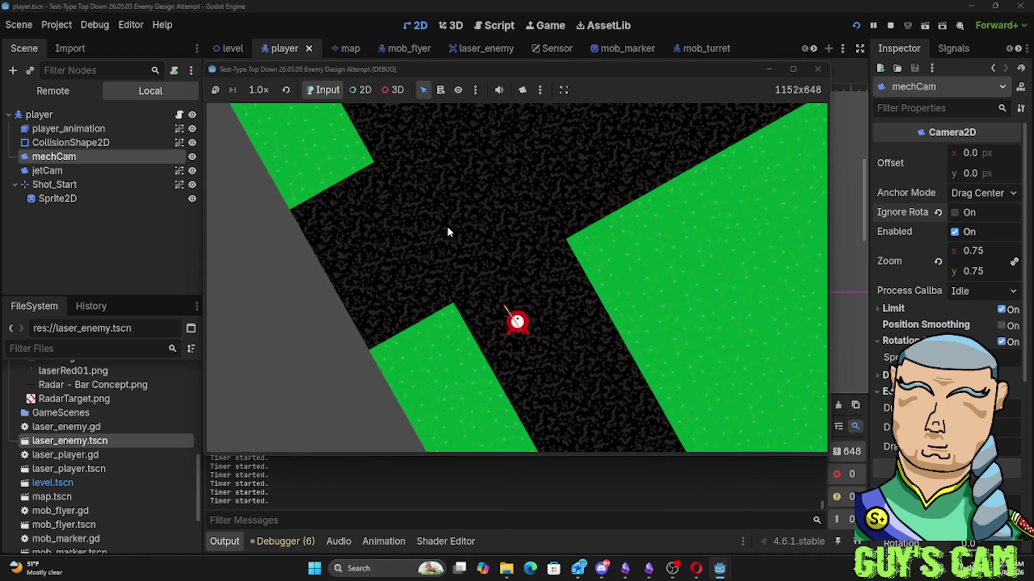
key("w")
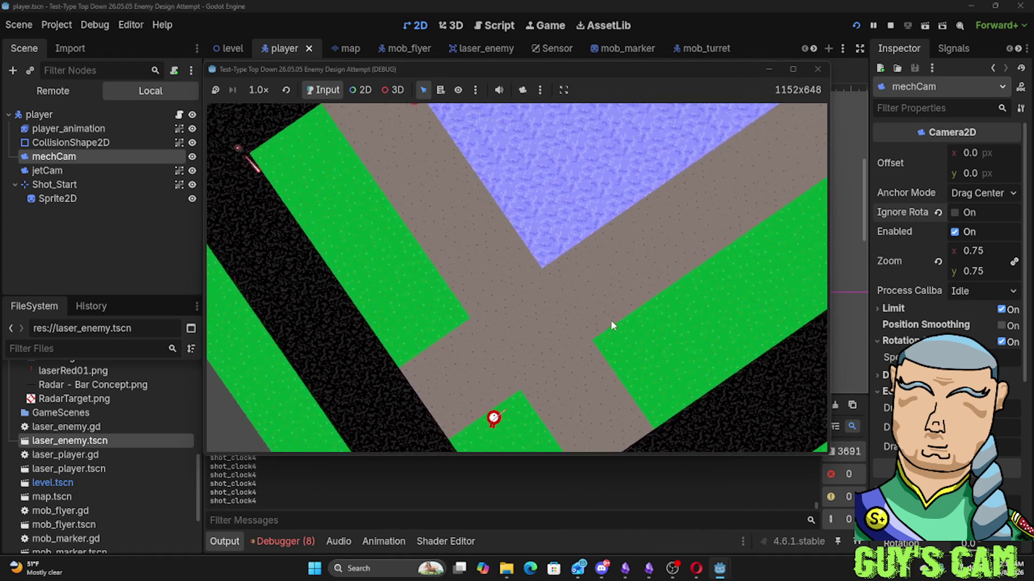
key("w")
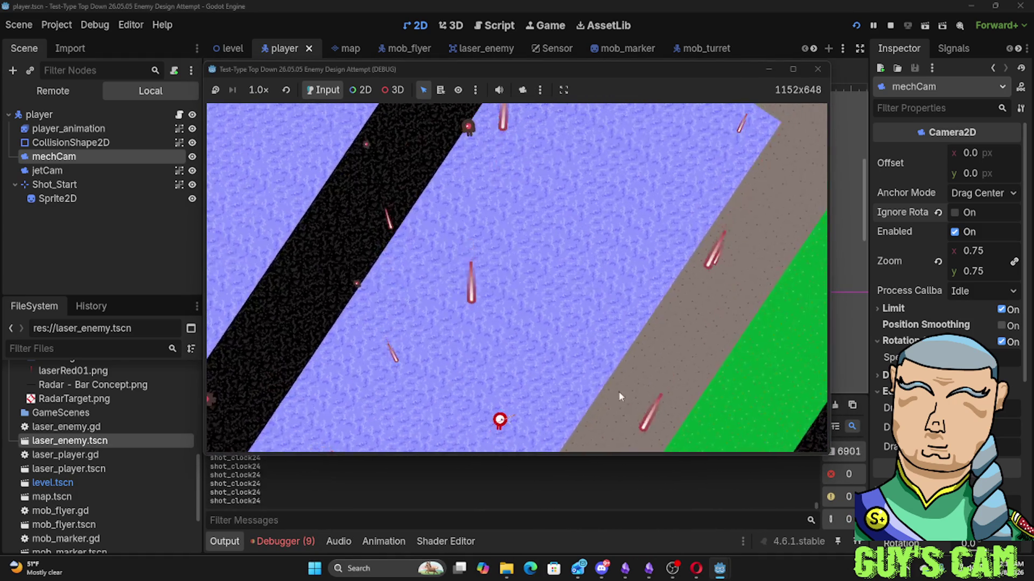
key("w")
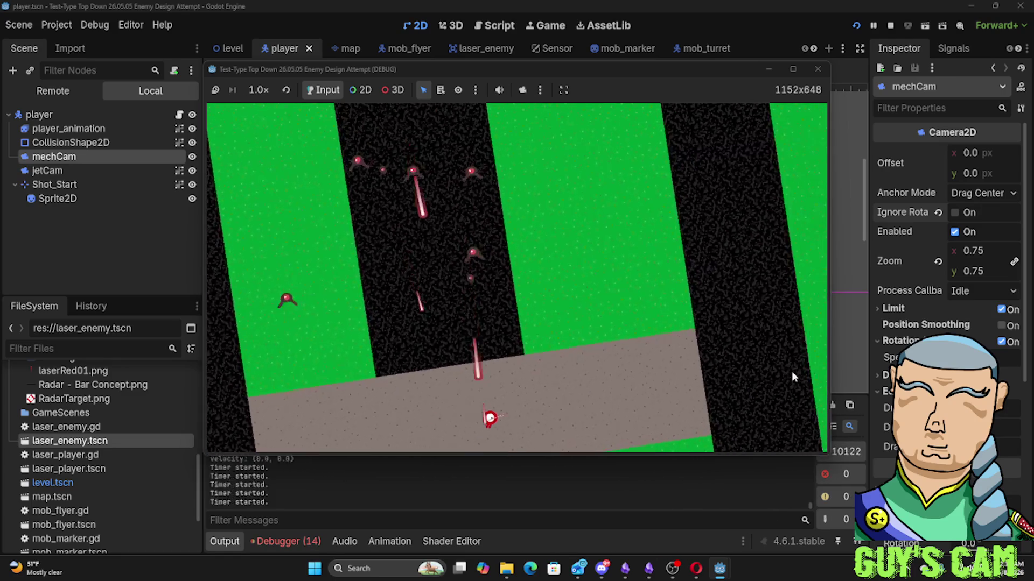
key("w")
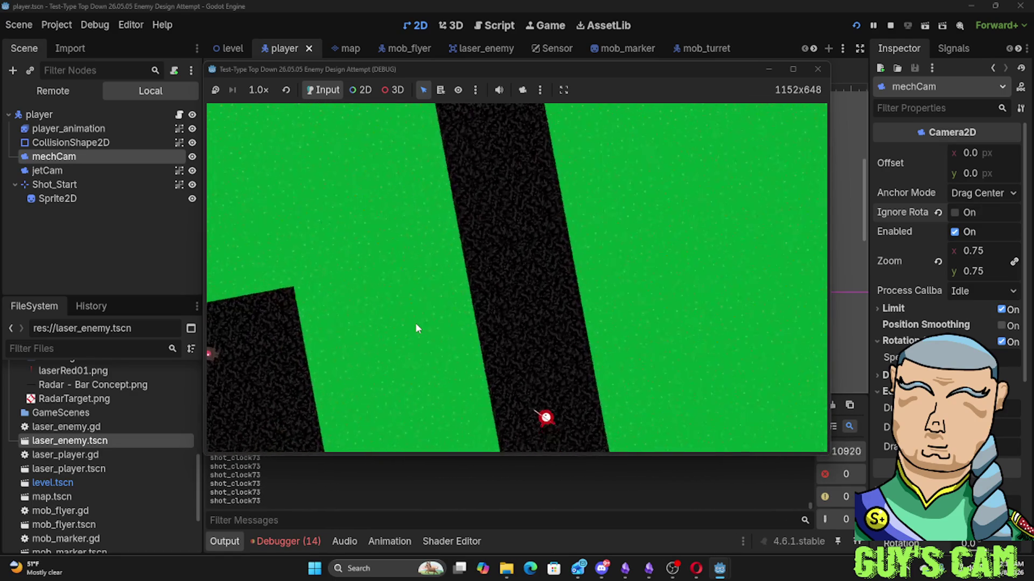
key("w")
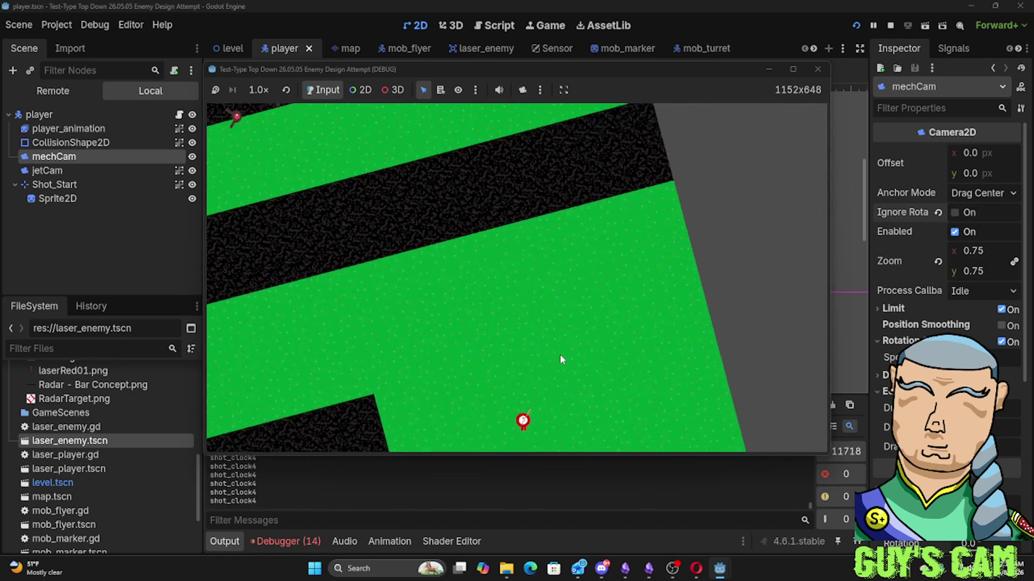
left_click(379, 341)
key("w")
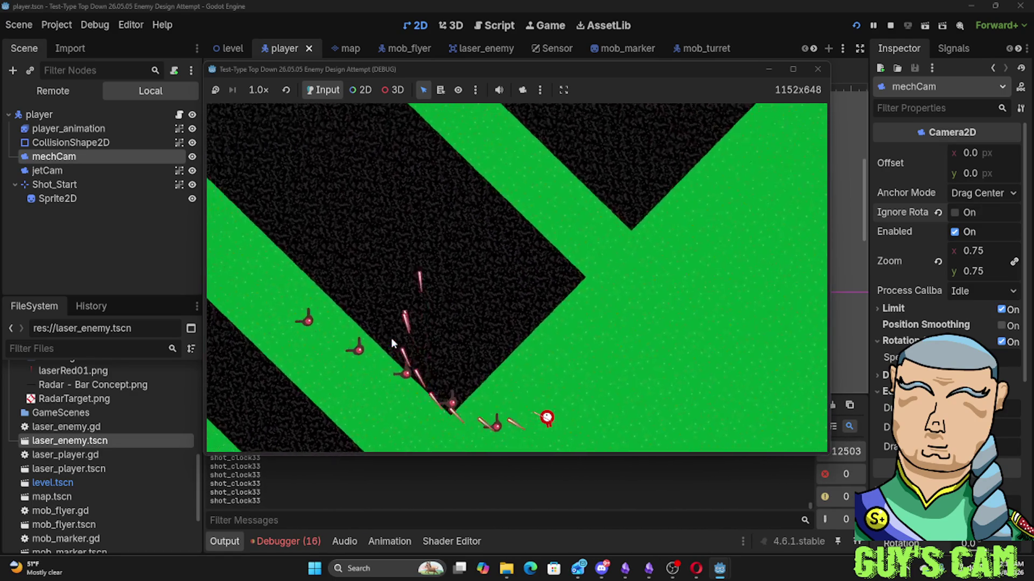
key("w")
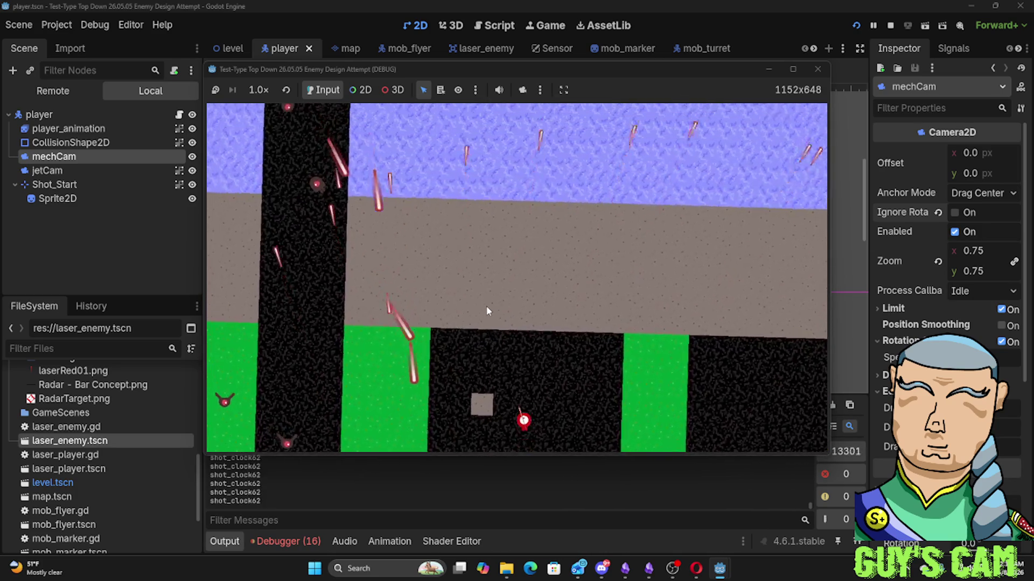
key("w")
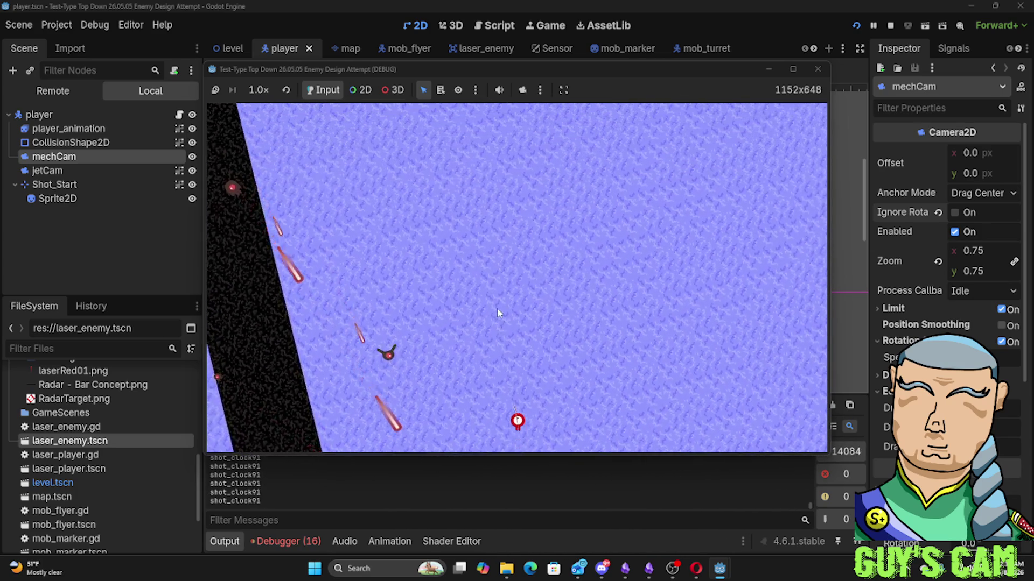
key("w")
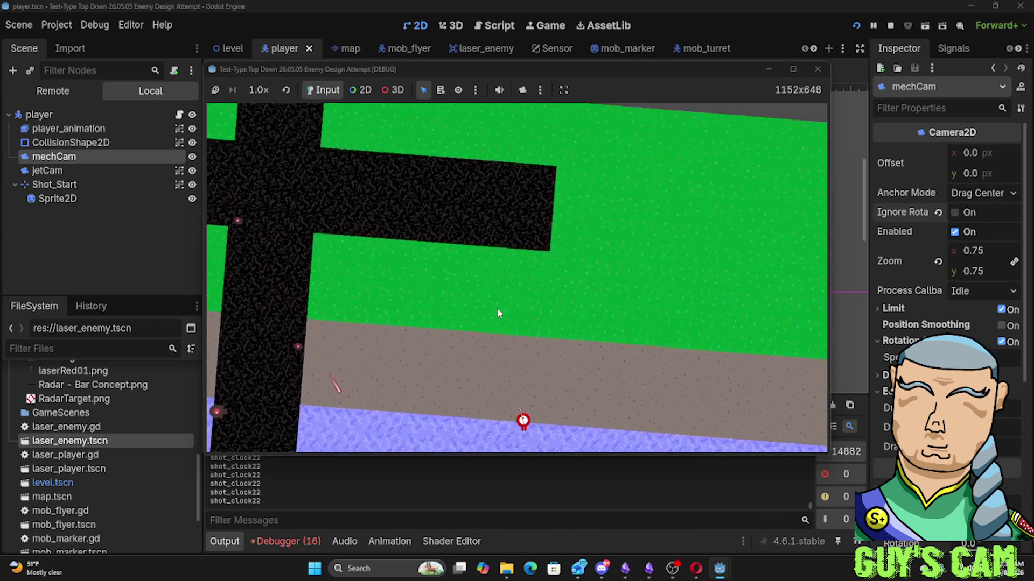
key("w")
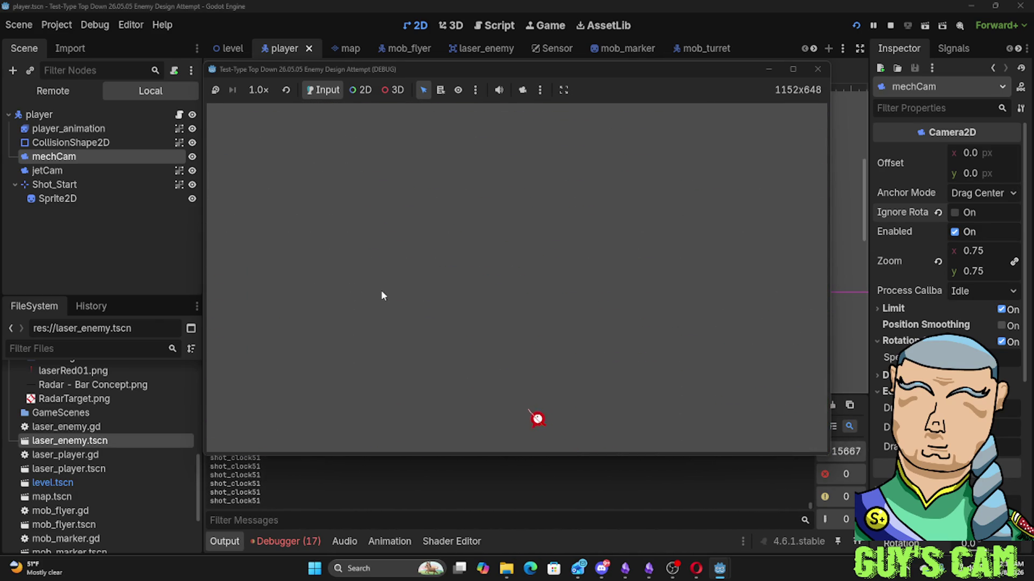
key("w")
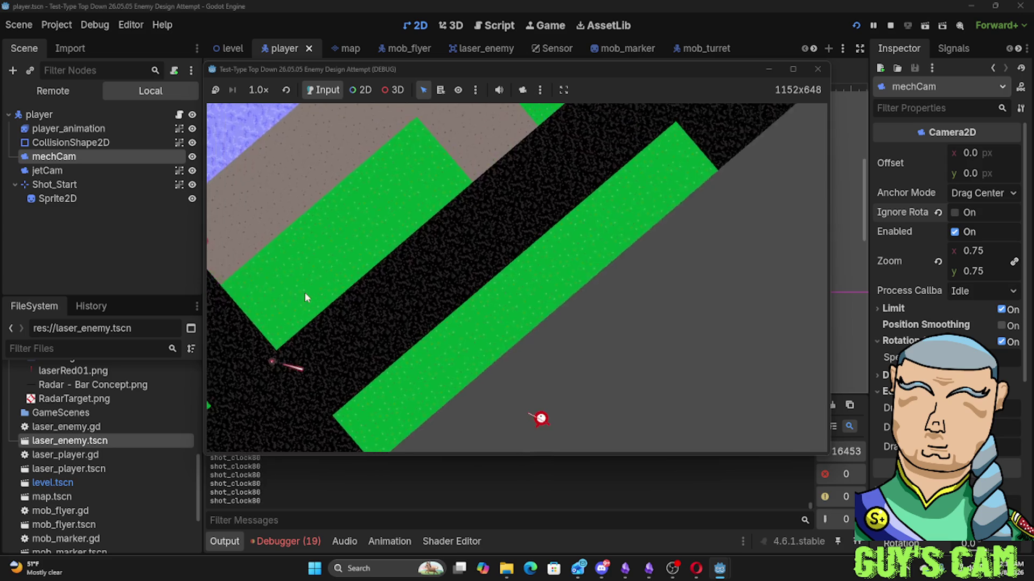
key("w")
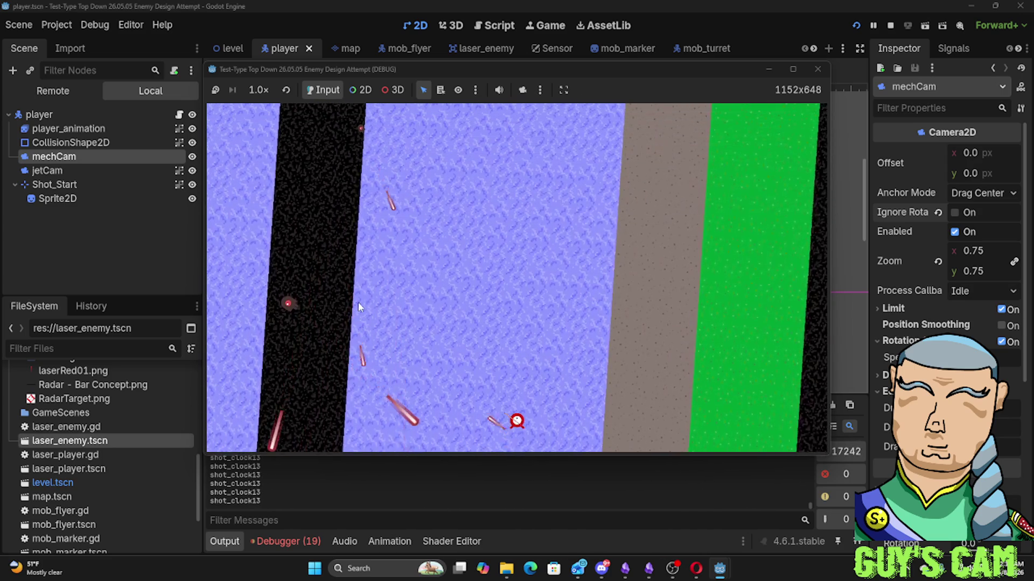
key("w")
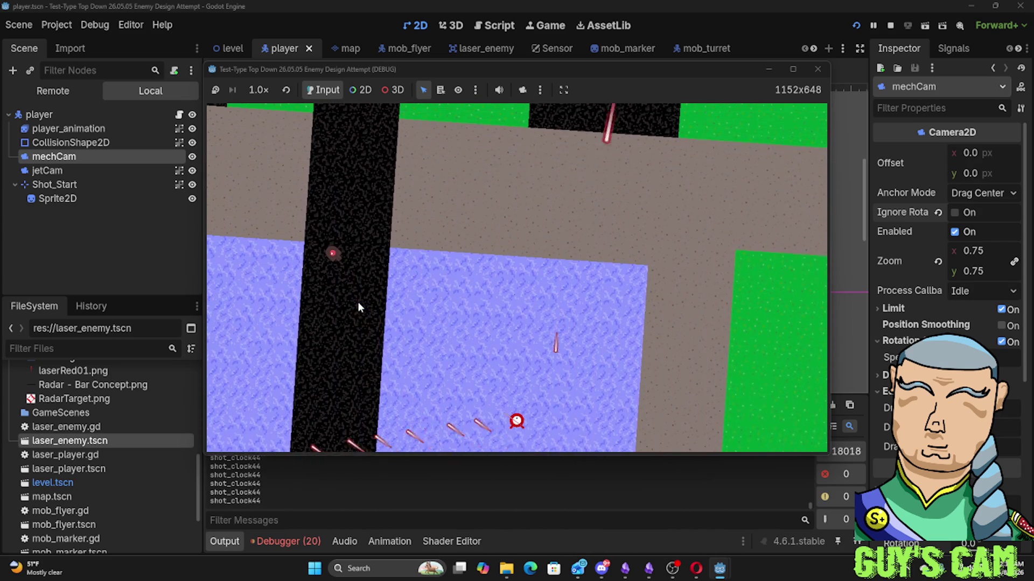
key("w")
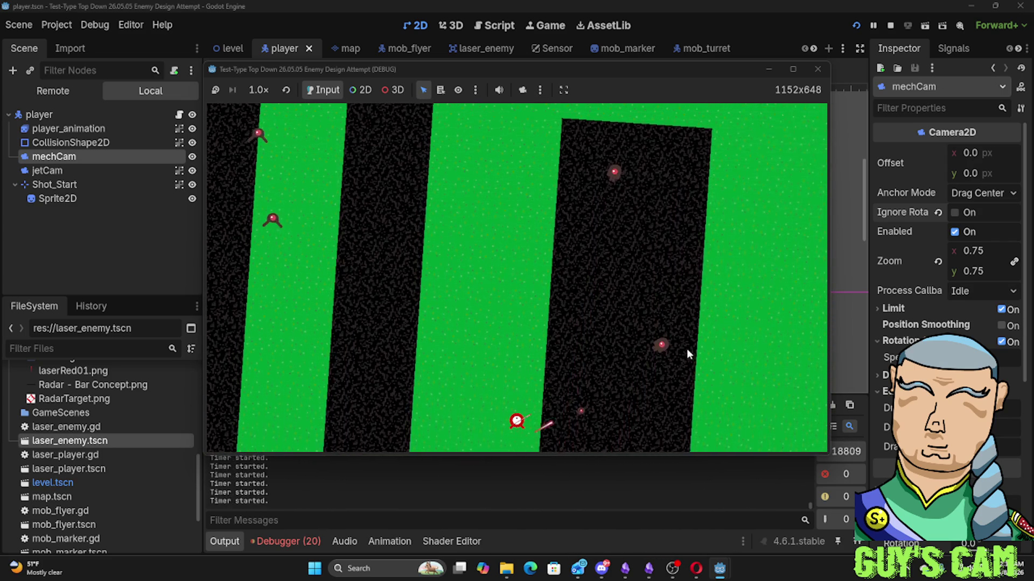
Turn the mech while driving forward, swinging the rotating camera around the map
key("d")
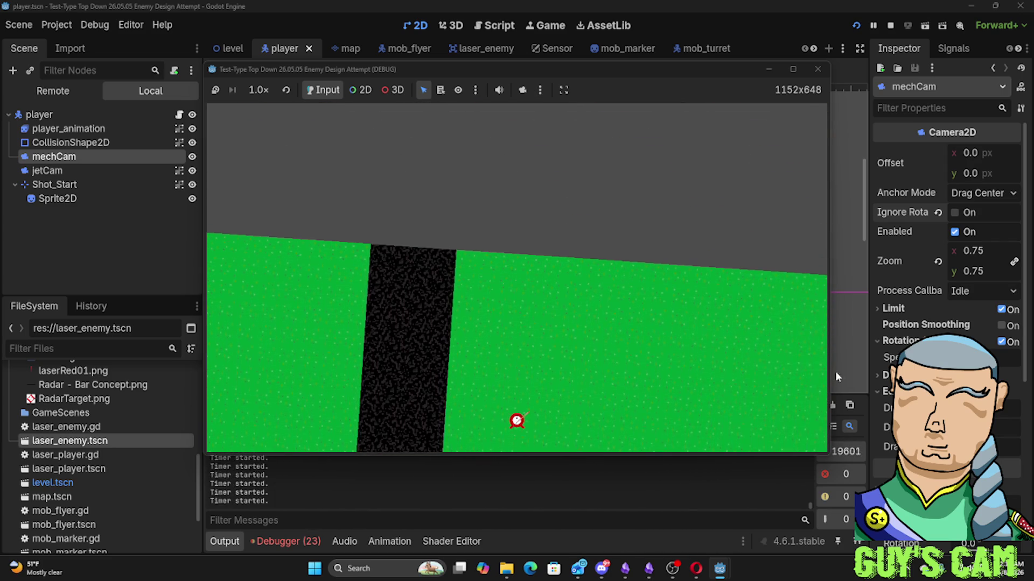
key("d")
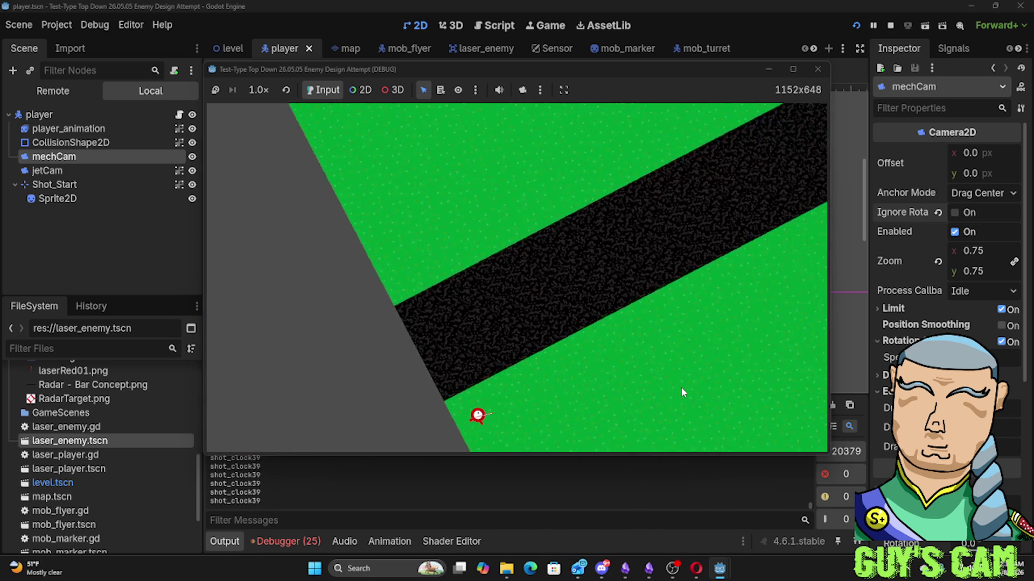
key("w")
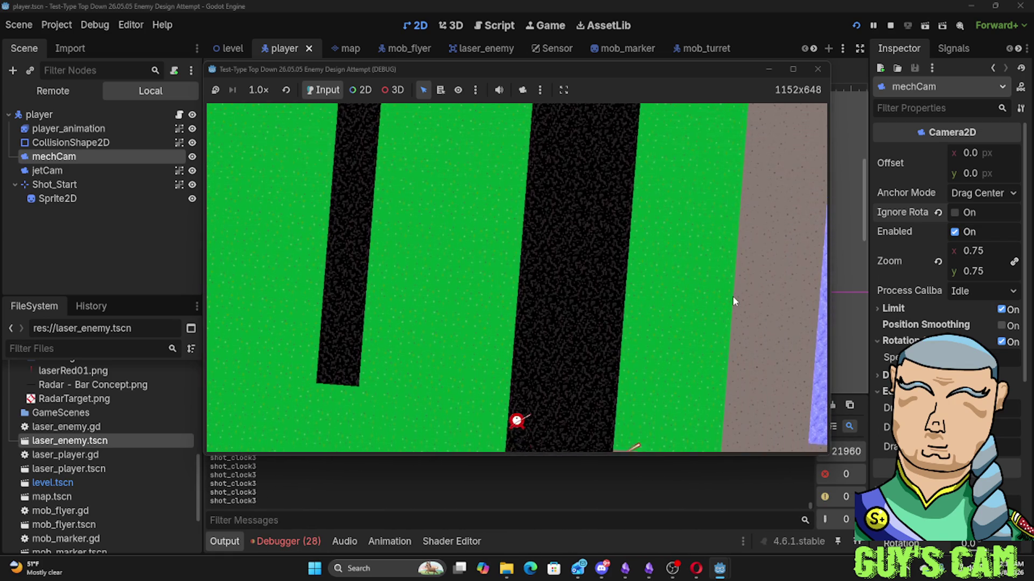
key("d")
key("d")
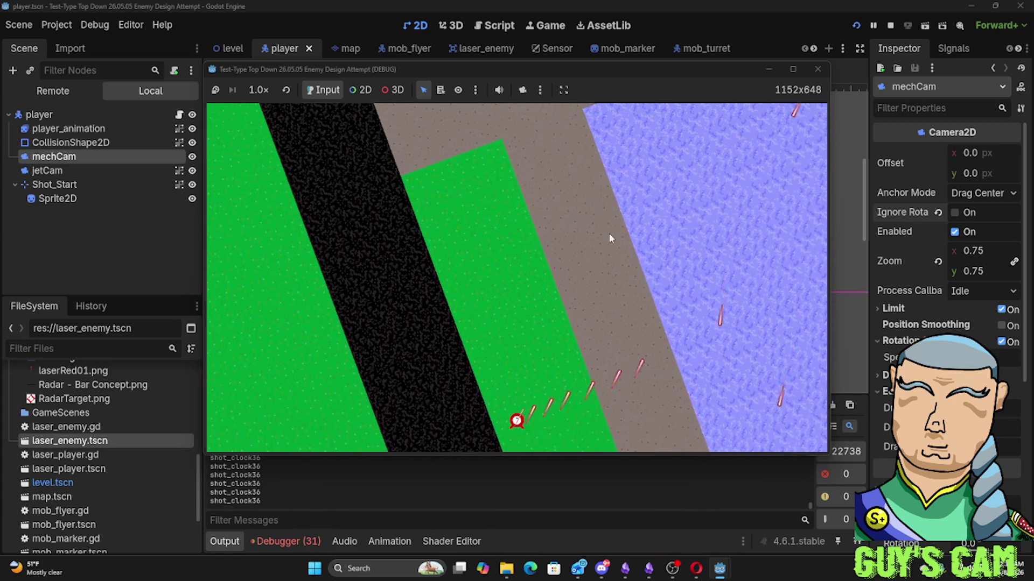
key("w")
key("d")
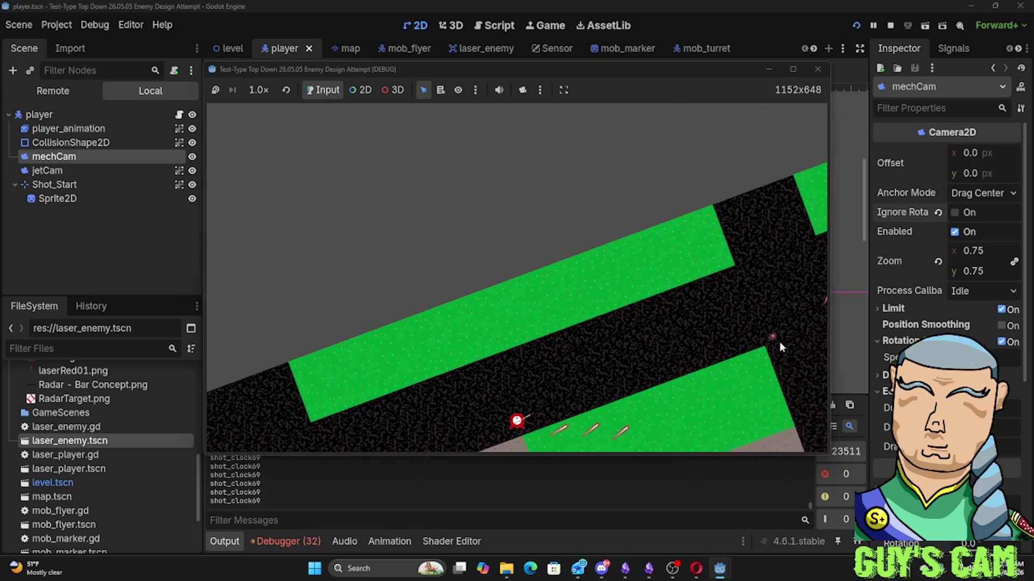
key("w")
key("d")
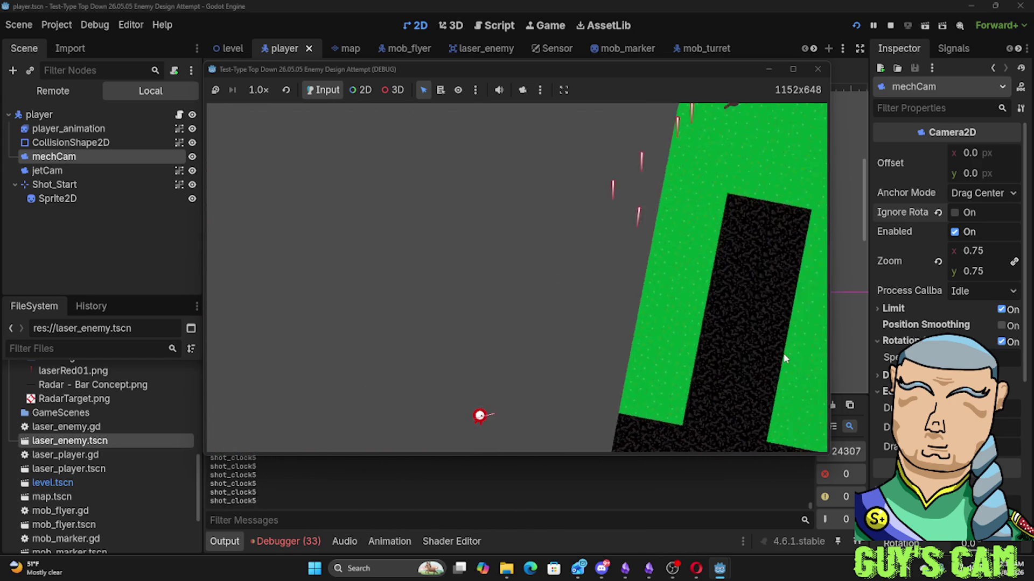
key("w")
key("d")
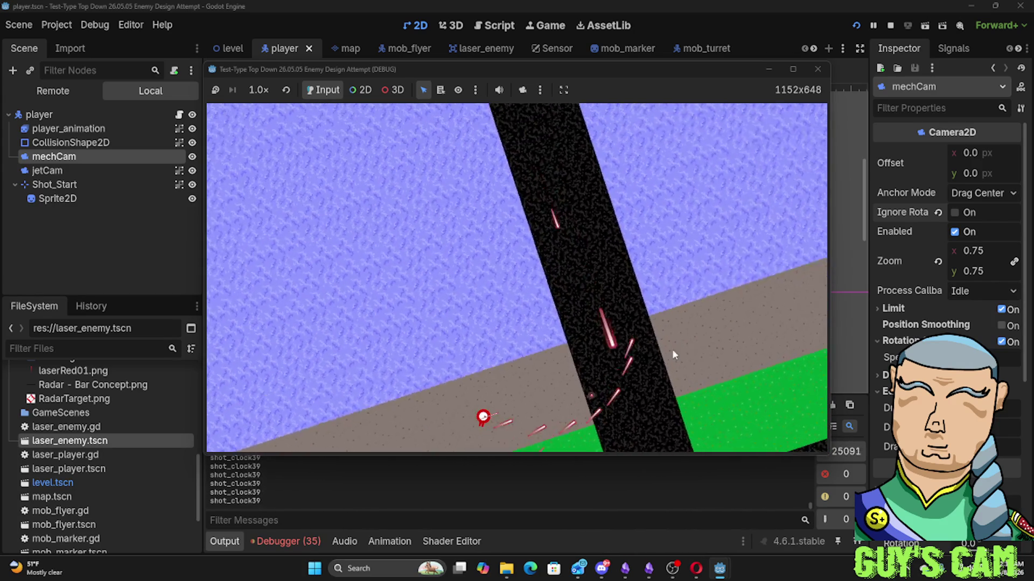
key("w")
key("d")
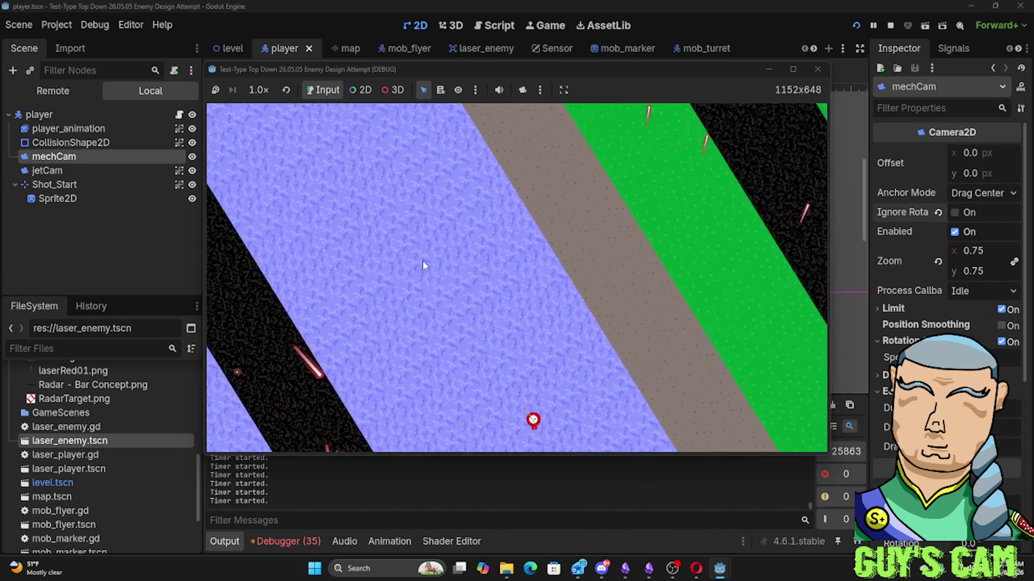
key("w")
key("d")
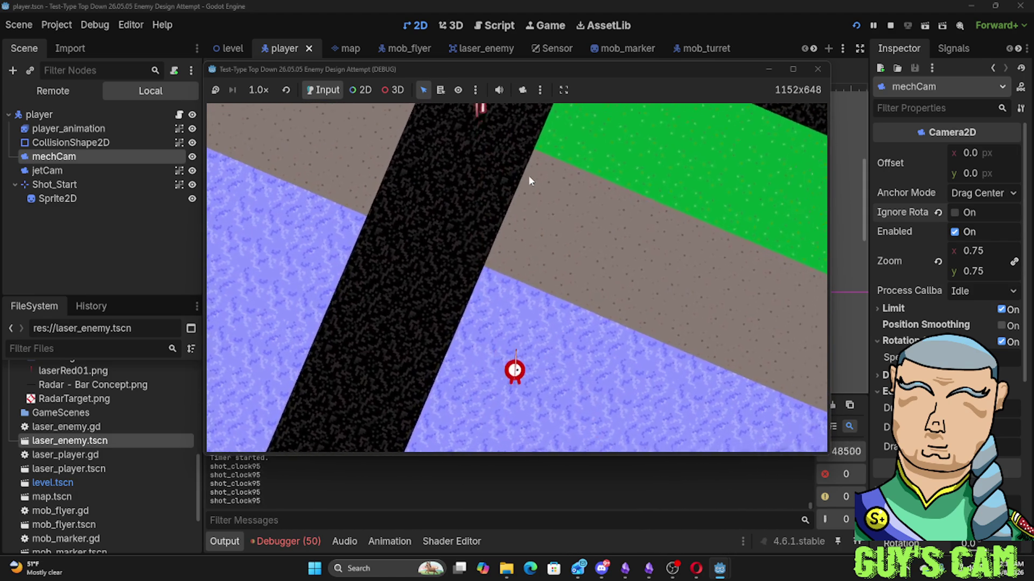
Stop the running game to return to the player scene editor
left_click(817, 70)
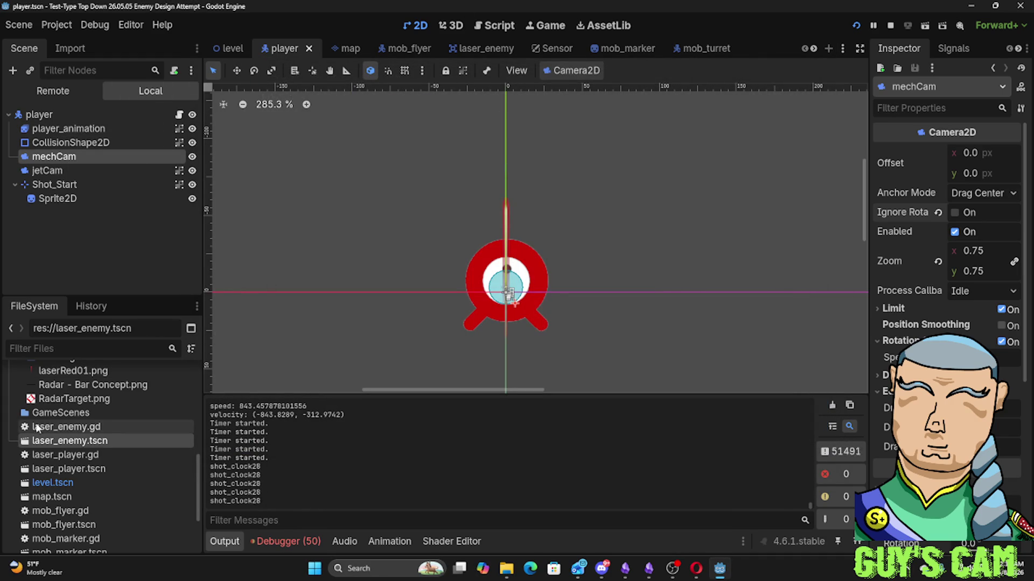
Open player.gd in the script editor at its top, showing speed = 300 and rotation_spd_mech = 2
left_click(490, 26)
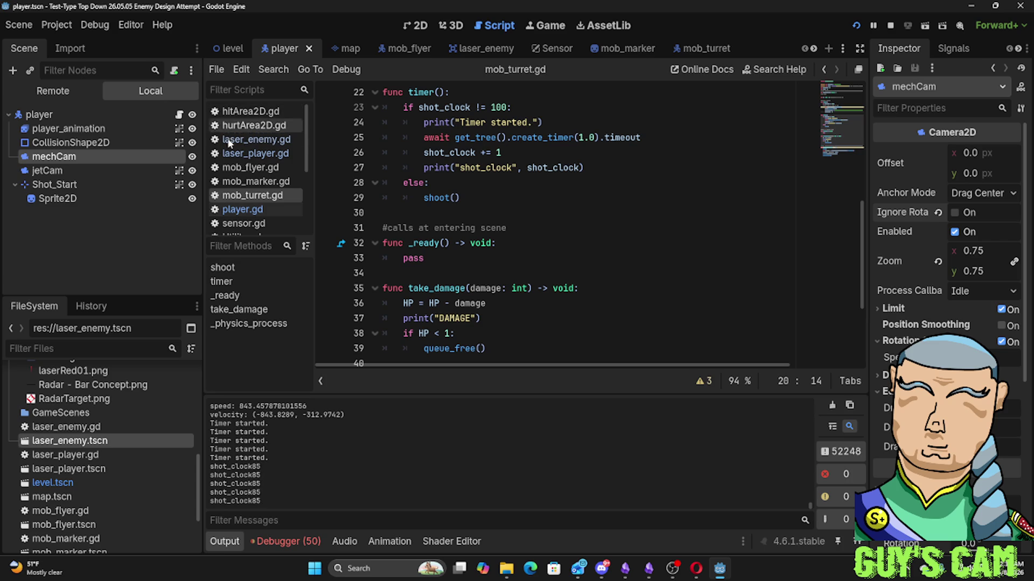
left_click(270, 209)
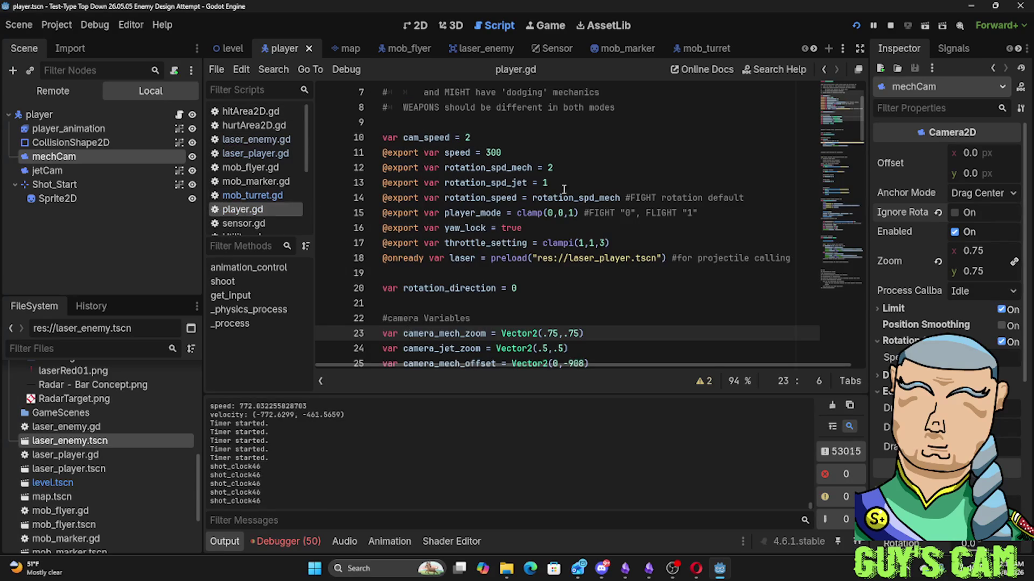
scroll(512, 239, "down", 12)
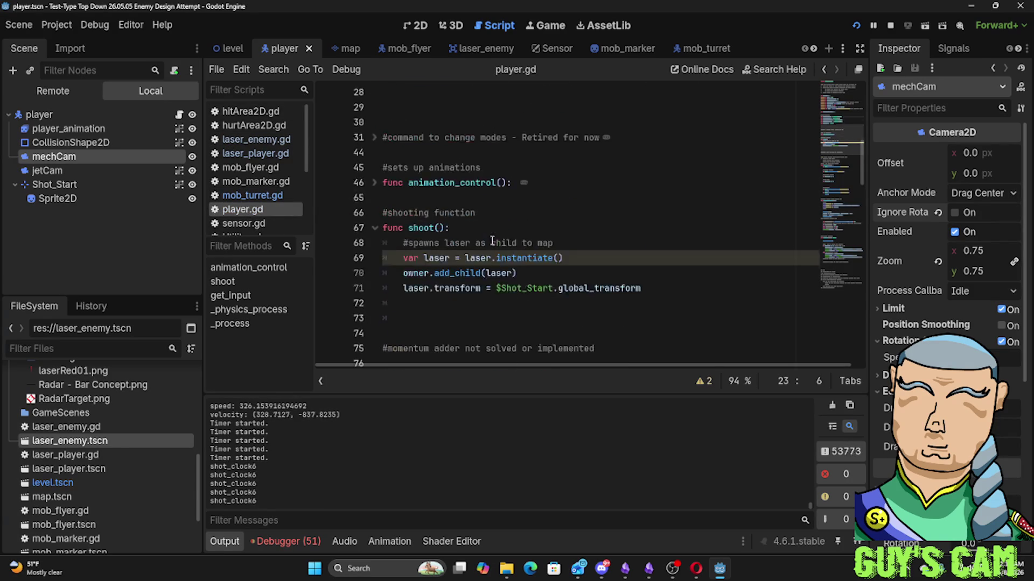
scroll(492, 215, "up", 15)
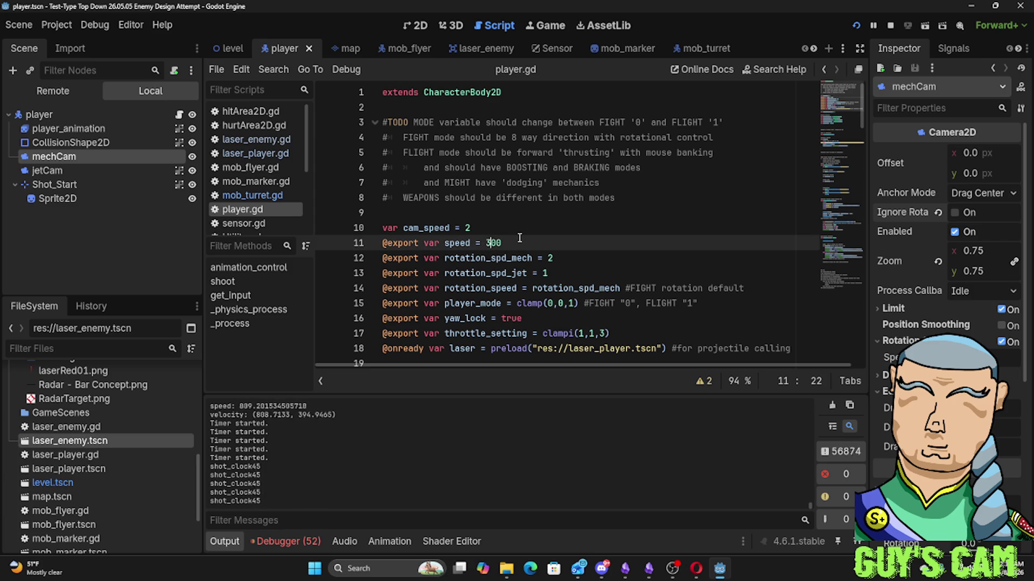
Launch the game with F5 and drive the mech forward past the laser-firing turrets
key("F5")
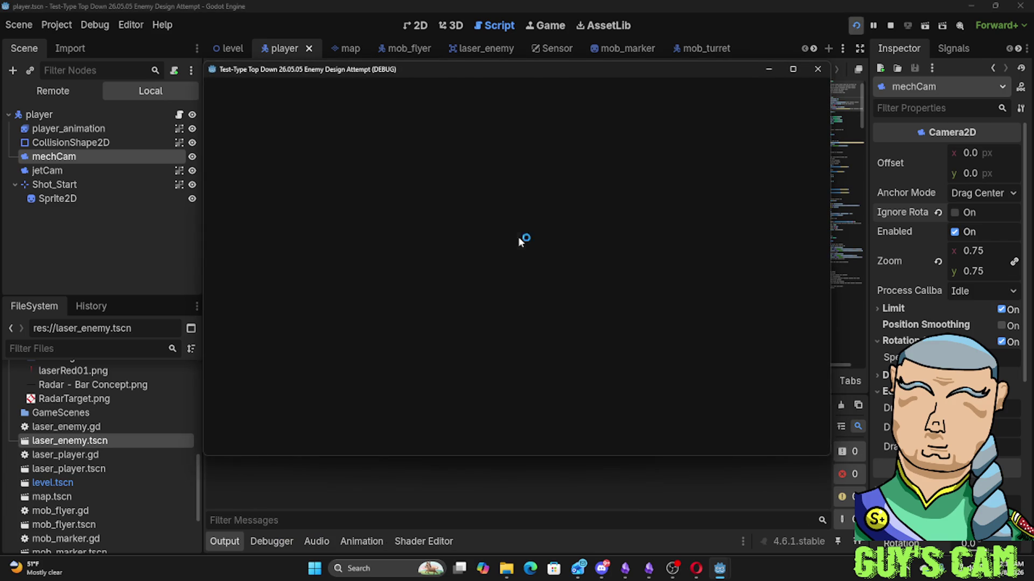
key("w")
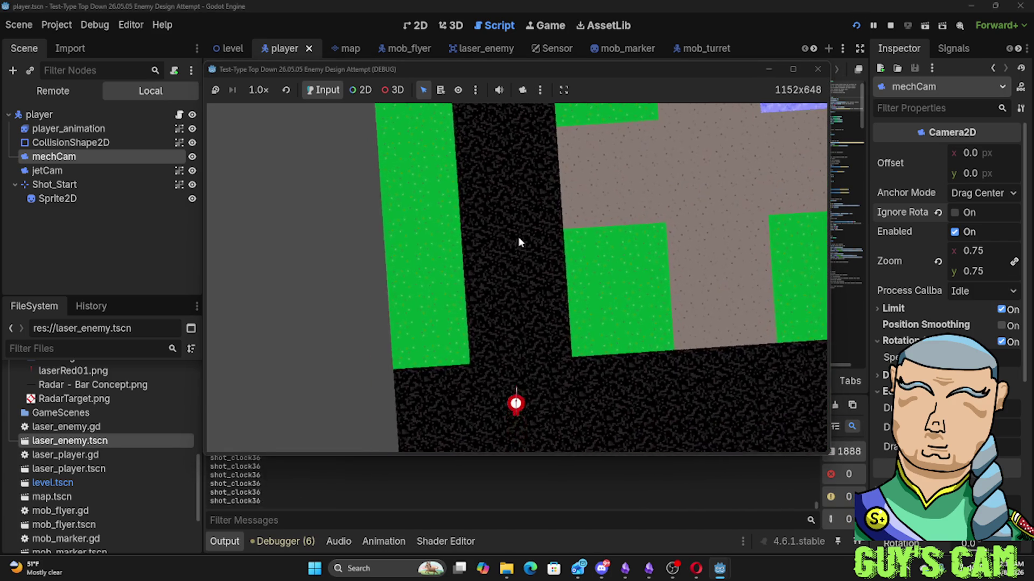
key("w")
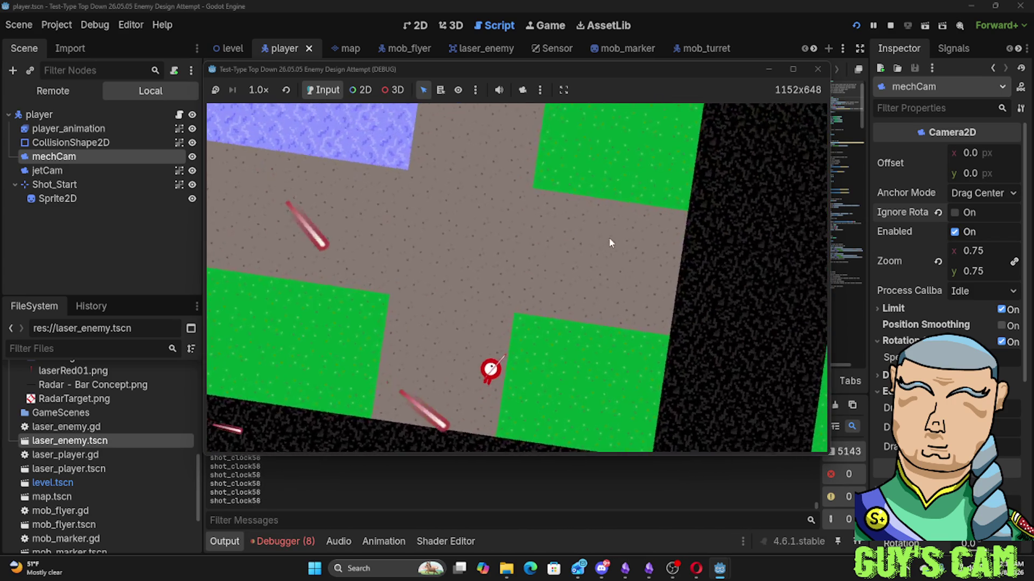
key("w")
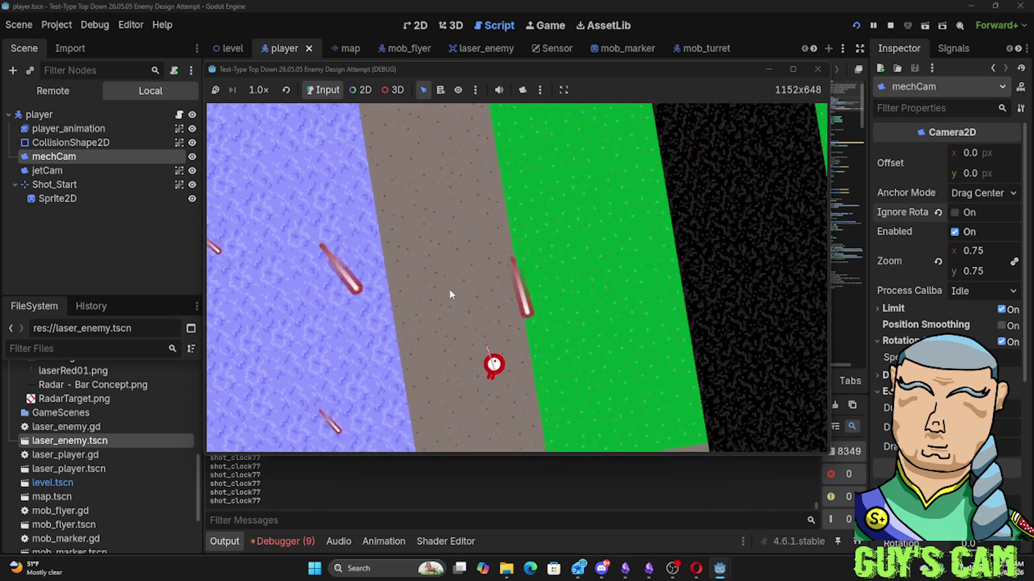
key("w")
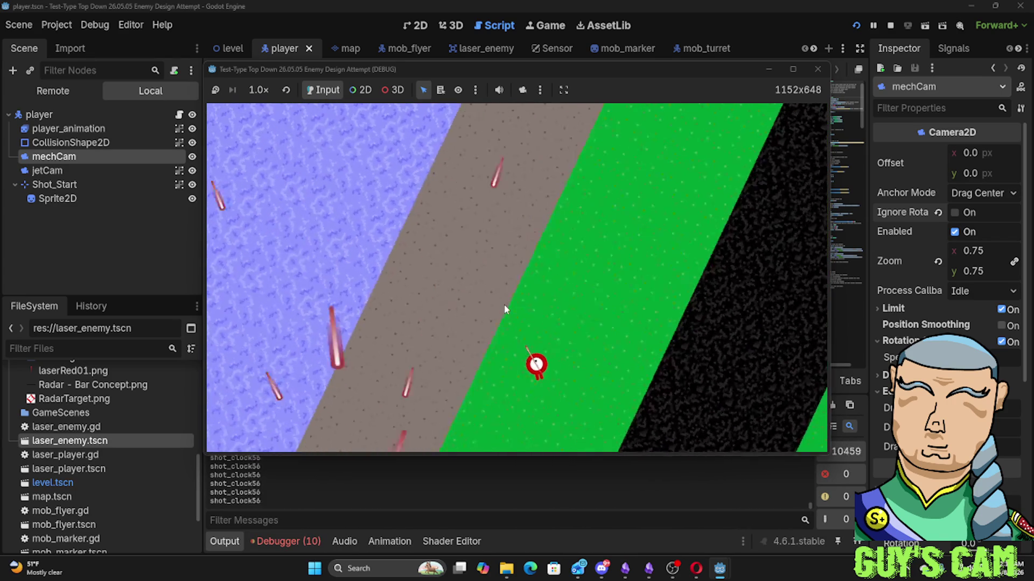
key("w")
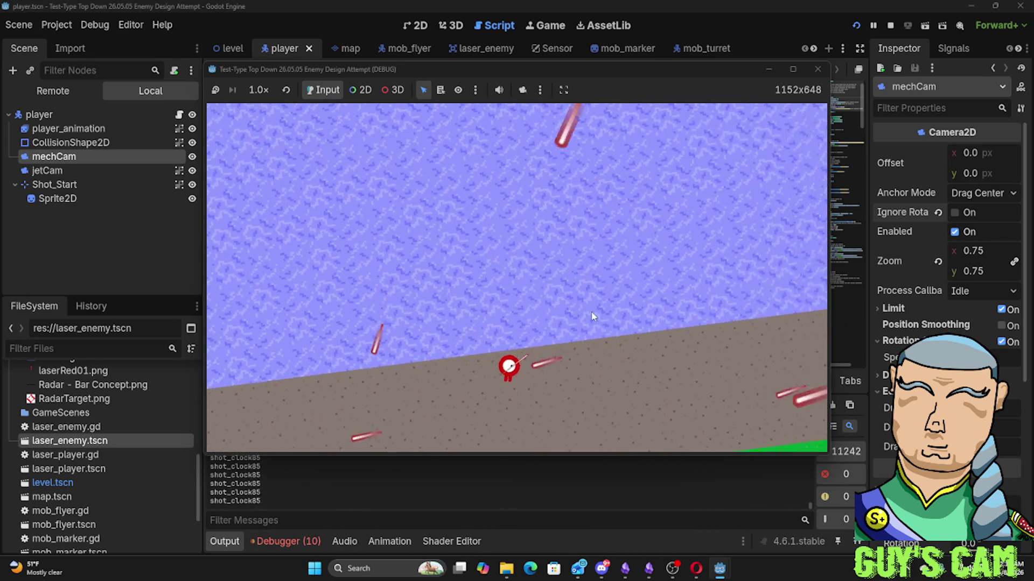
key("w")
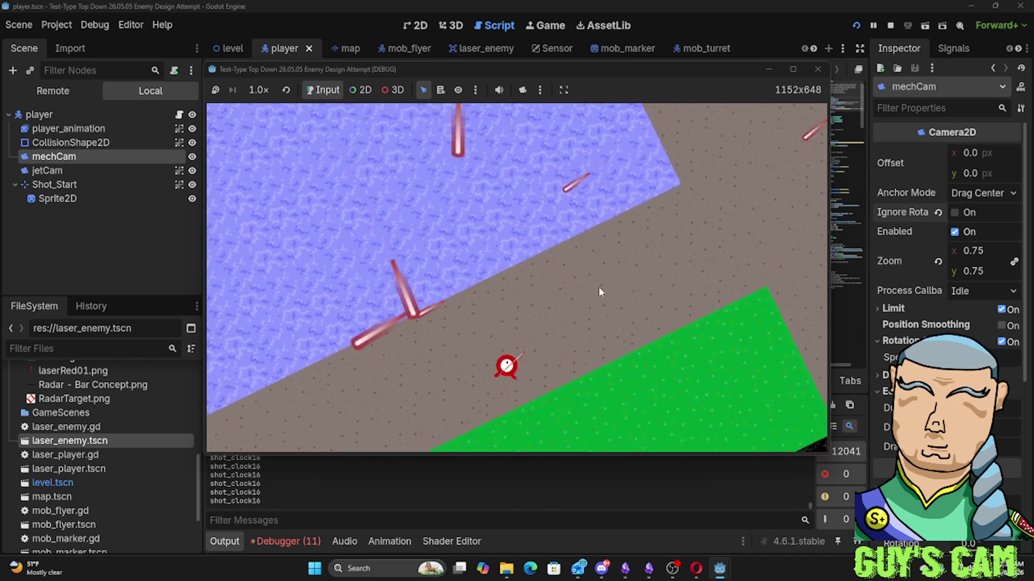
key("w")
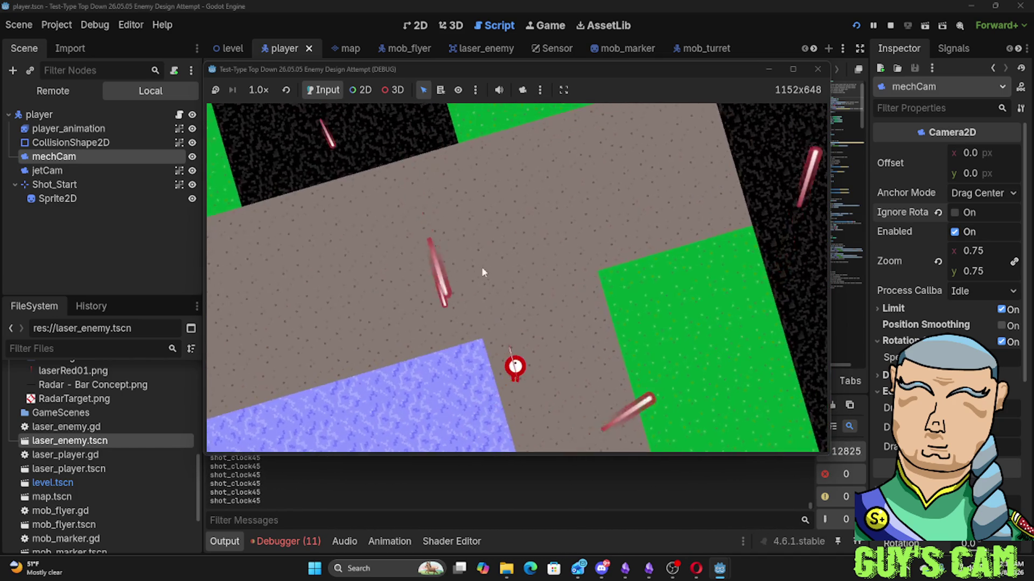
key("w")
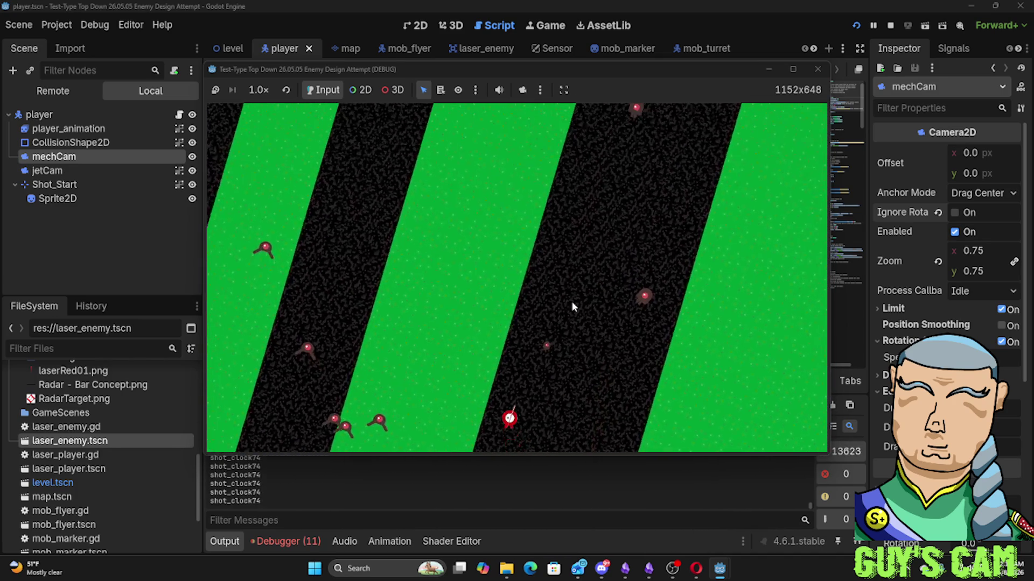
key("w")
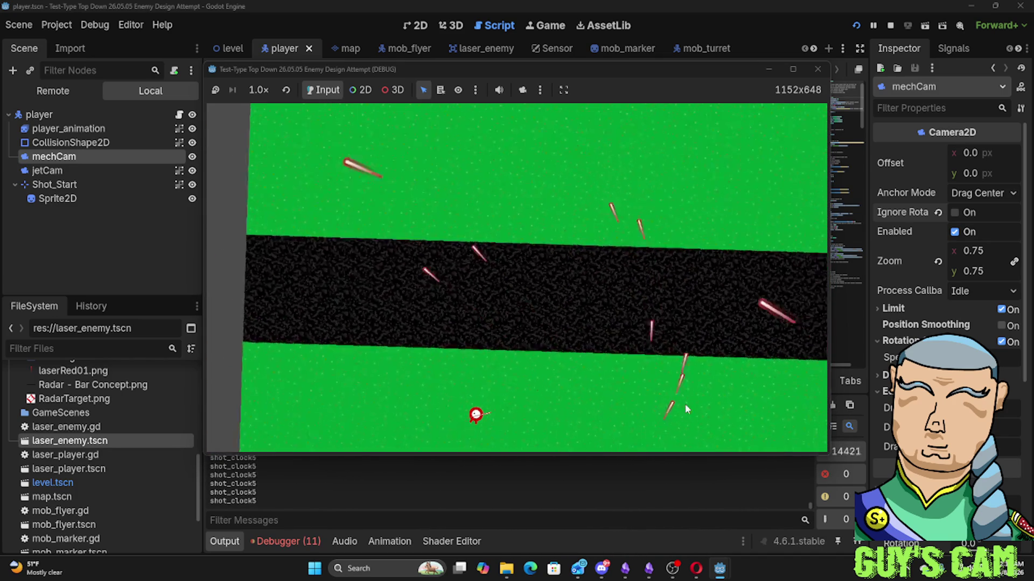
key("w")
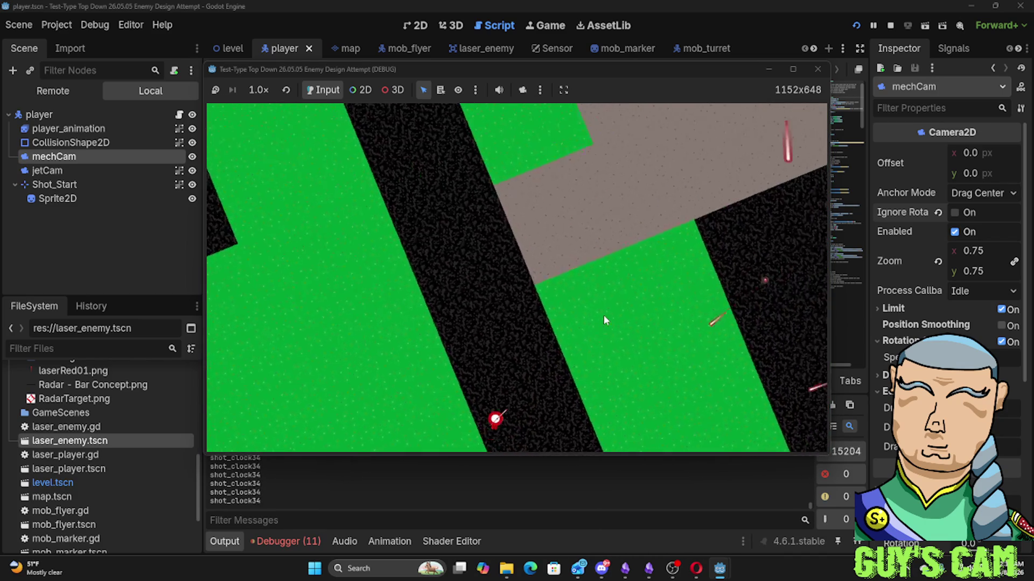
key("w")
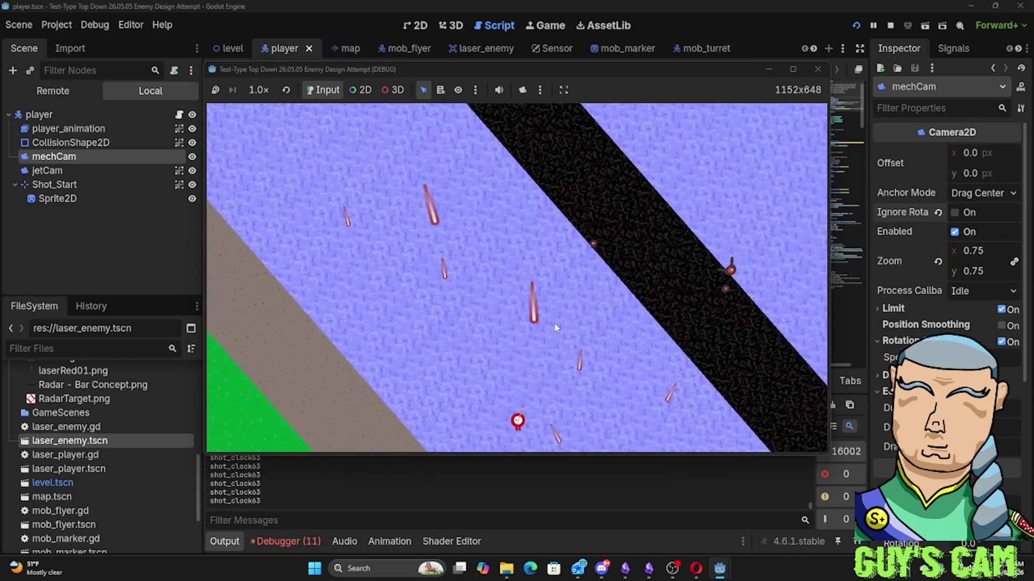
key("w")
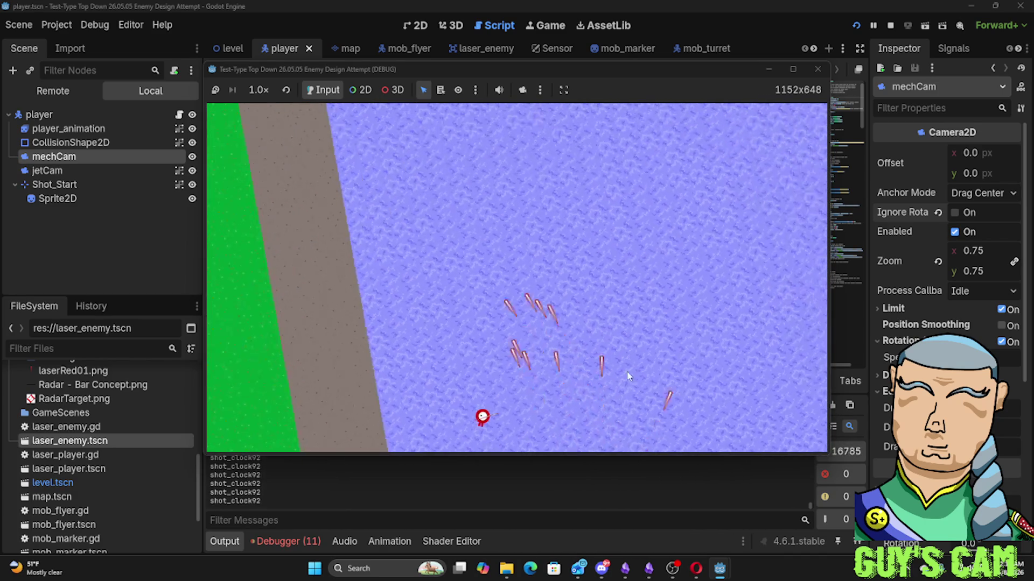
key("w")
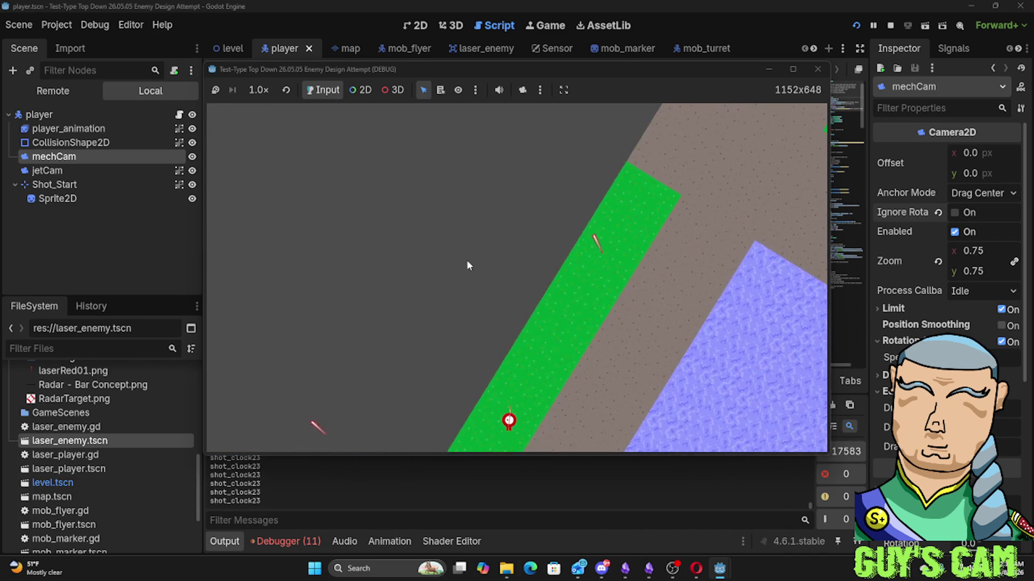
Turn the mech right and drive it across the blue and green areas as the camera rotates
key("d")
key("w")
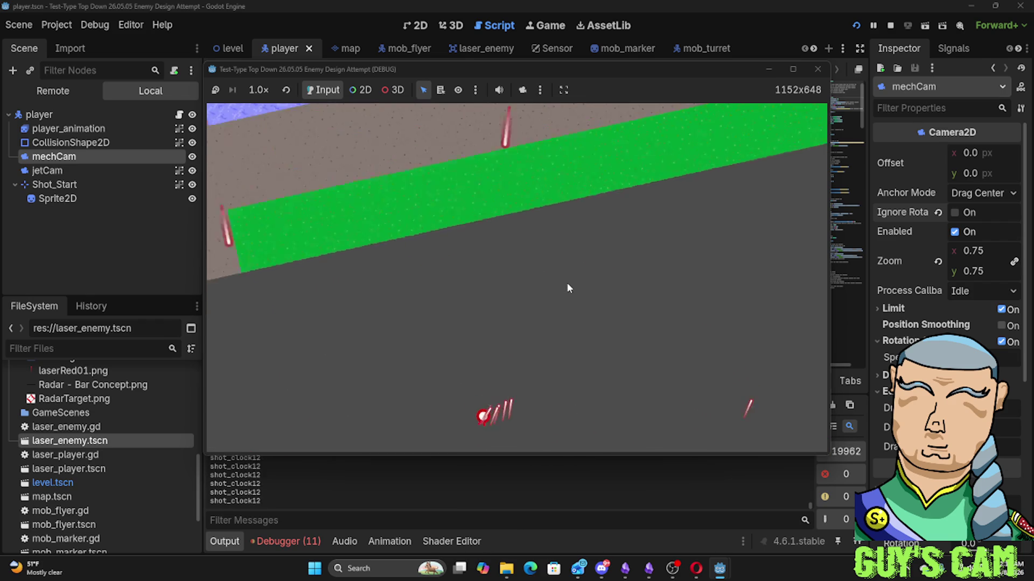
key("d")
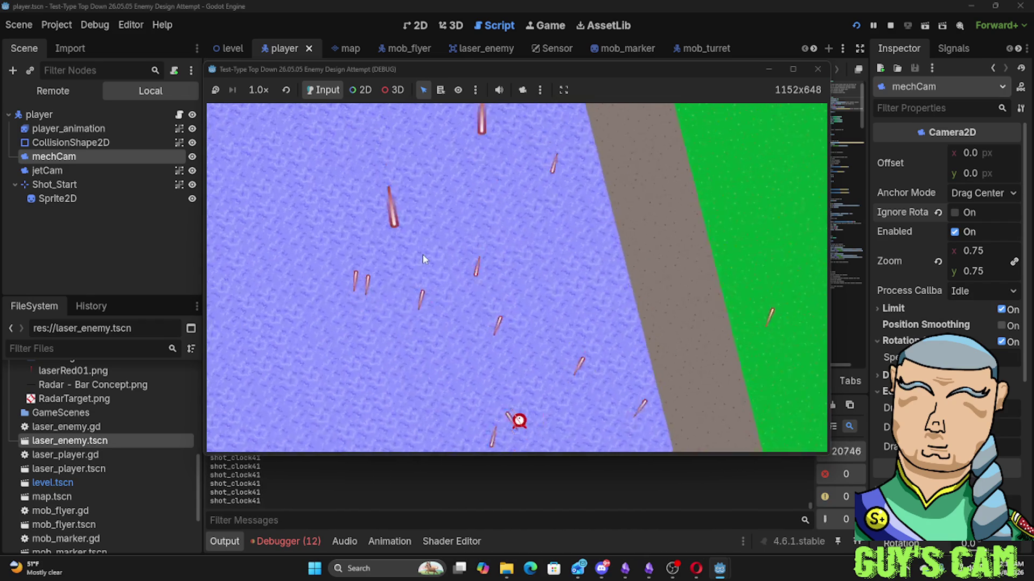
key("d")
key("w")
key("w")
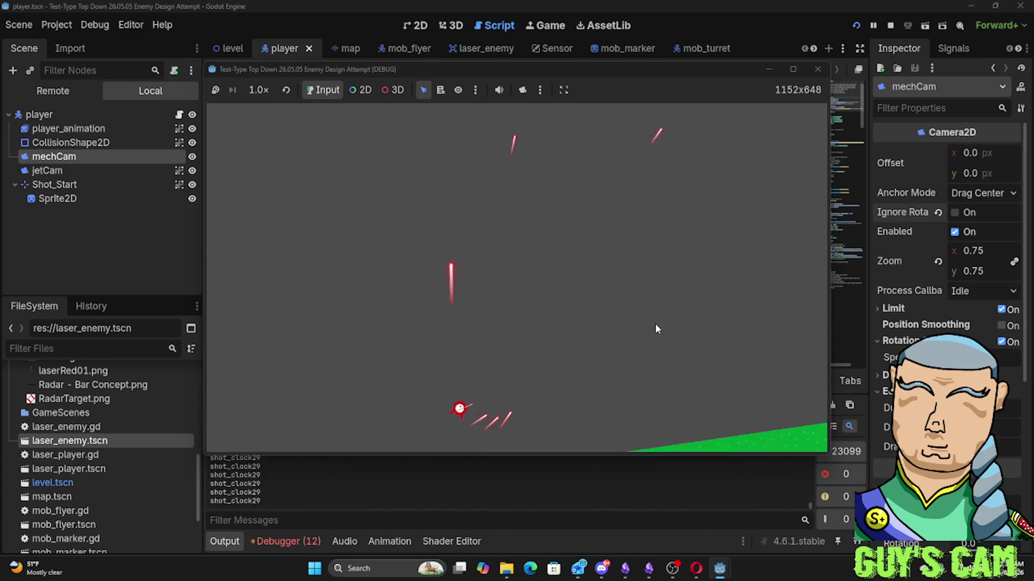
key("w")
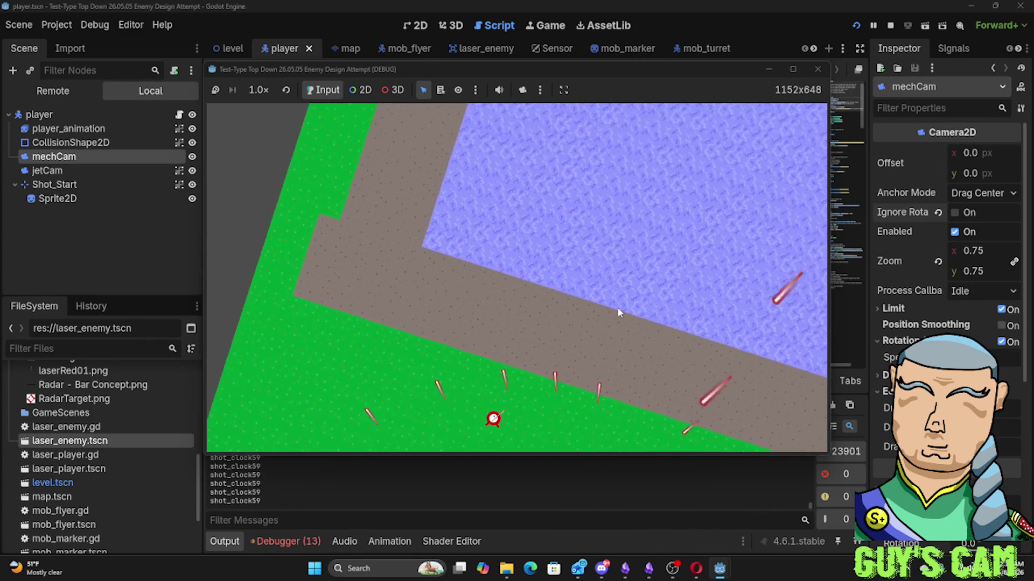
key("w")
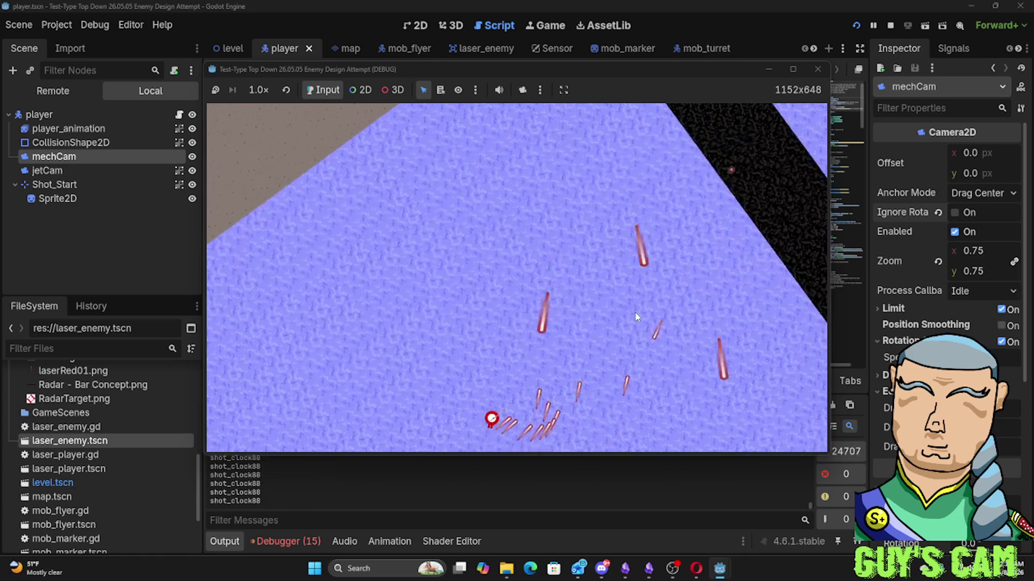
key("w")
key("w")
key("w")
key("w")
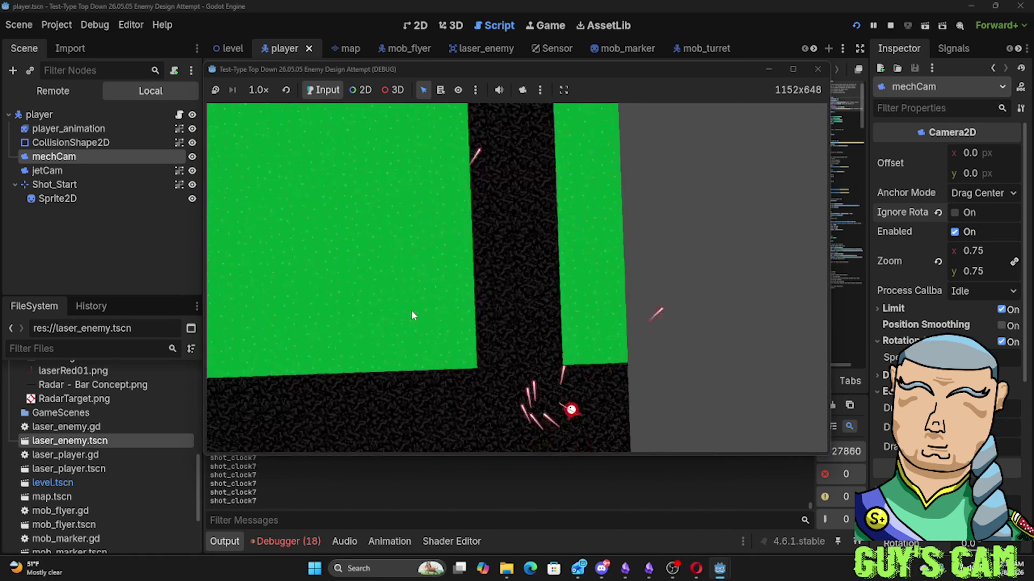
key("w")
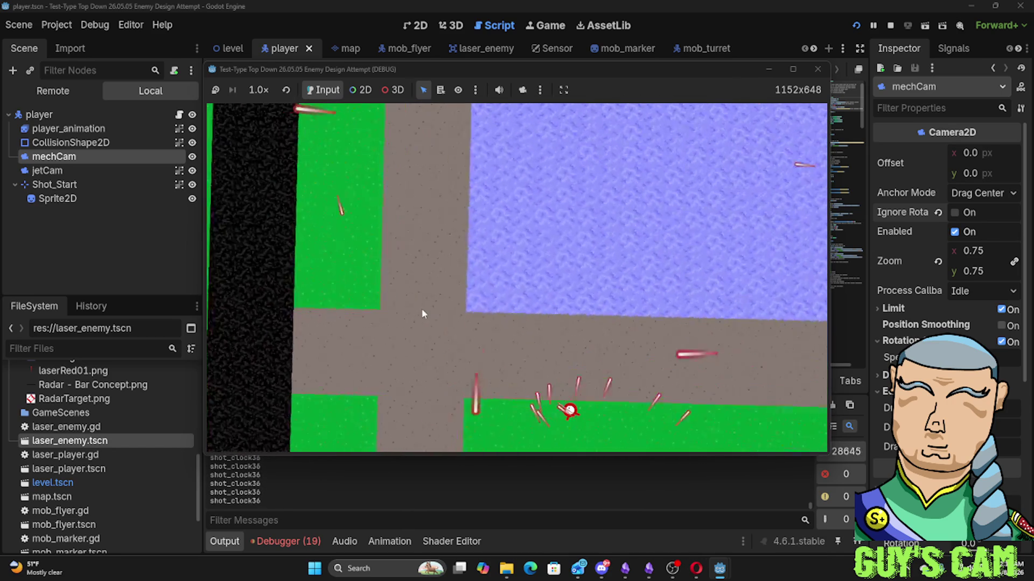
key("w")
key("w")
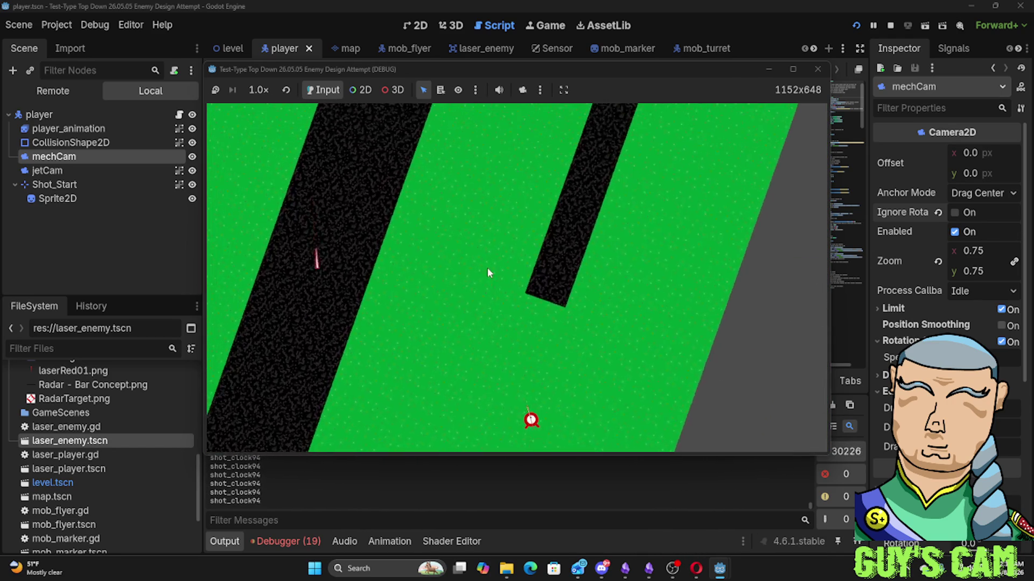
key("w")
key("w")
key("w")
key("w")
key("w")
key("w")
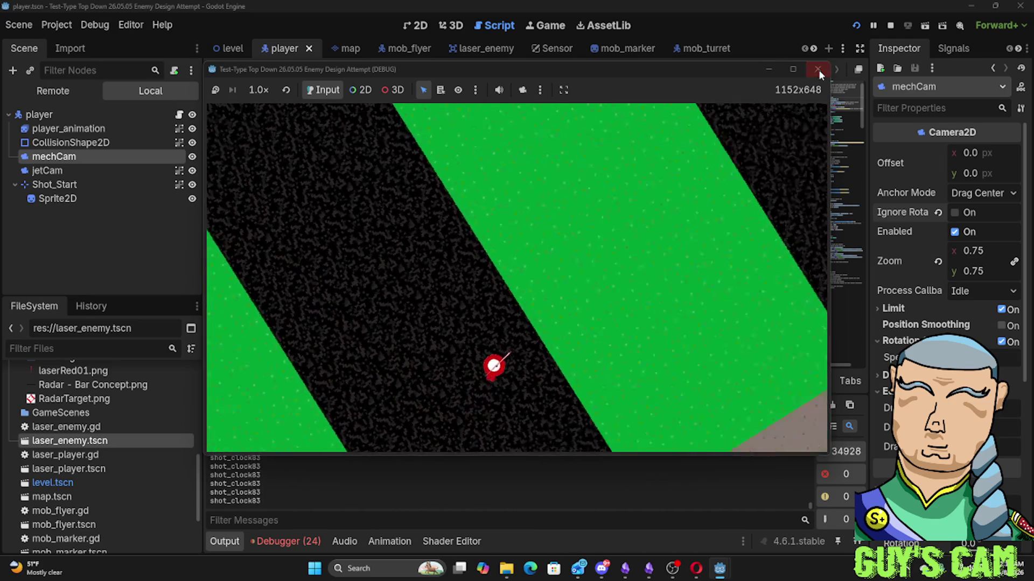
Close the game, relaunch it briefly with F5, then stop it and return to the 2D view
left_click(817, 70)
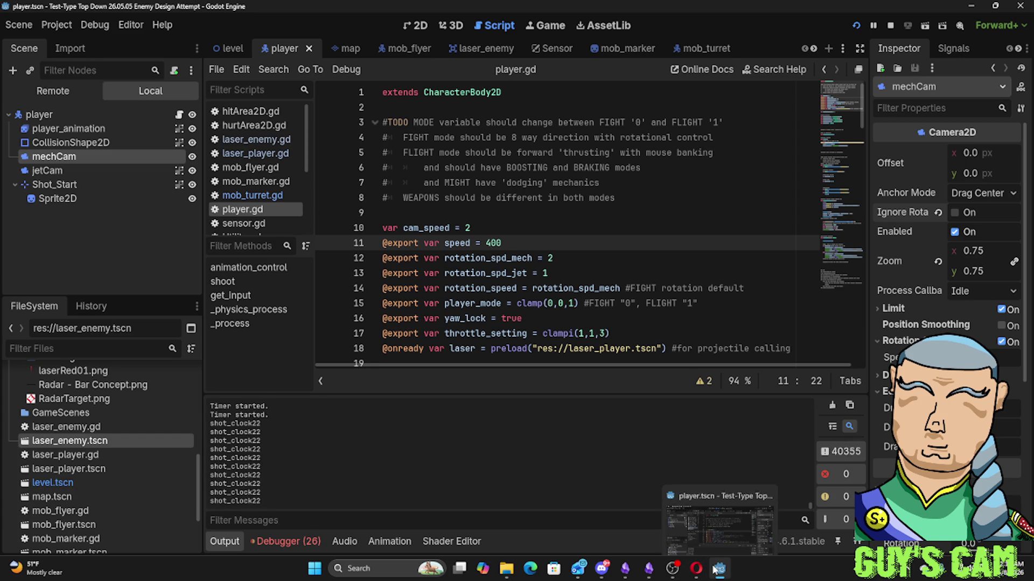
key("F5")
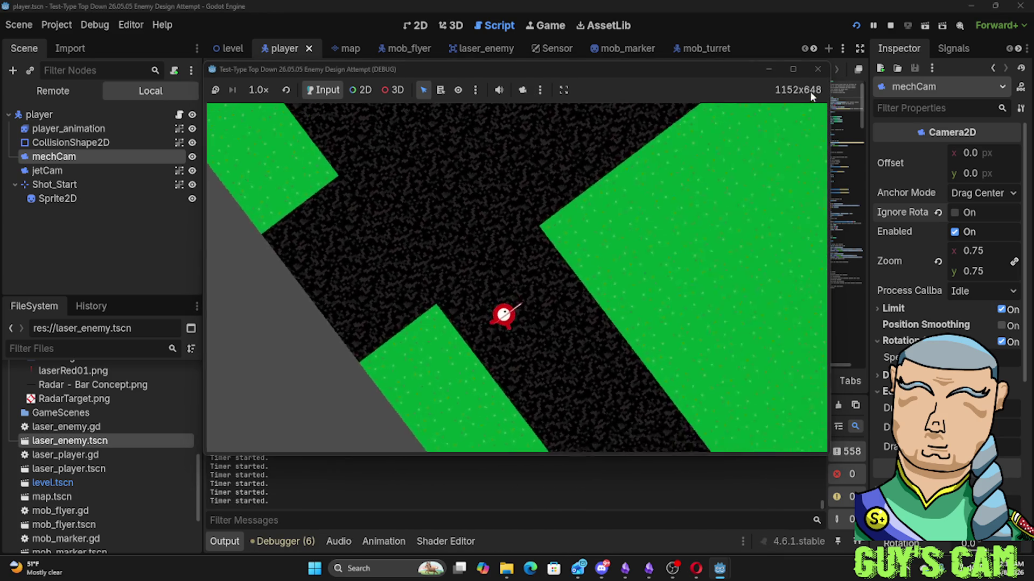
left_click(816, 71)
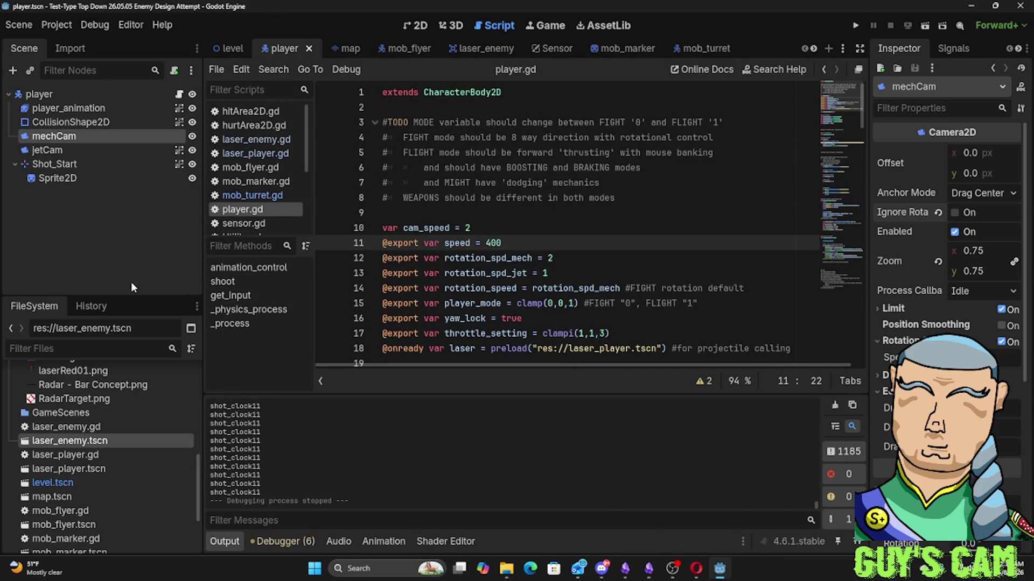
left_click(419, 28)
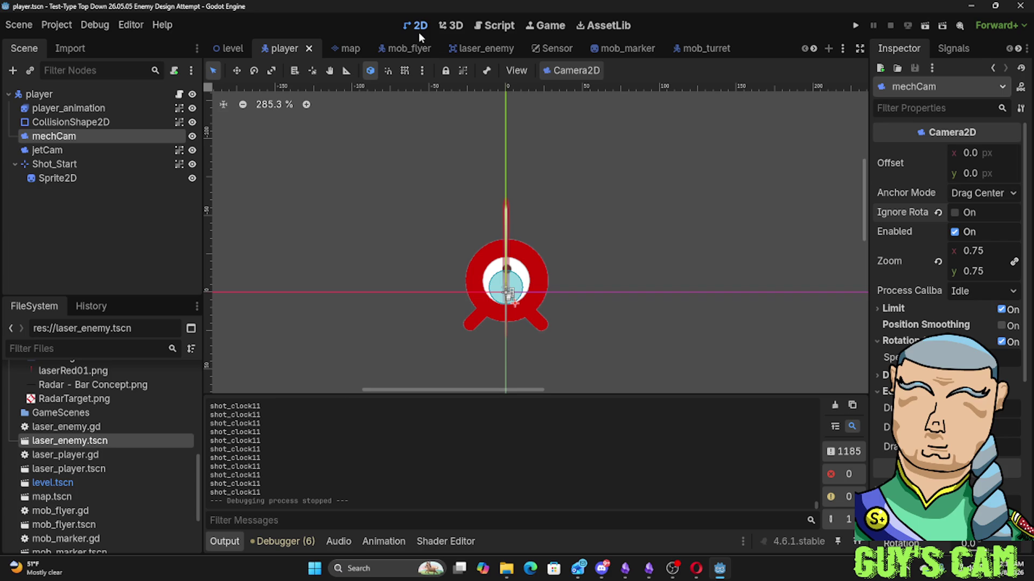
Open the level scene and select turrets on the map and in the Scene tree
left_click(219, 50)
scroll(458, 266, "up", 4)
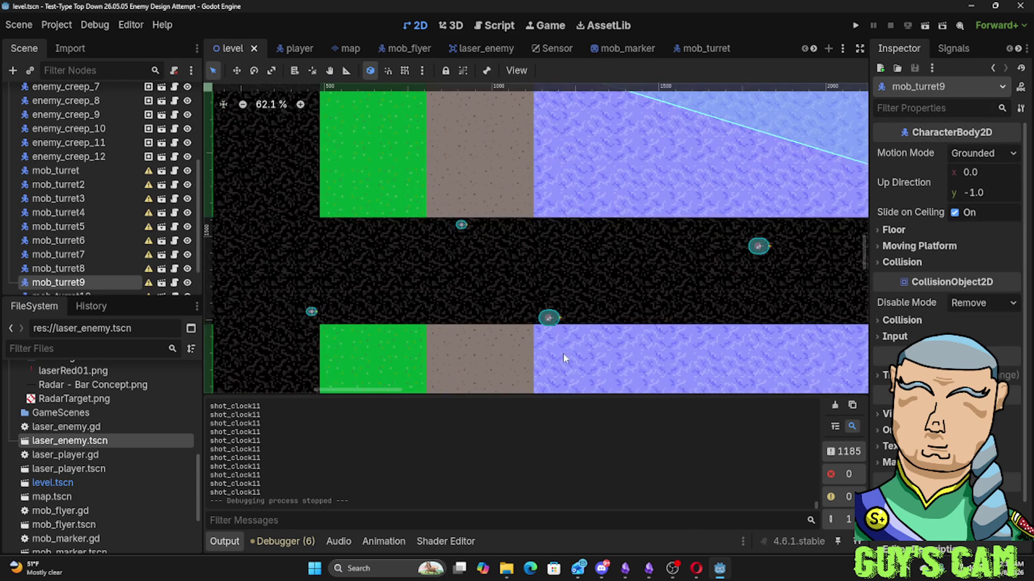
left_click(462, 226)
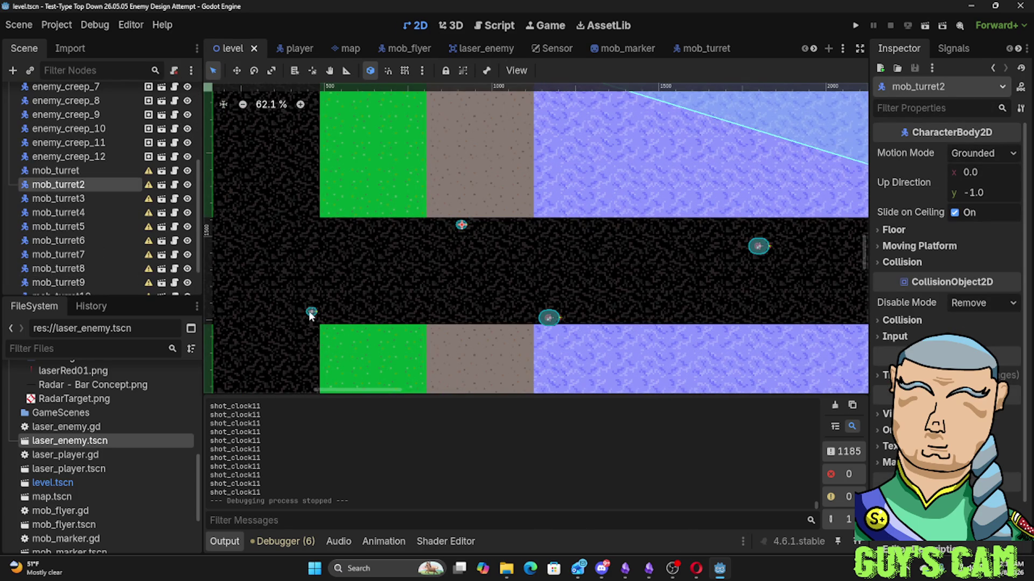
left_click(58, 198, "ctrl")
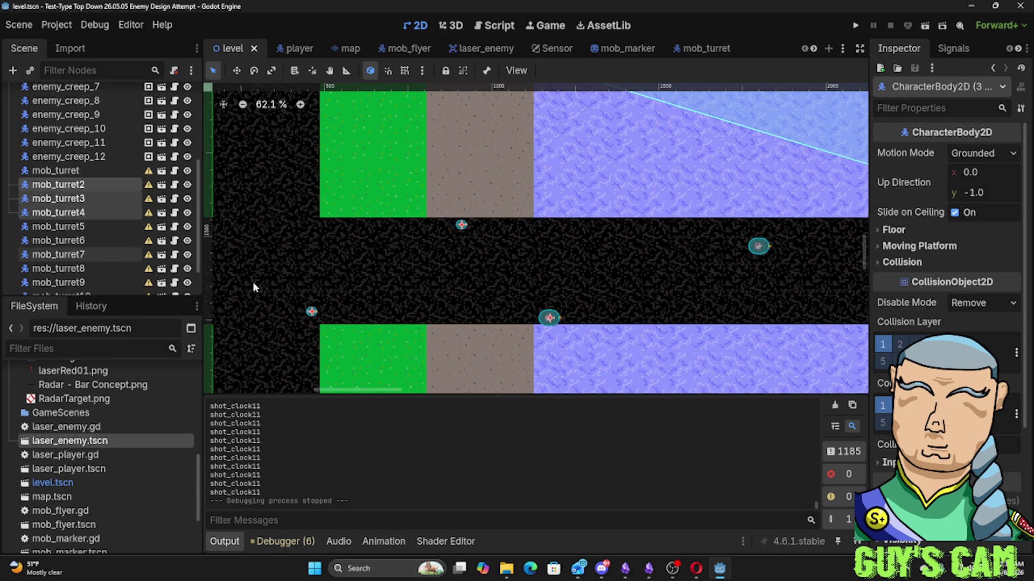
scroll(339, 280, "down", 4)
scroll(340, 283, "down", 1)
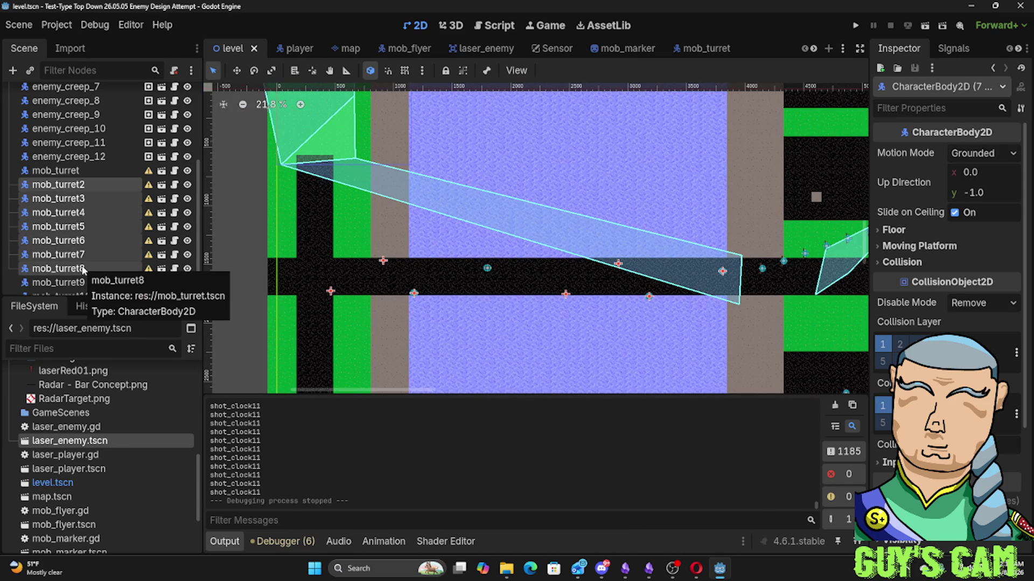
Select mob_turret6 and mob_turret8 together, adjust their scale in the Inspector, and run the game
left_click(85, 255)
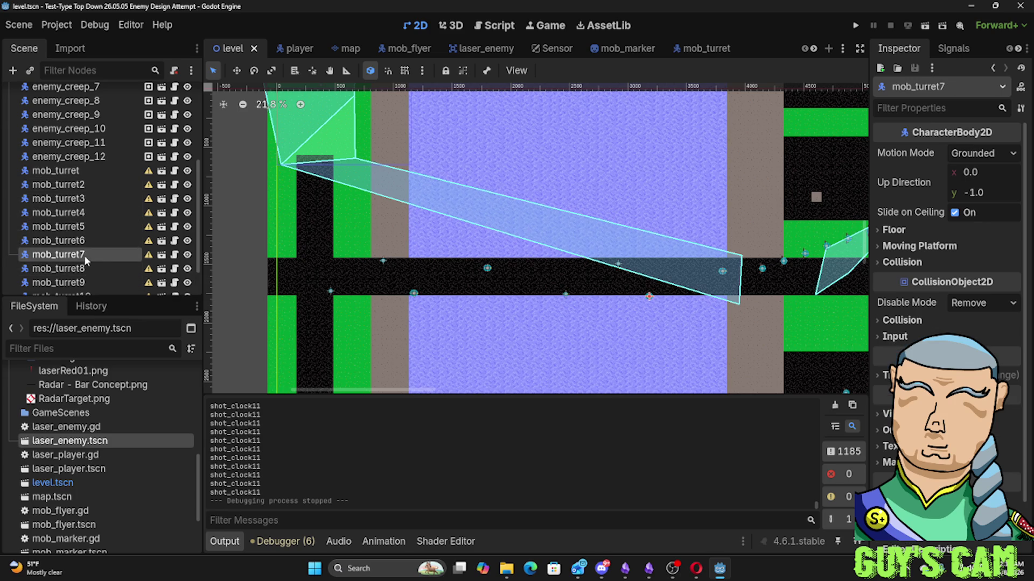
left_click(87, 255, "shift")
left_click(84, 272)
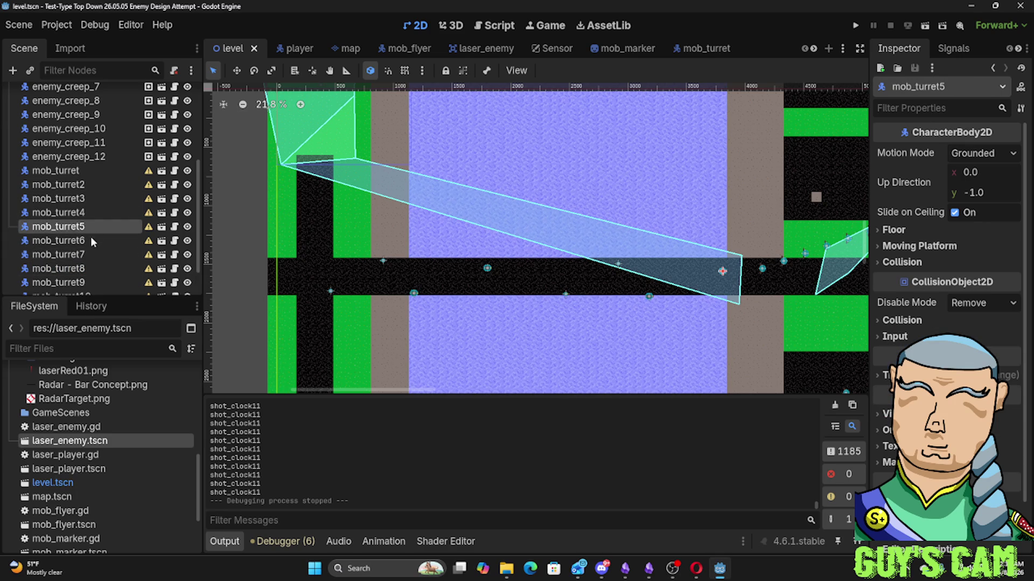
left_click(66, 269, "ctrl")
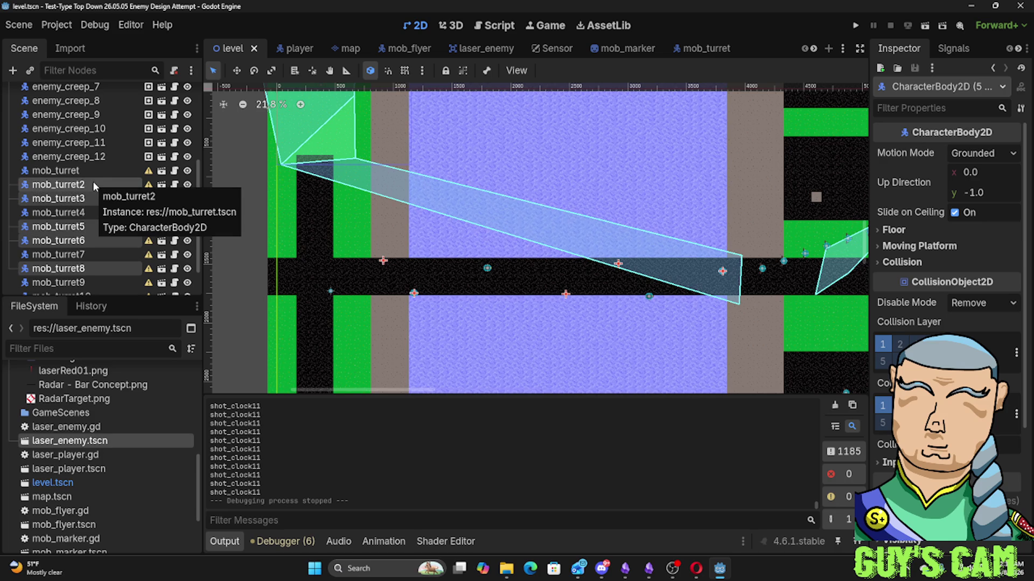
scroll(88, 217, "down", 1)
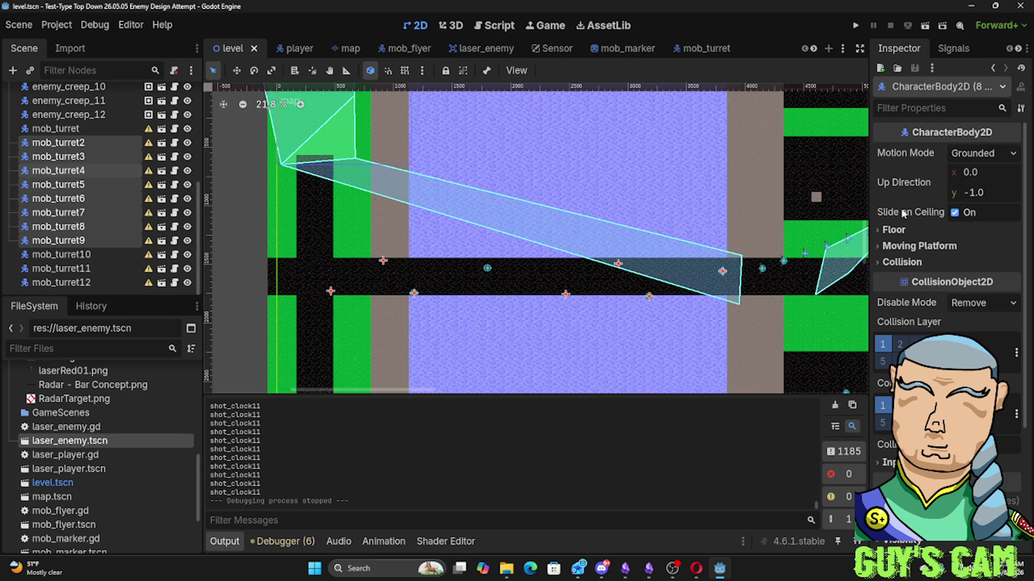
scroll(905, 307, "down", 3)
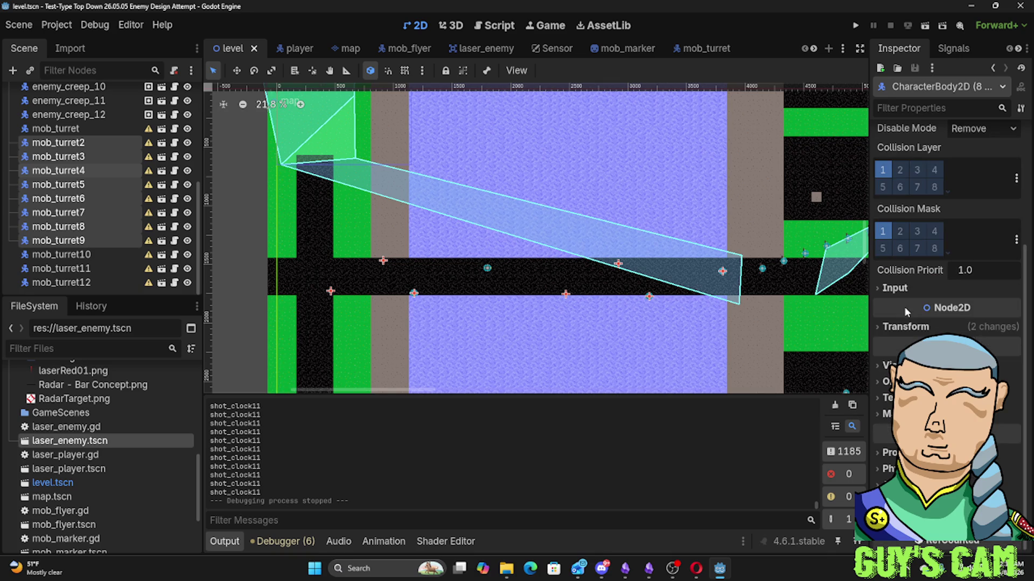
scroll(905, 307, "up", 3)
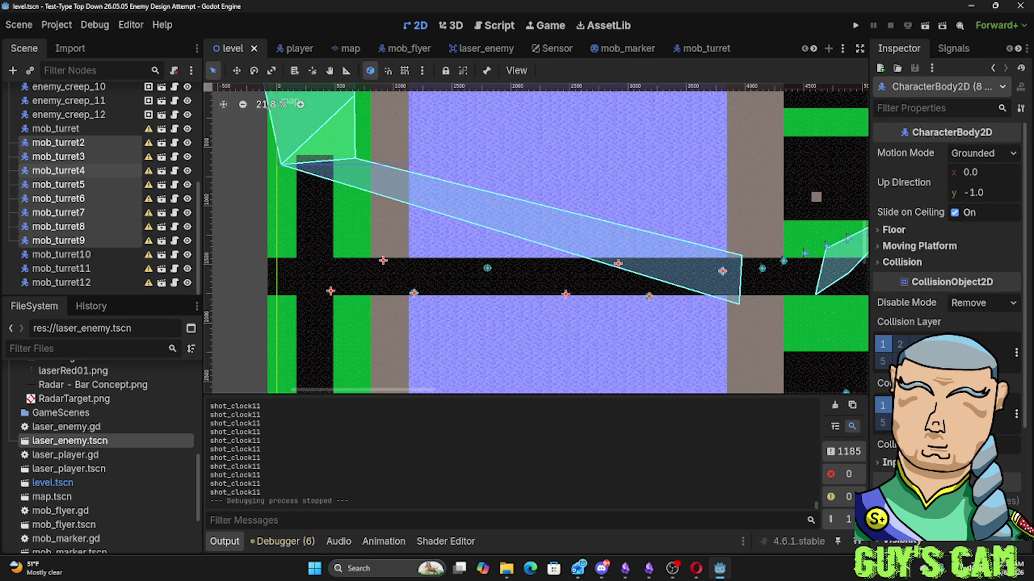
scroll(905, 307, "down", 3)
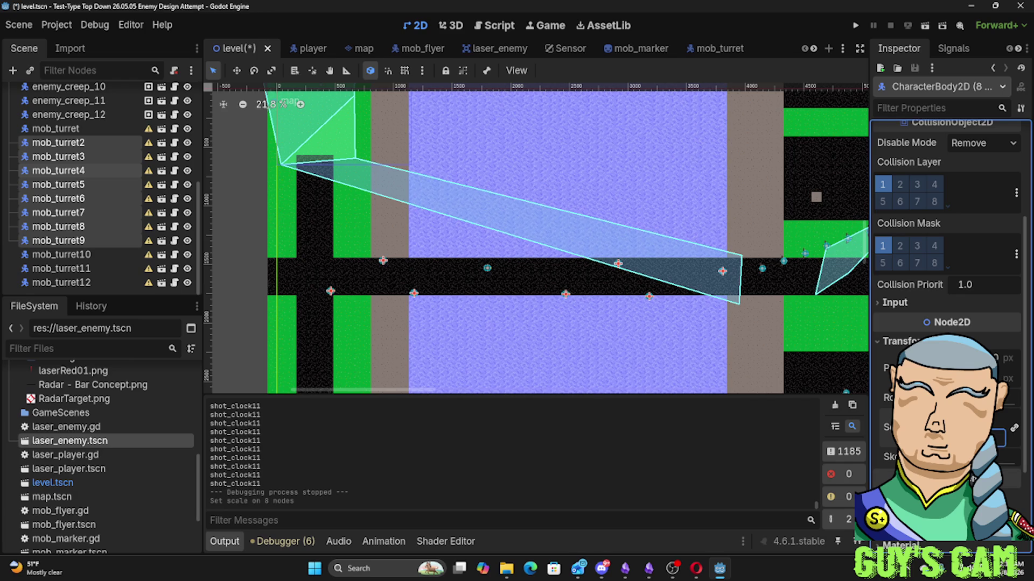
key("F5")
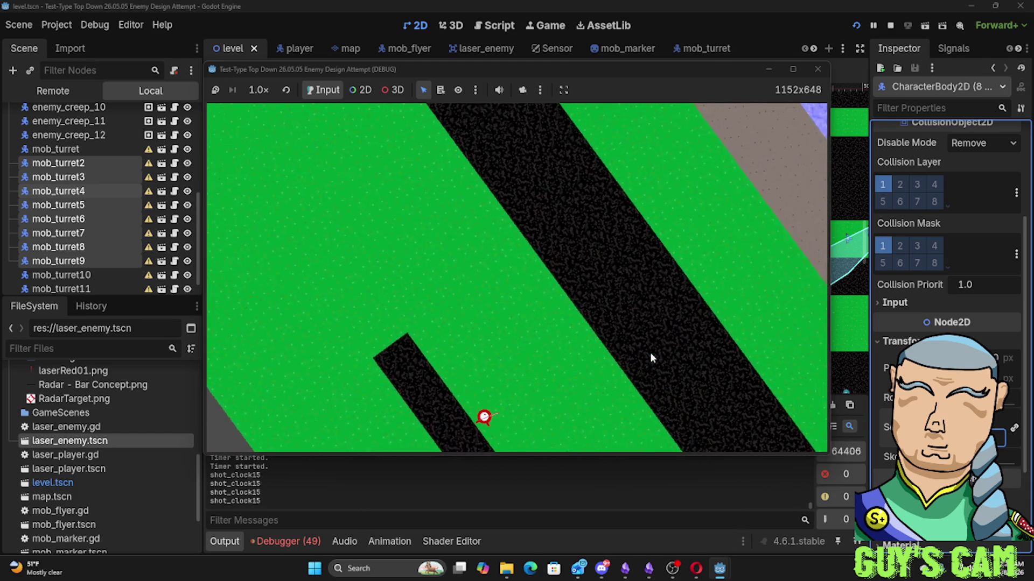
Close the game, zoom out the level map, and show the Debugger's session errors
left_click(818, 69)
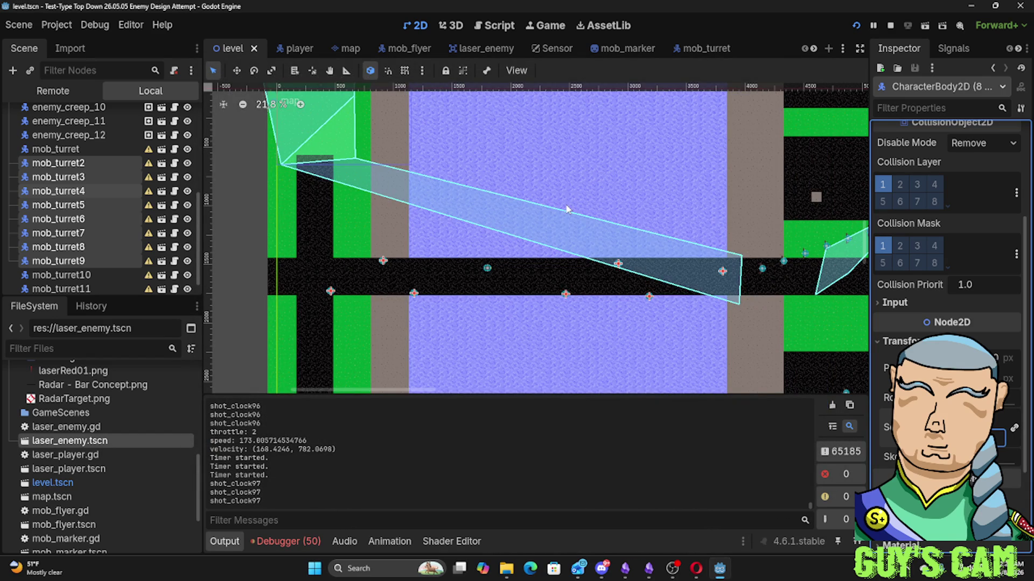
scroll(566, 209, "down", 1)
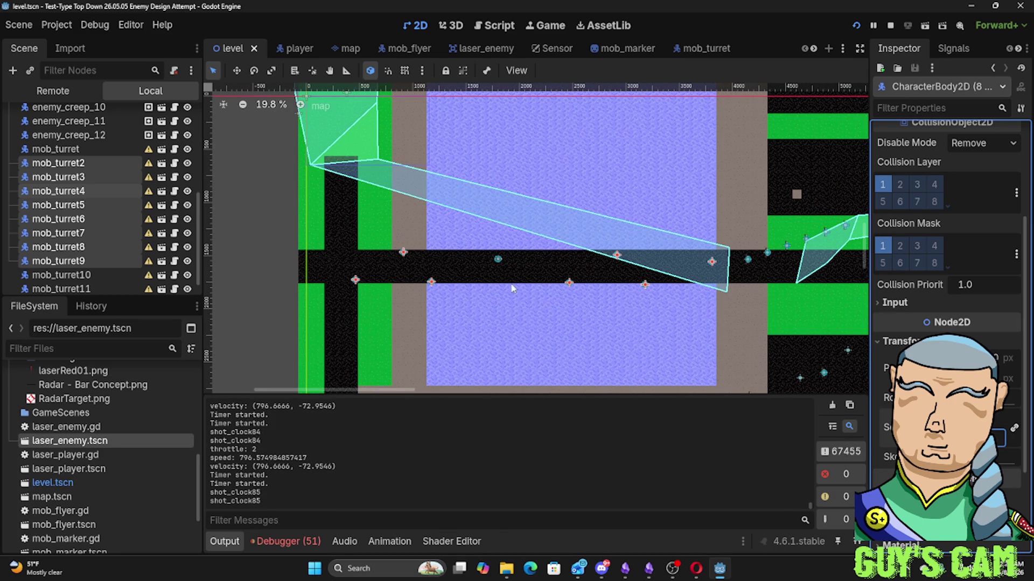
left_click(286, 542)
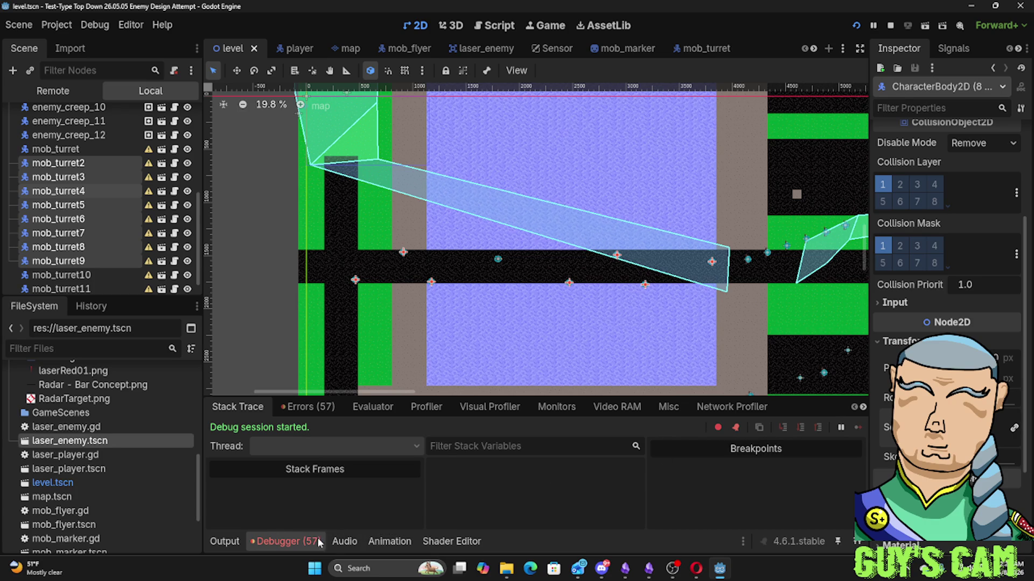
mouse_move(593, 572)
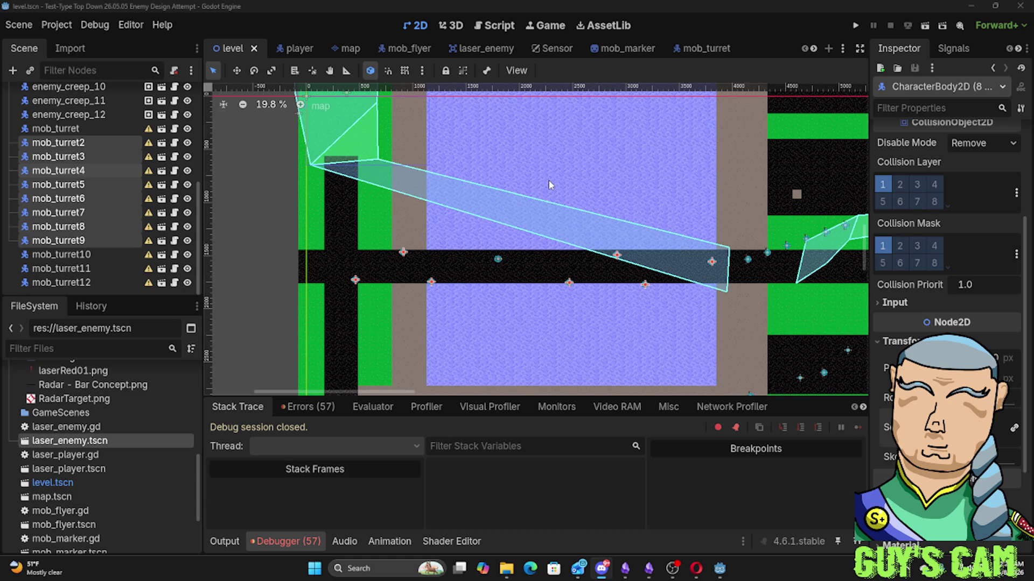
left_click(743, 509)
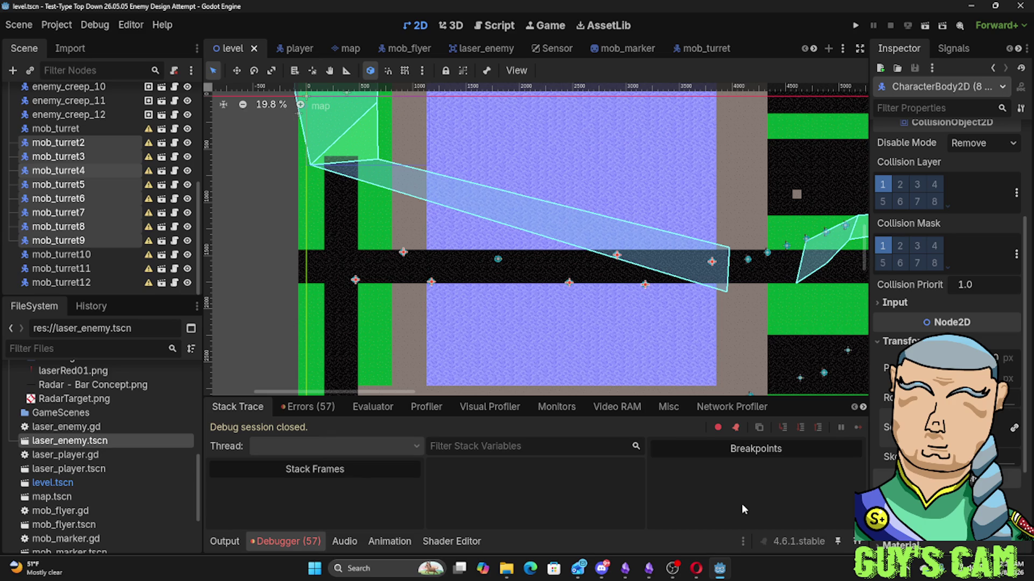
Select the map tile layer, run the game, and drive the player along the road past firing turrets
left_click(557, 330)
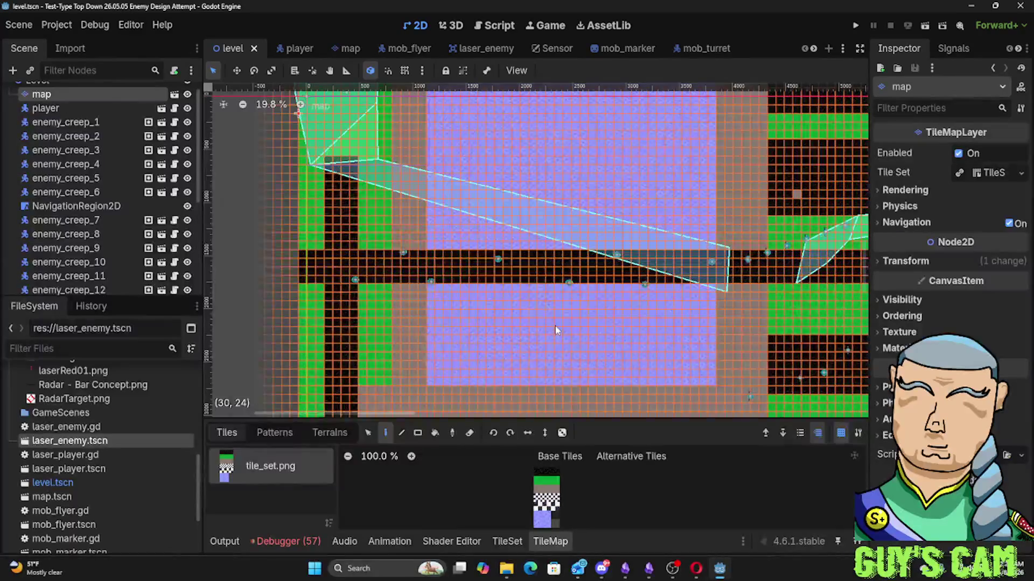
key("F5")
key("d")
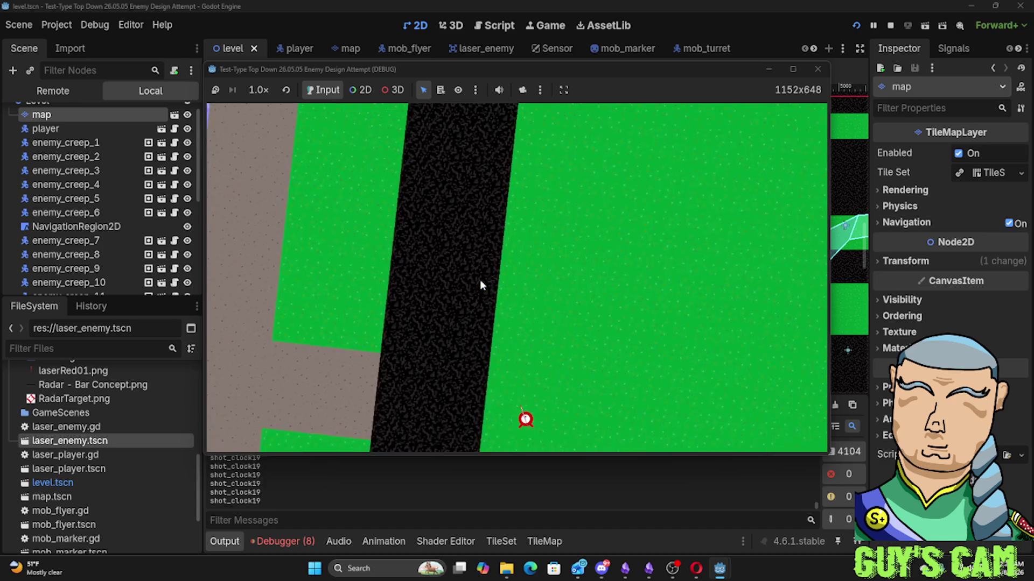
key("d")
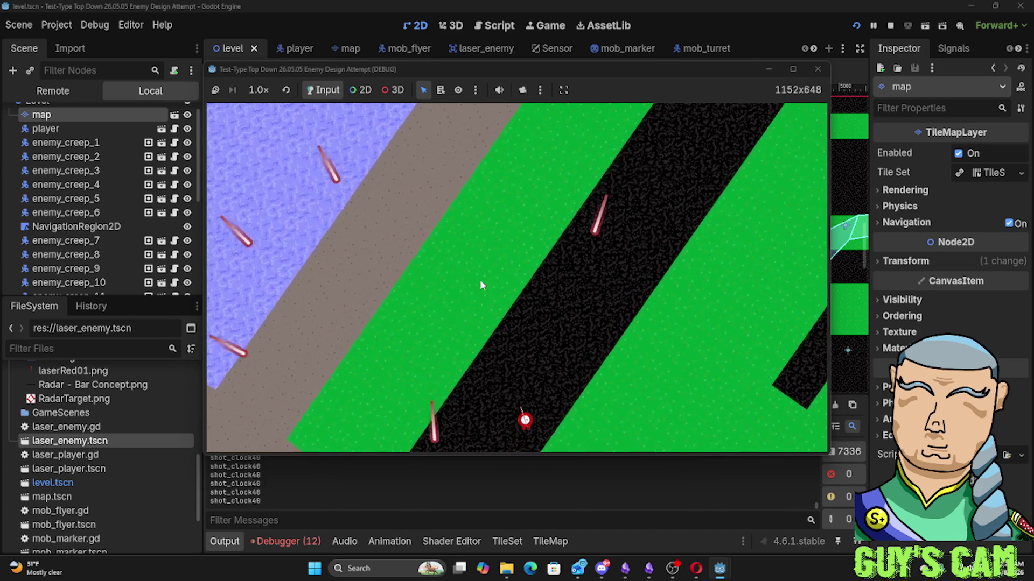
key("d")
key("d")
key("d")
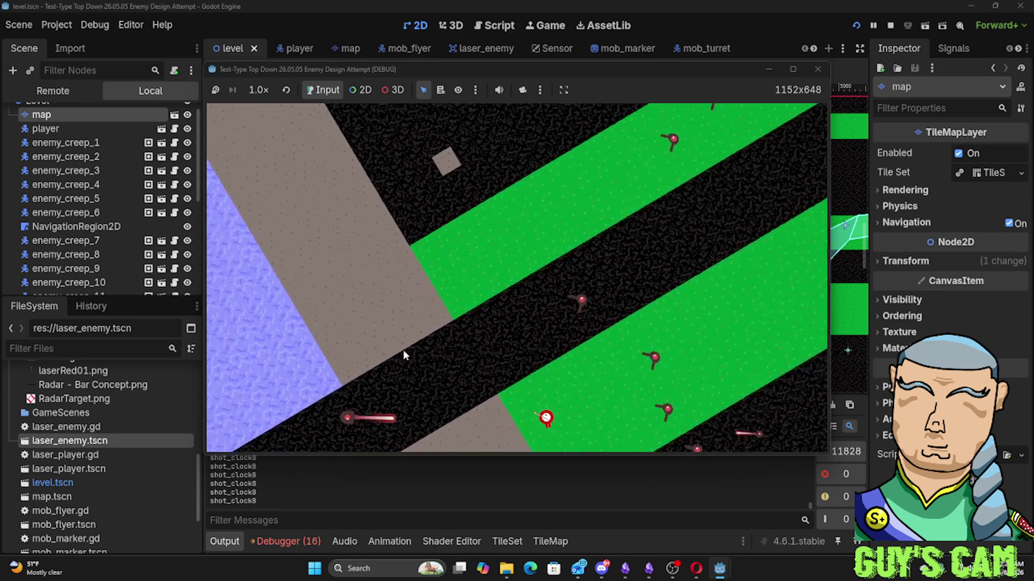
key("d")
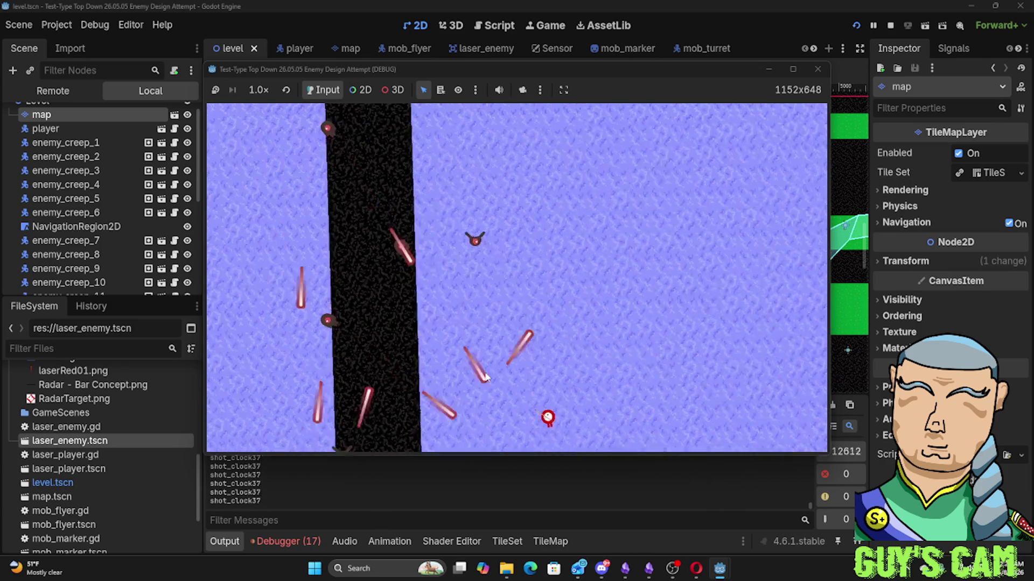
Steer the player across the water into a new area, then close the game window
key("d")
key("d")
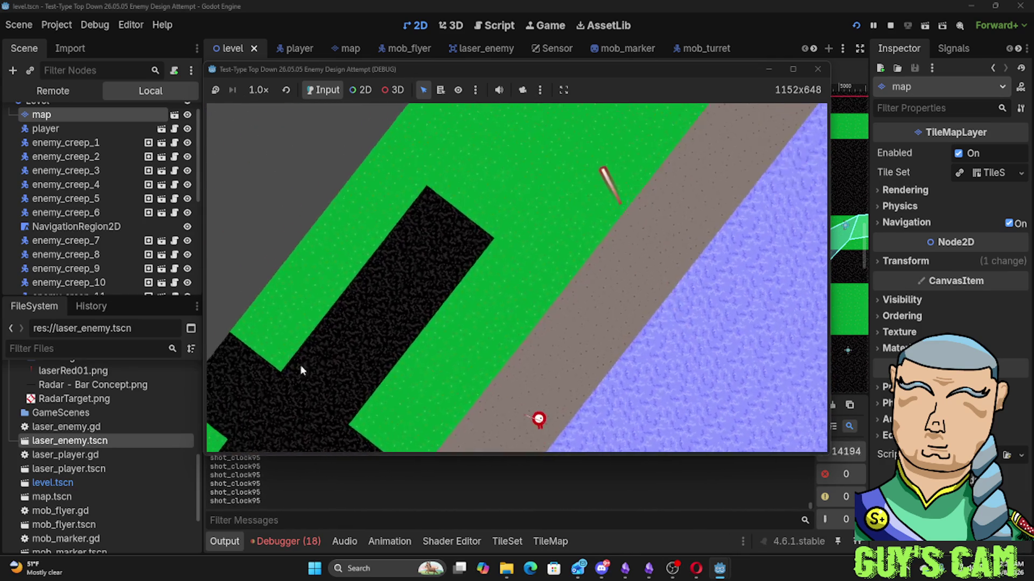
key("d")
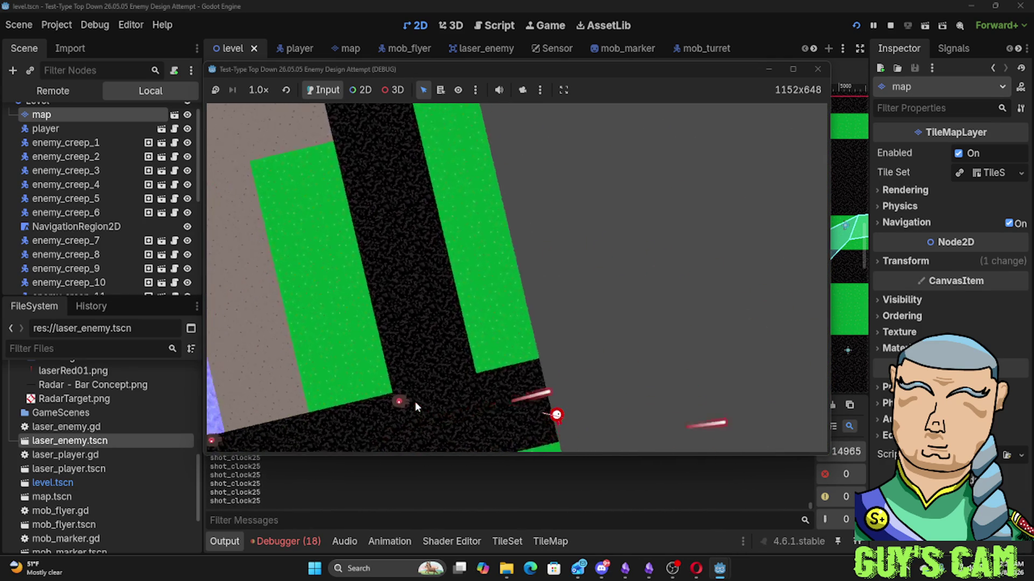
key("d")
key("a")
key("d")
key("d")
key("d")
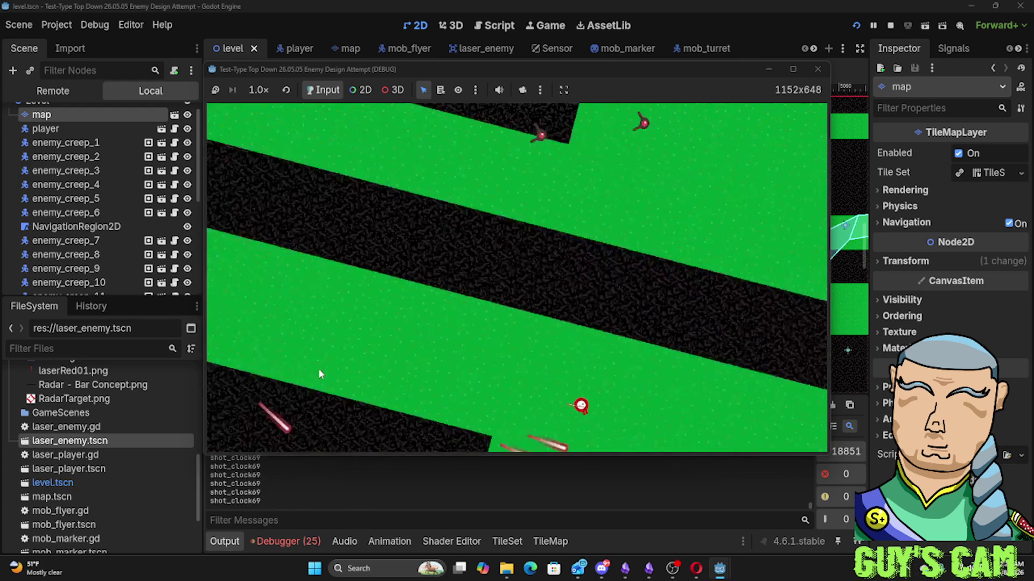
key("d")
key("d")
key("d")
key("d")
key("d")
key("d")
key("d")
key("d")
key("d")
key("d")
key("d")
key("d")
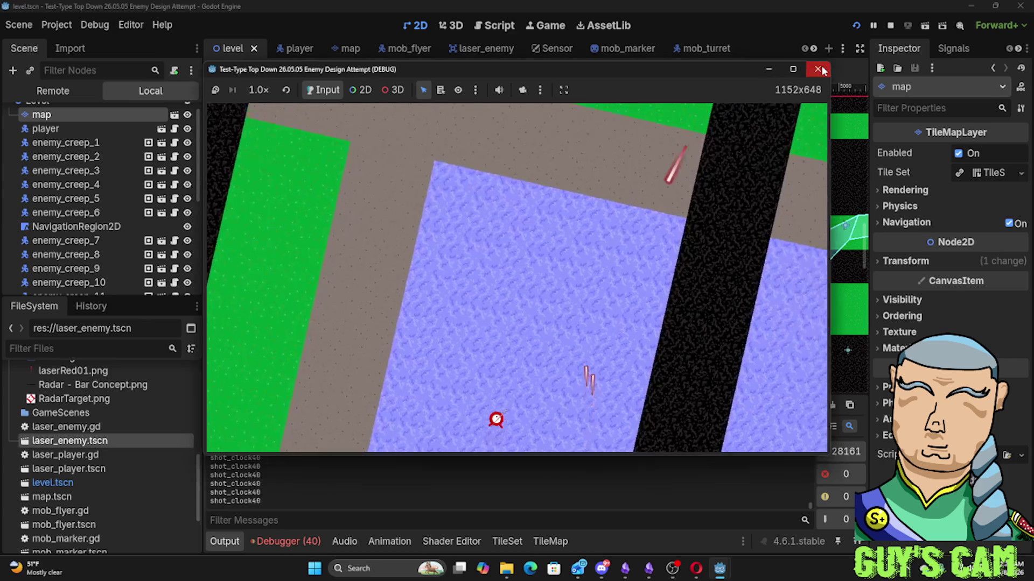
left_click(821, 70)
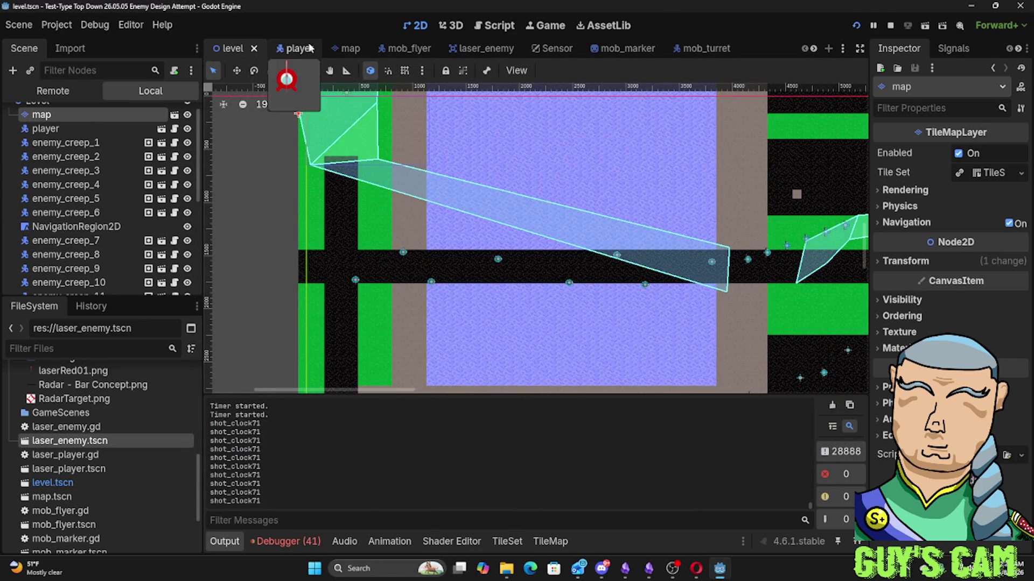
Open the player scene to check mechCam, then switch to the DoDonPachi video in Opera
left_click(310, 49)
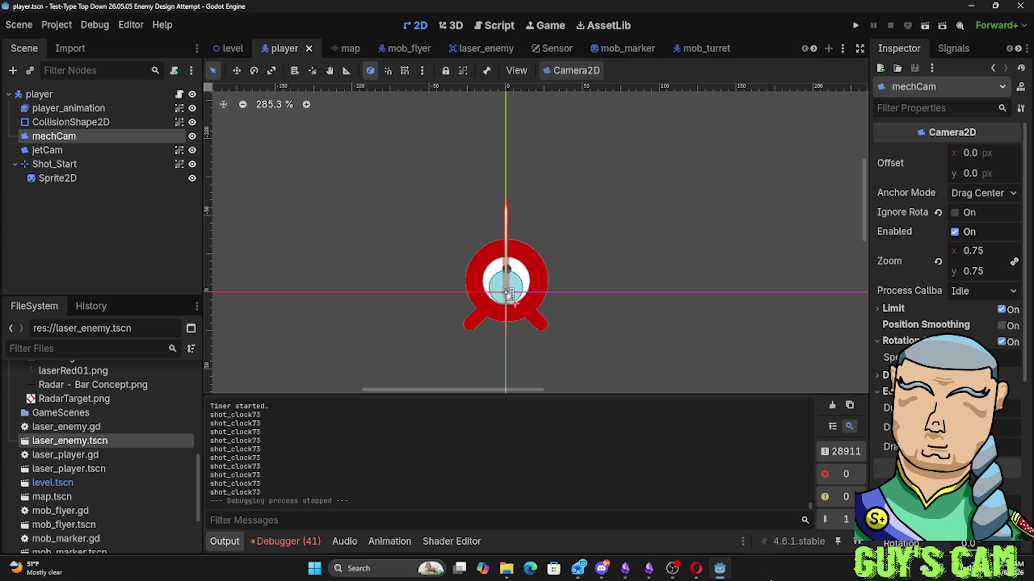
mouse_move(697, 577)
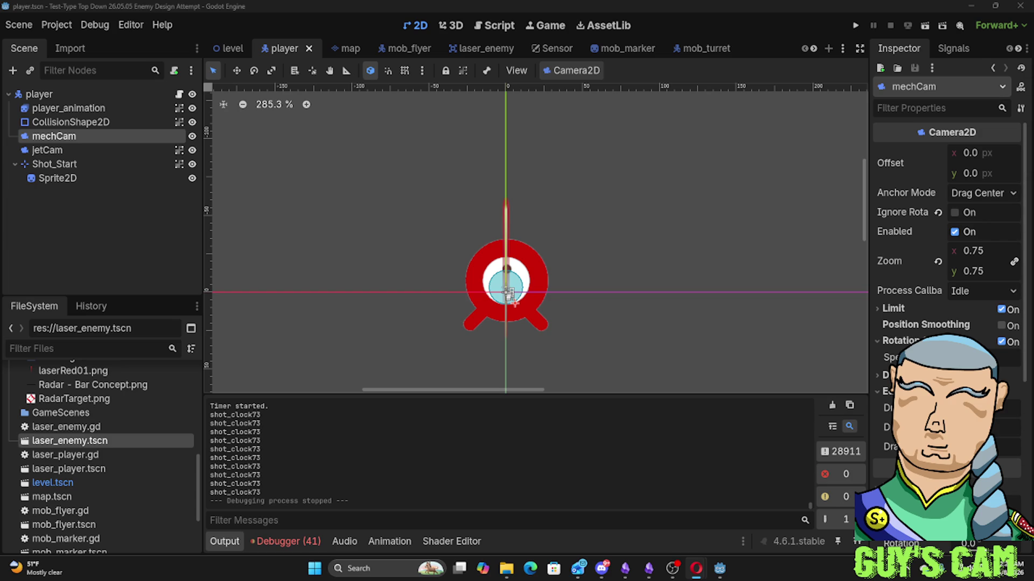
key("alt+Tab")
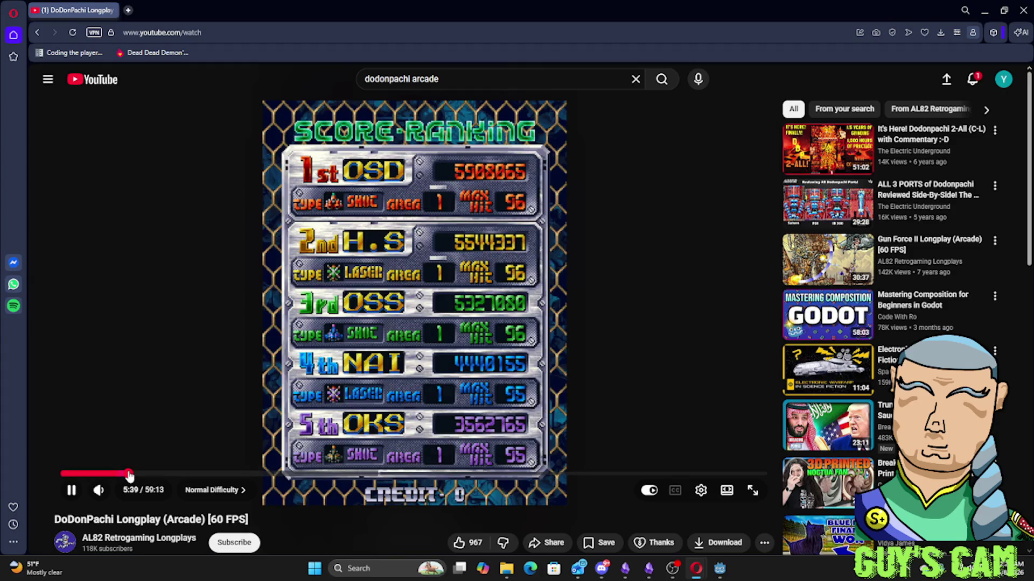
Rewind and pause the DoDonPachi video, then drag the Opera window off-screen to reveal Godot
left_click(104, 475)
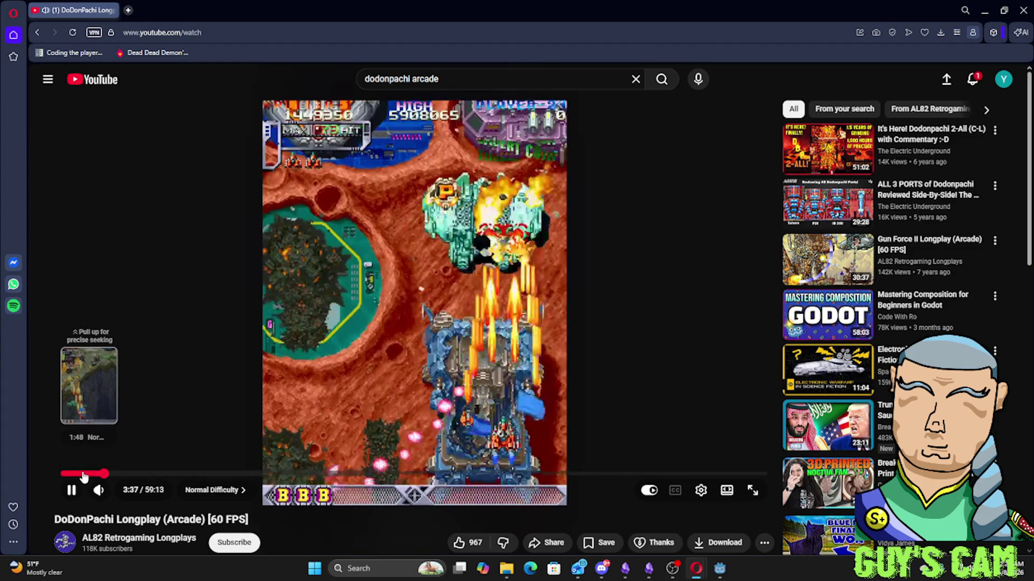
left_click(86, 474)
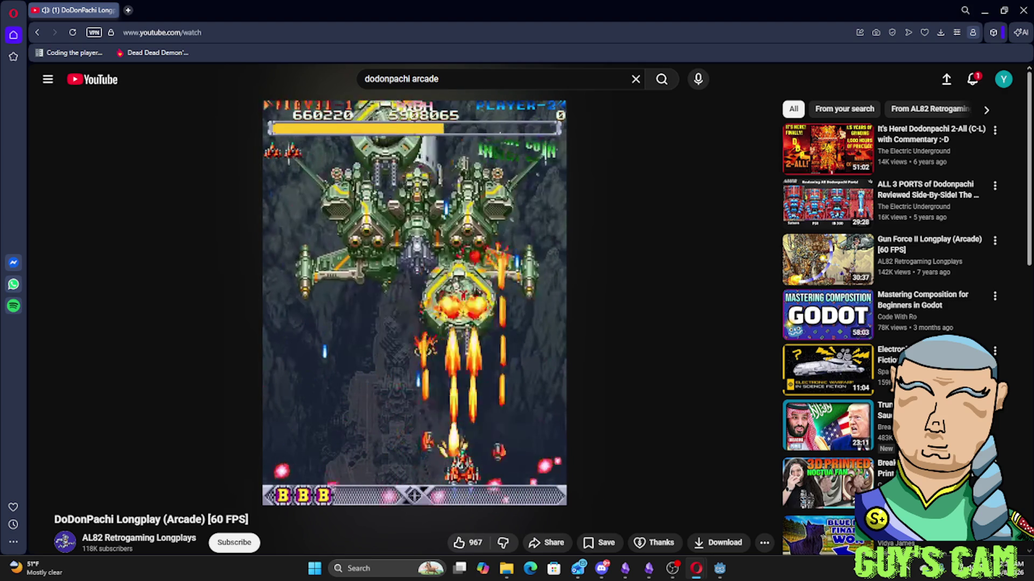
left_click(340, 337)
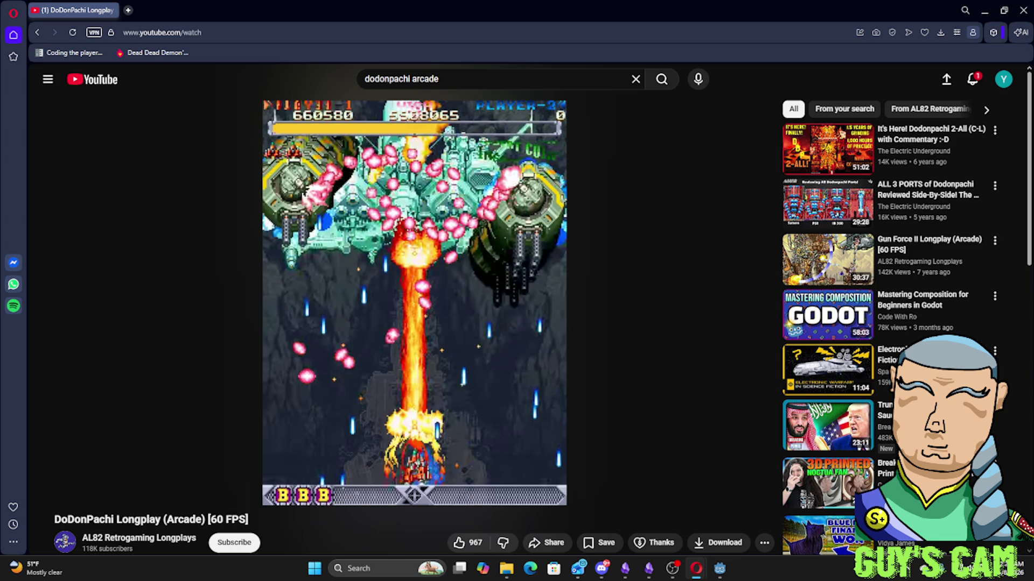
mouse_move(782, 1)
left_mouse_down()
mouse_move(809, 70)
mouse_move(1033, 99)
left_mouse_up()
left_click(515, 182)
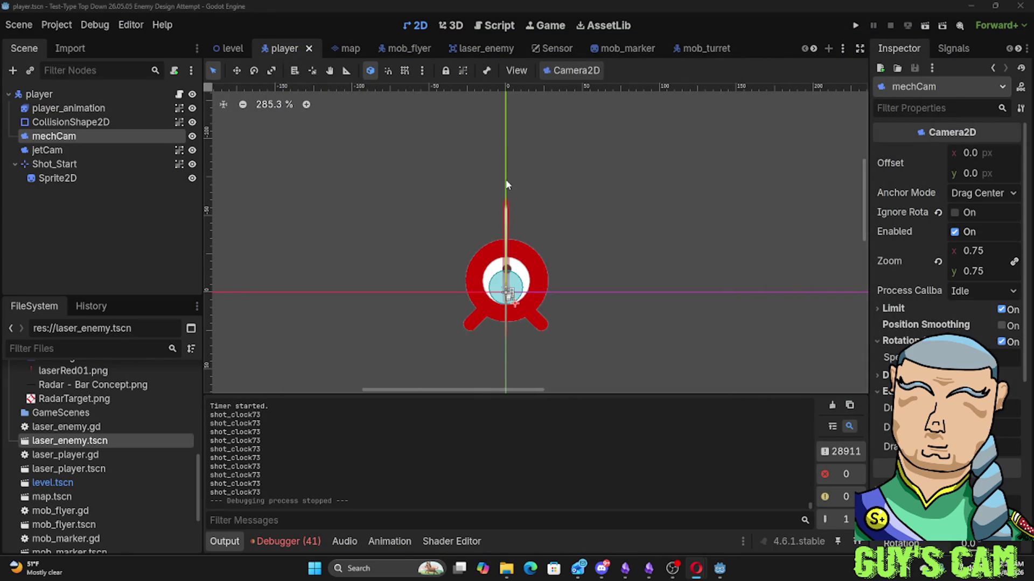
Deselect mechCam, run the game, and drive the player forward onto the straight road
left_click(491, 175)
key("F5")
key("w")
key("d")
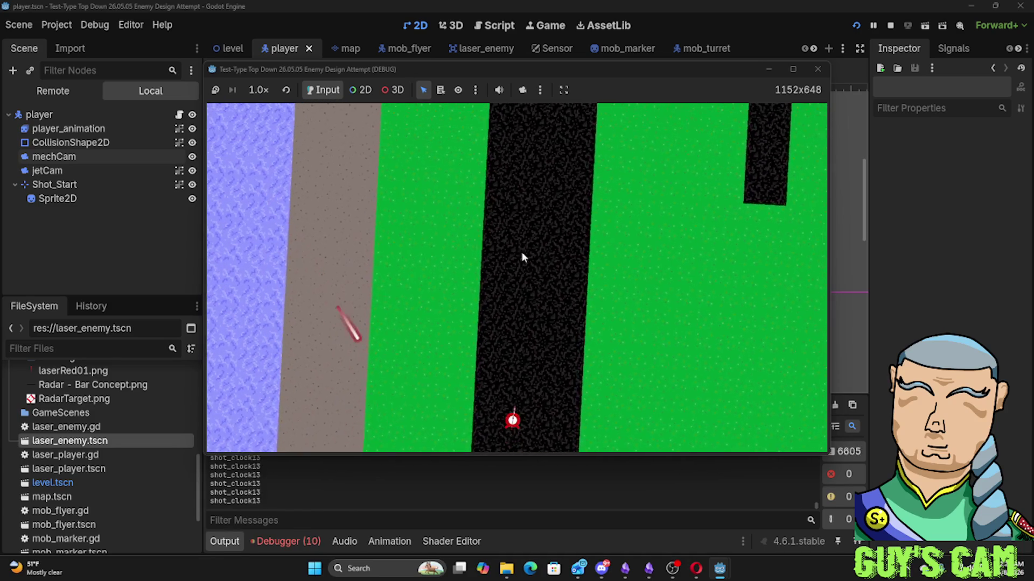
key("w")
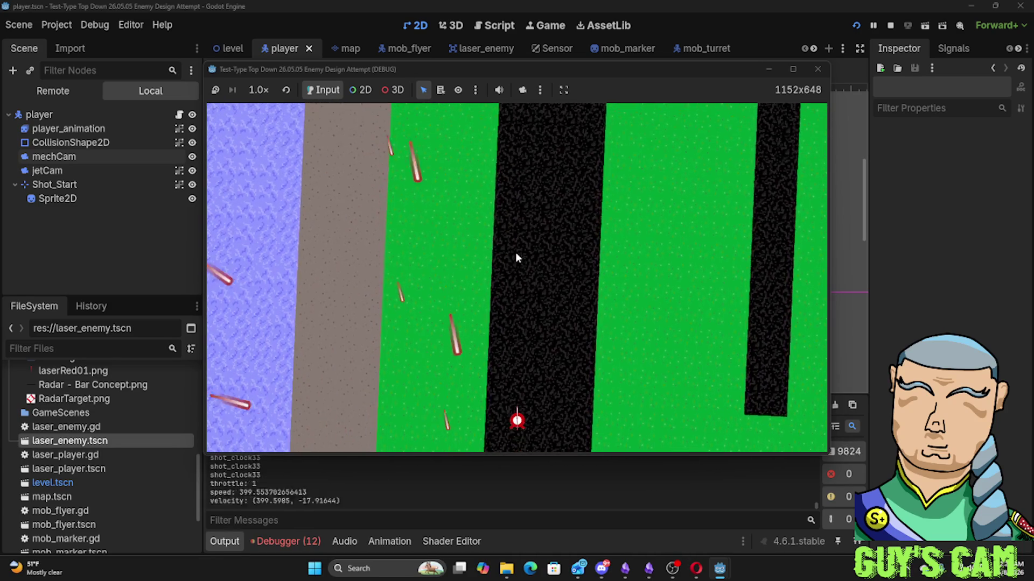
key("w")
key("w")
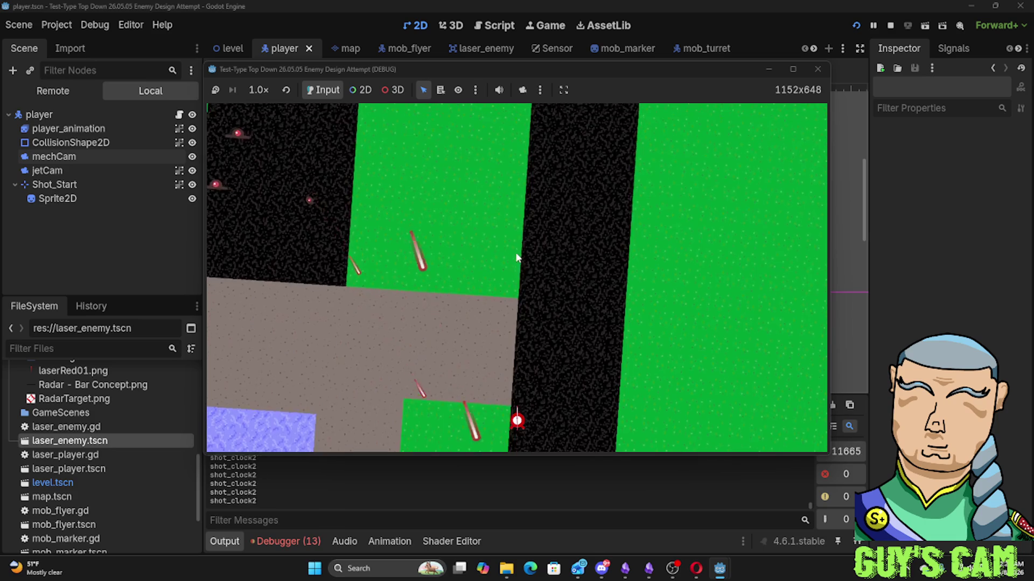
key("w")
key("w")
key("w")
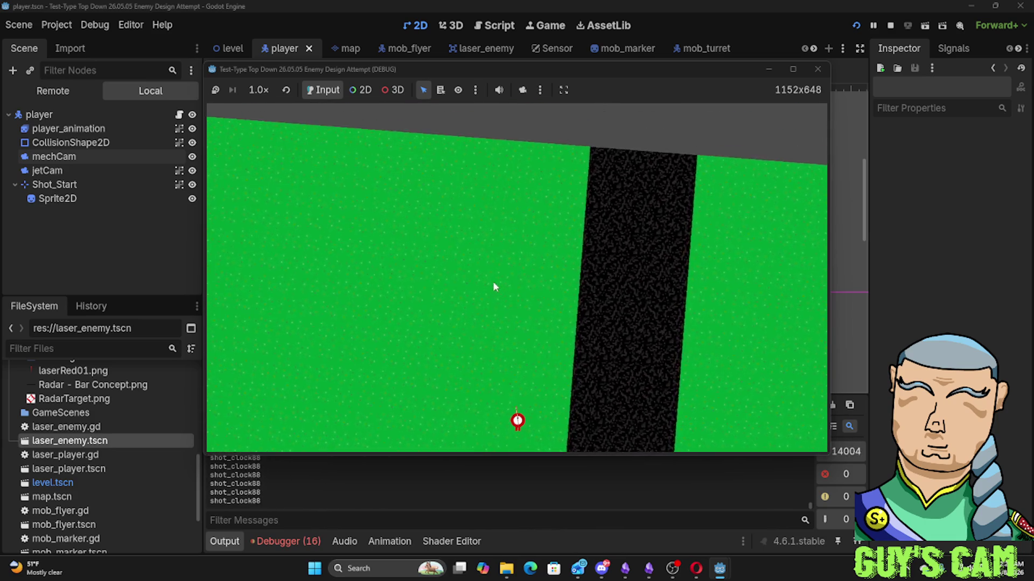
Turn the player under laser fire and steer along the road toward a turret, then bring up Obsidian
key("a")
key("a")
key("a")
key("a")
key("a")
key("a")
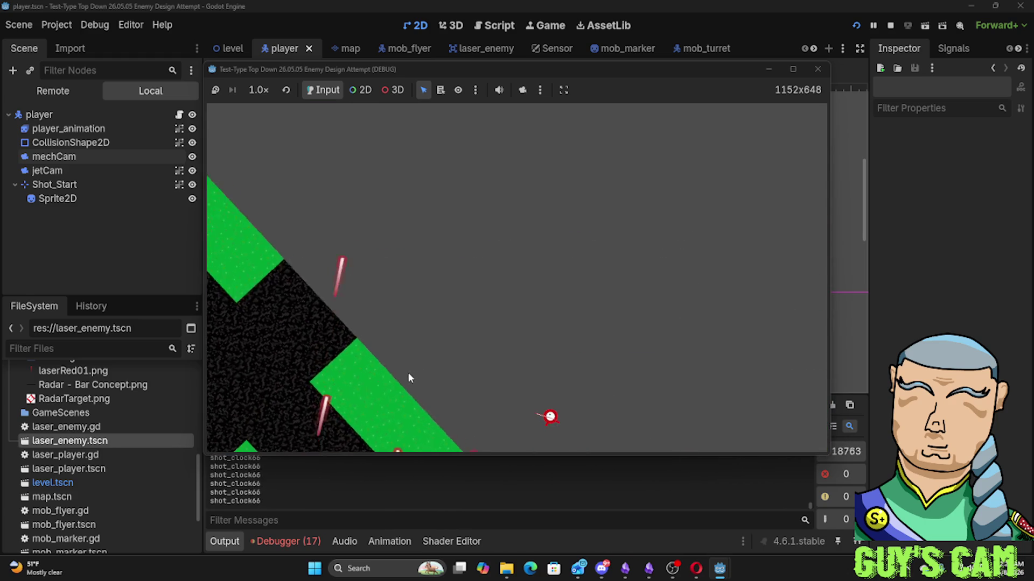
key("a")
key("a")
key("a")
key("a")
key("a")
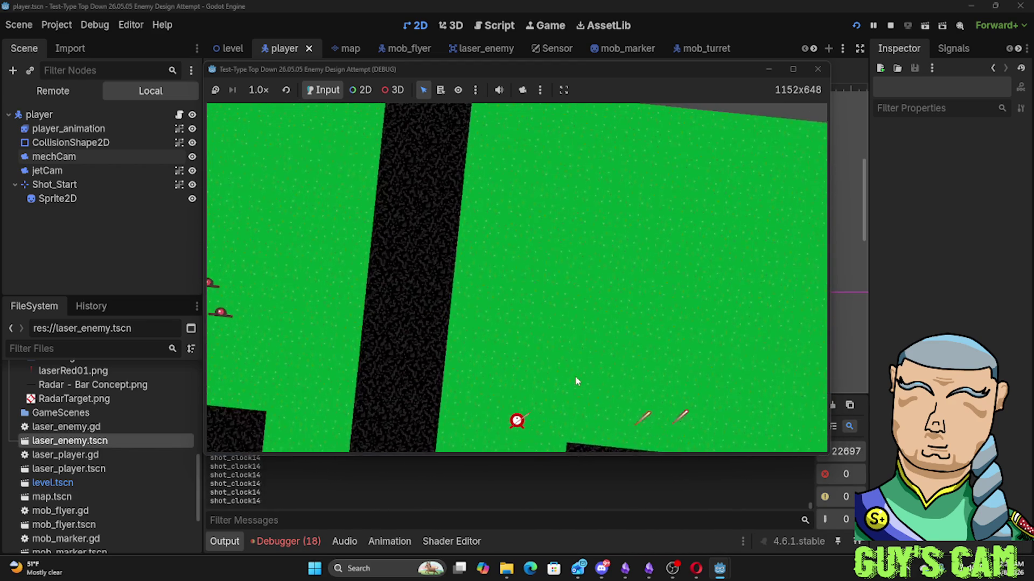
key("w")
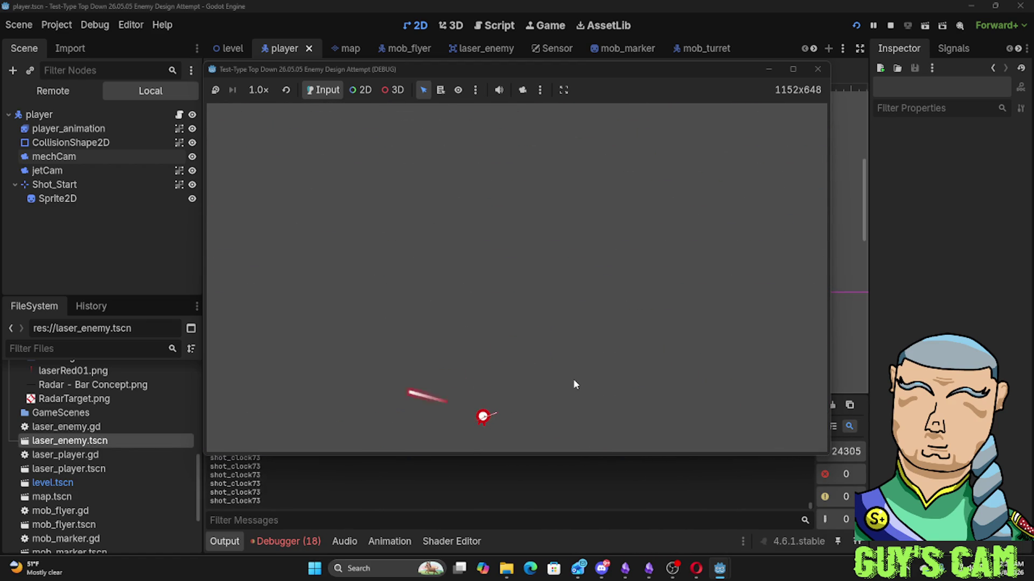
key("w")
key("w")
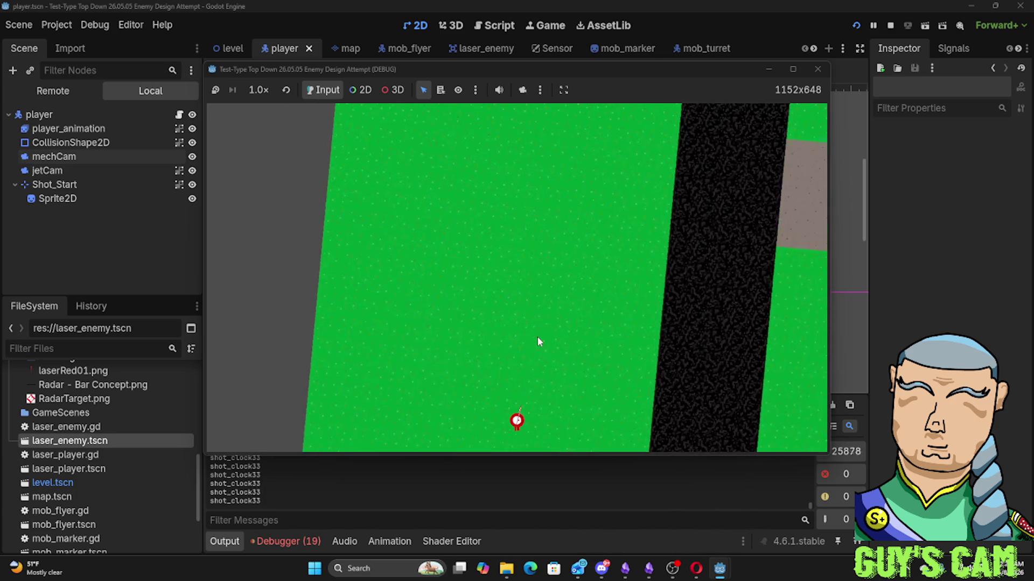
key("w")
key("w")
key("a")
key("w")
key("w")
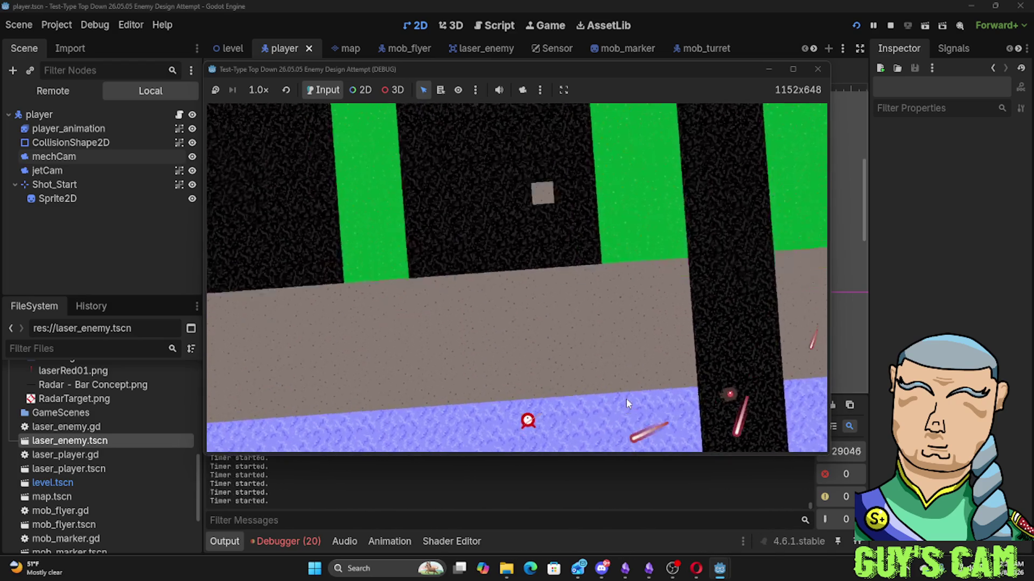
key("w")
key("a")
key("w")
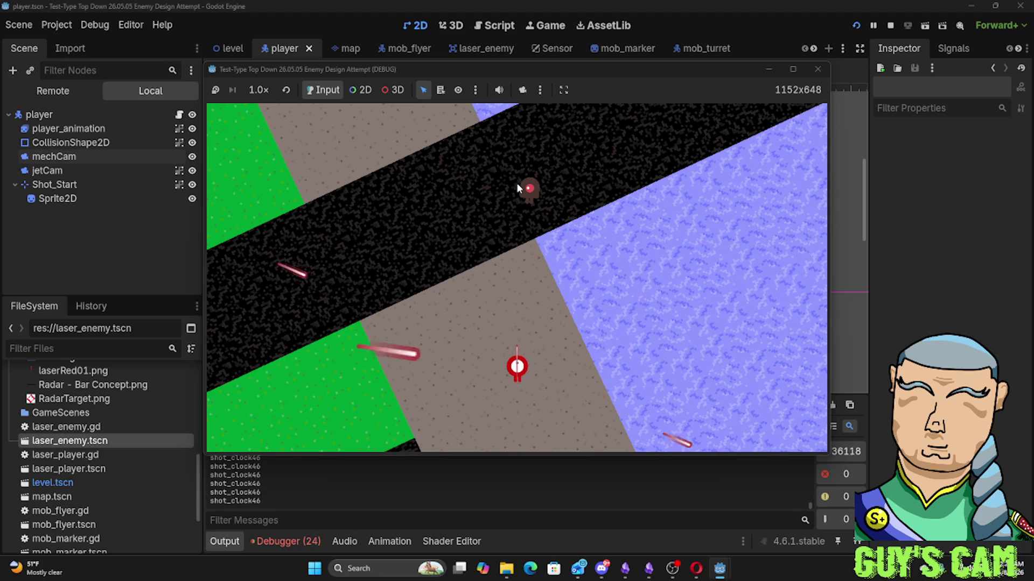
left_click(649, 568)
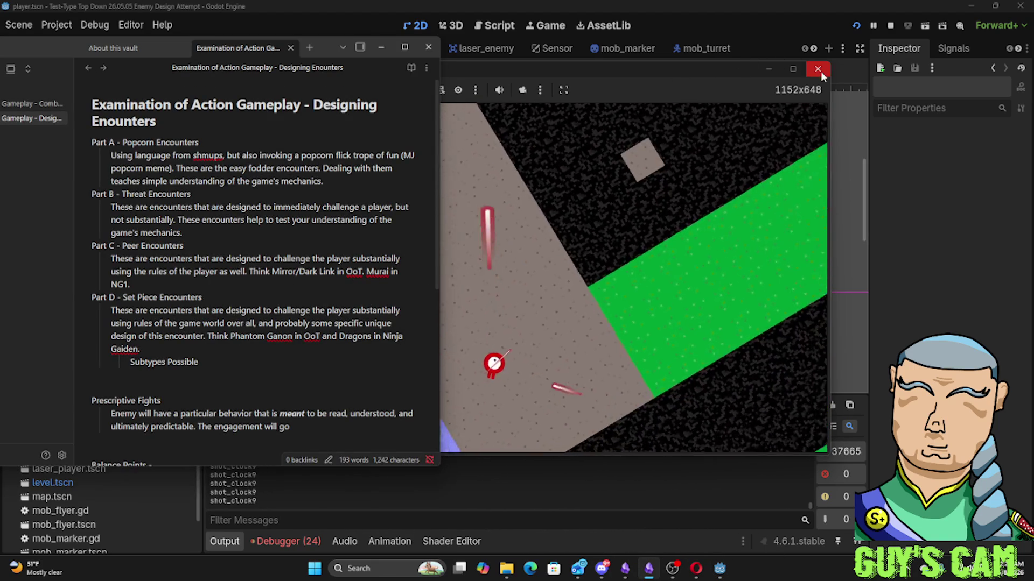
Close the game, maximize Obsidian, view and close the HUD radar sketch, then return to Godot
left_click(818, 69)
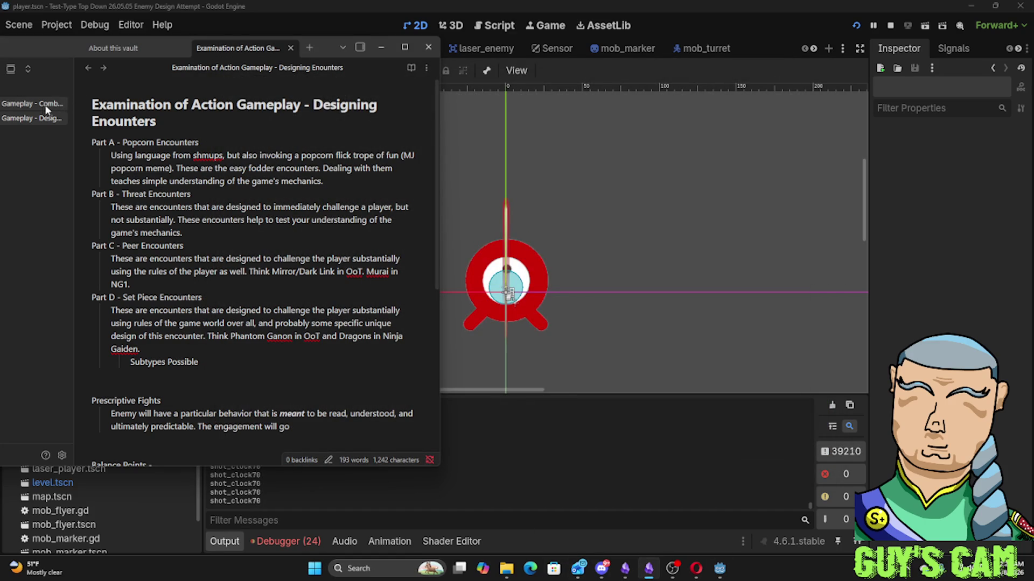
left_click(405, 48)
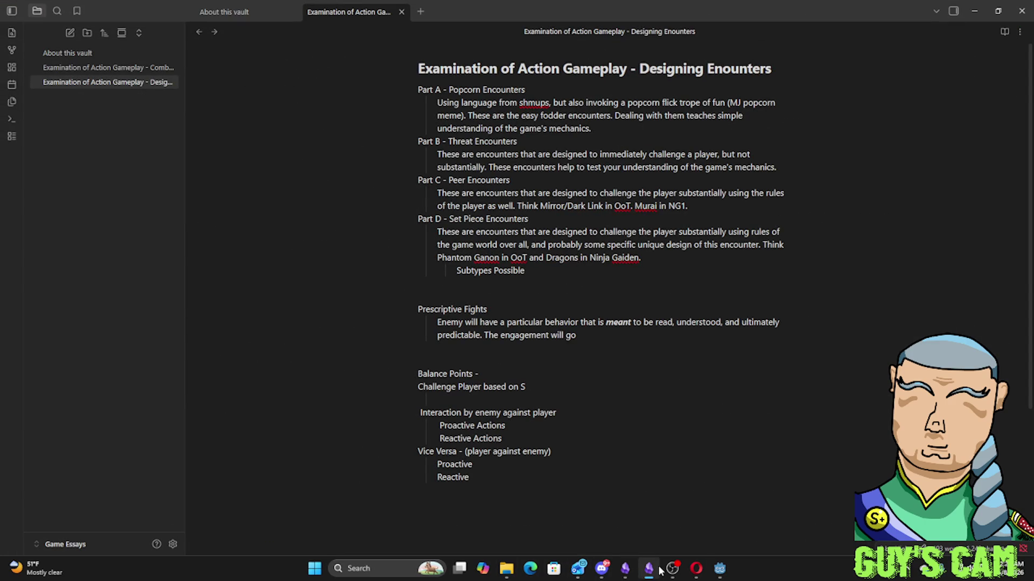
left_click(625, 568)
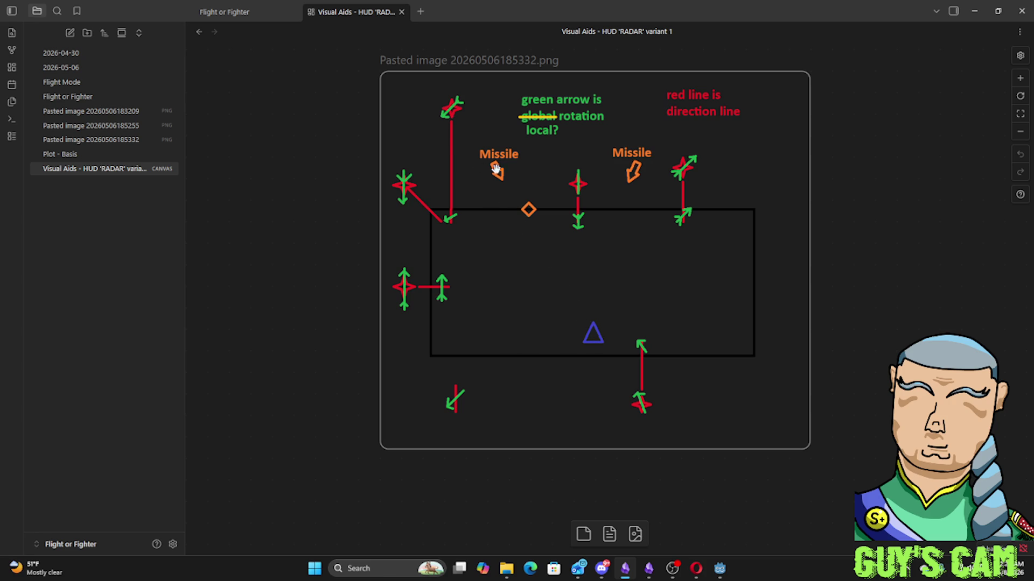
left_click(1029, 6)
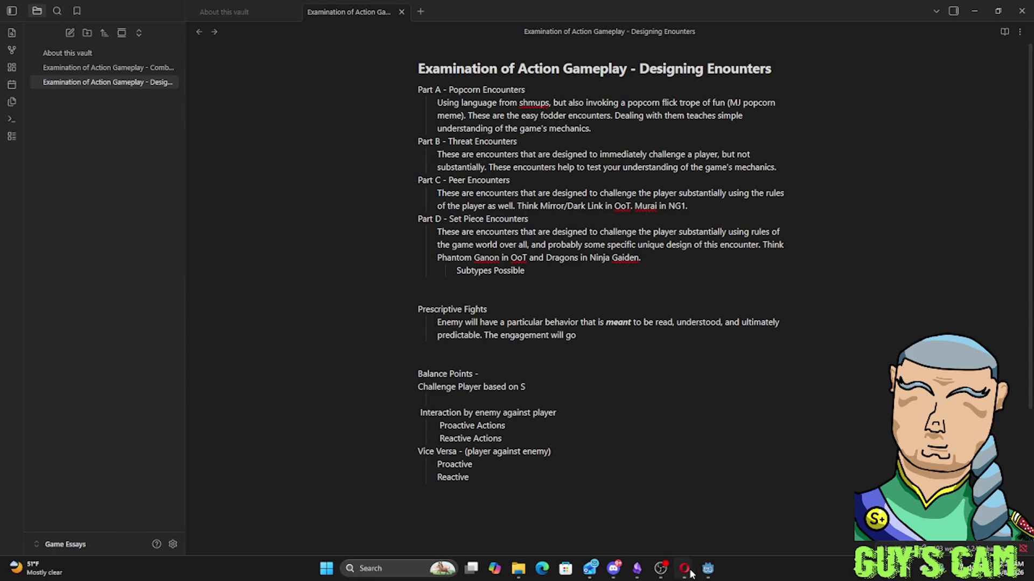
mouse_move(689, 575)
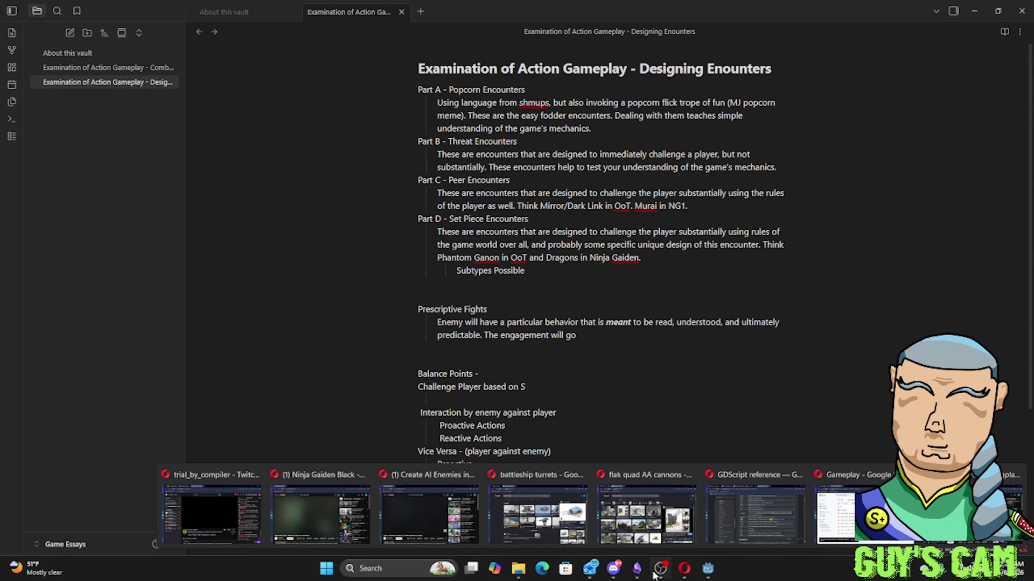
left_click(706, 570)
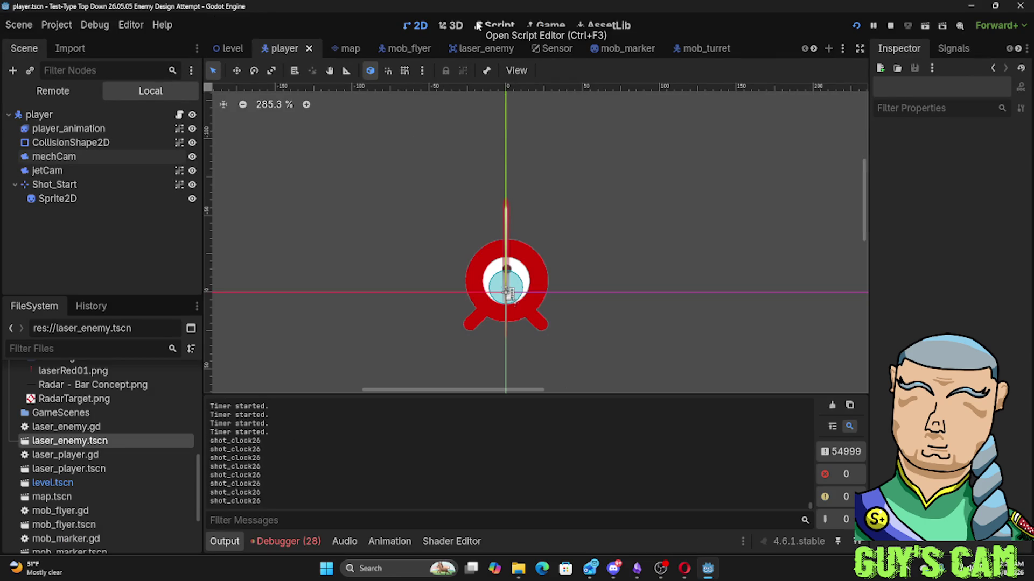
Stop the running game and bring up the mob_turret scene, zoomed out with the turret framed
key("F8")
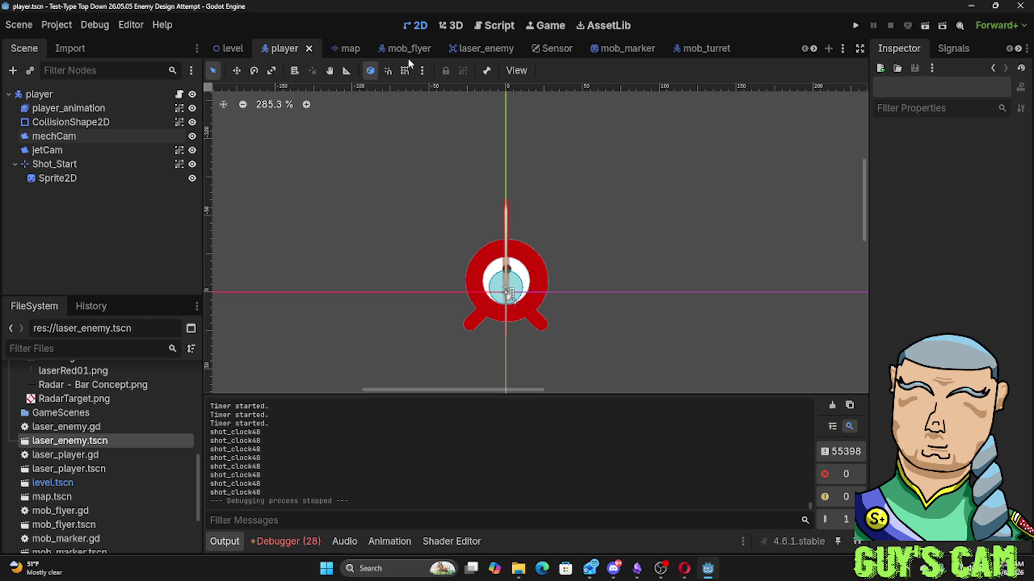
left_click(700, 48)
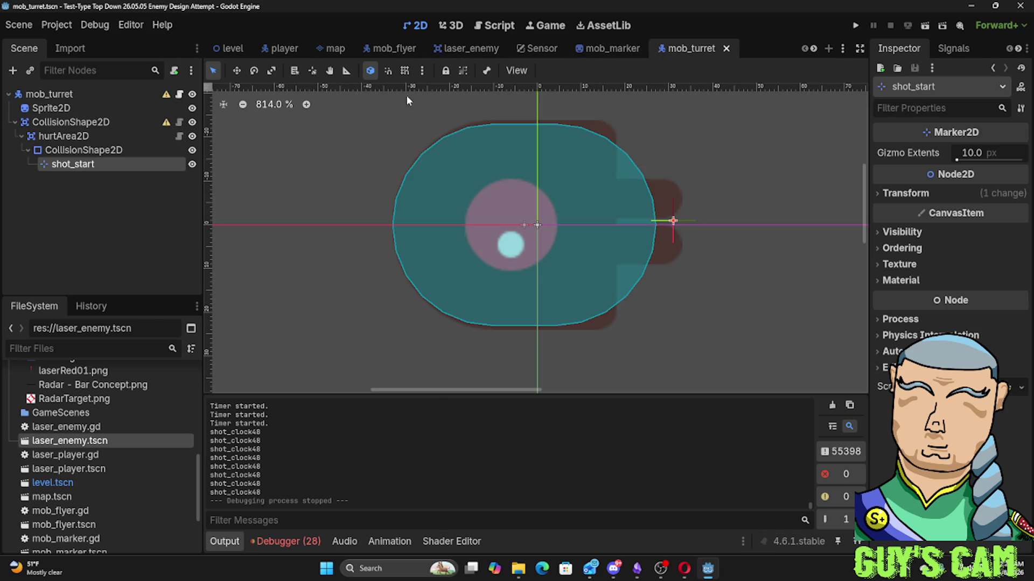
scroll(327, 145, "down", 5)
scroll(328, 143, "down", 5)
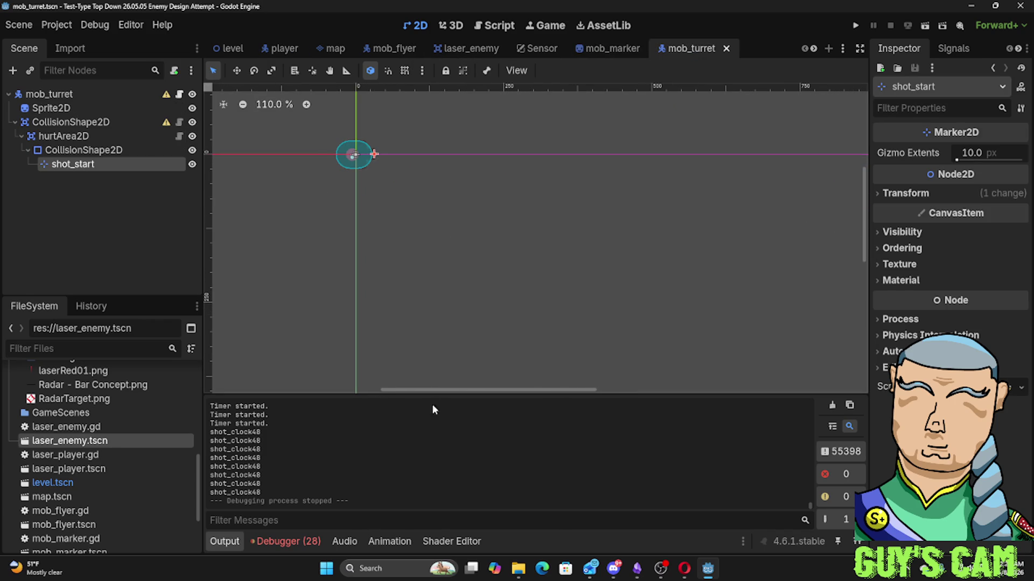
left_click_drag(425, 391, 294, 377)
scroll(418, 295, "down", 2)
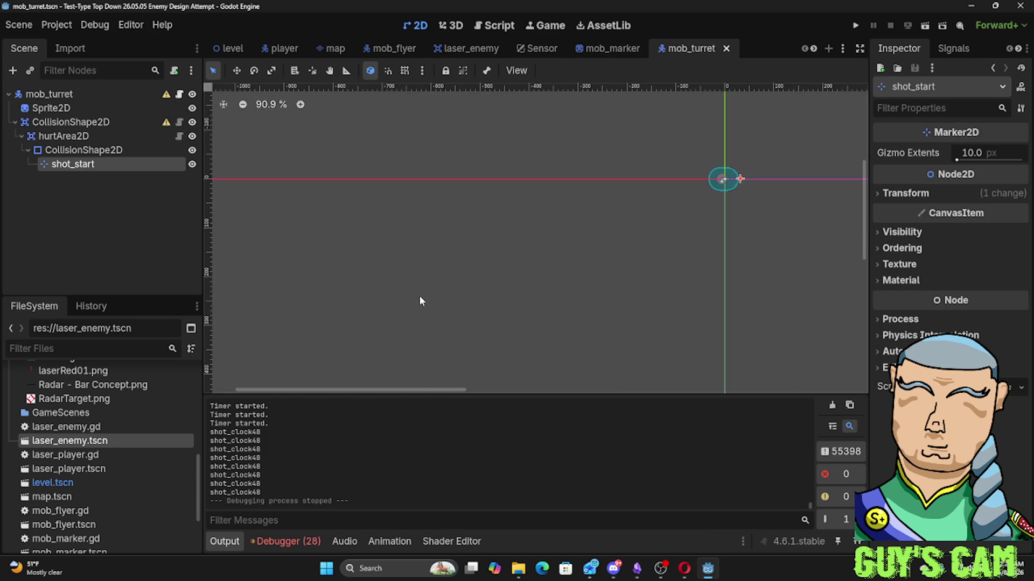
scroll(419, 298, "down", 2)
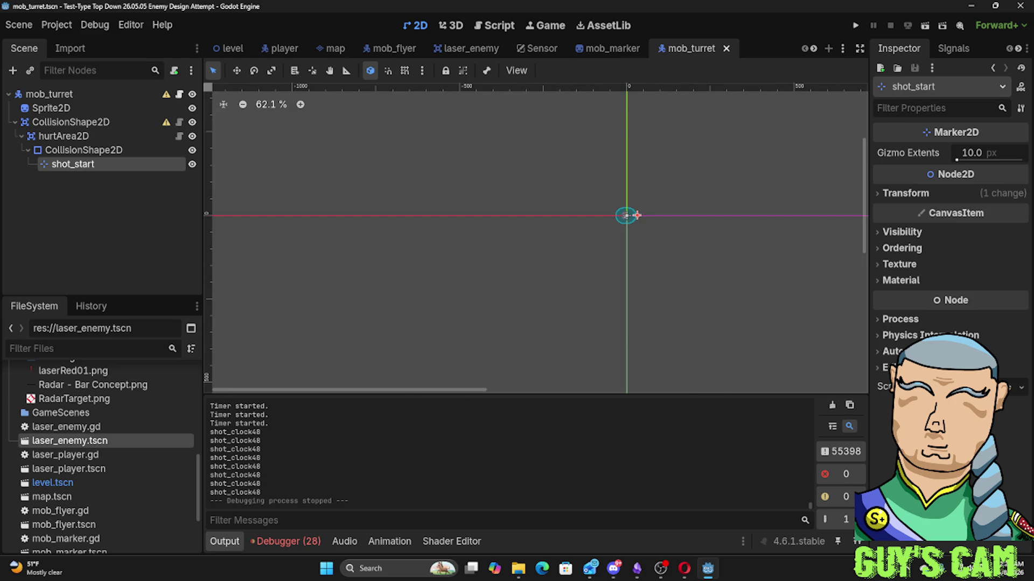
Return to the Godot editor from the desktop and begin adding a node to mob_turret
key("super+d")
left_click(708, 568)
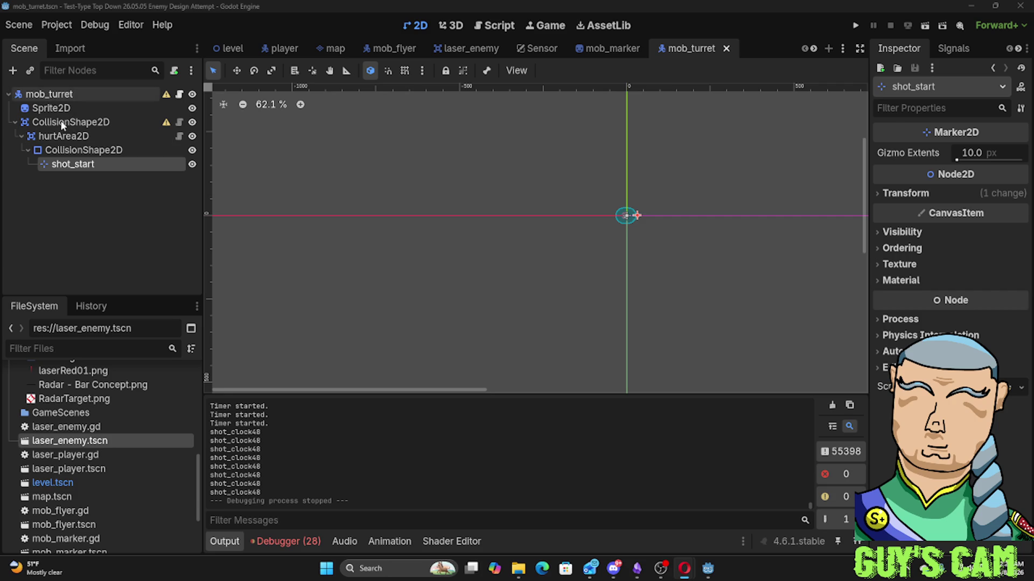
left_click(13, 70)
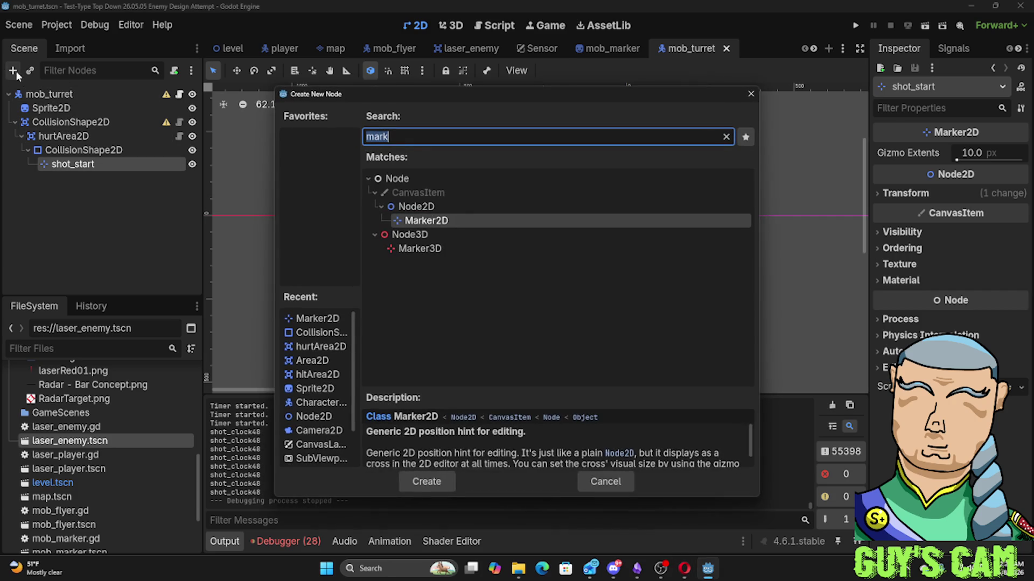
Create a Line2D node under shot_start and view the Line2D class documentation
type("LINE")
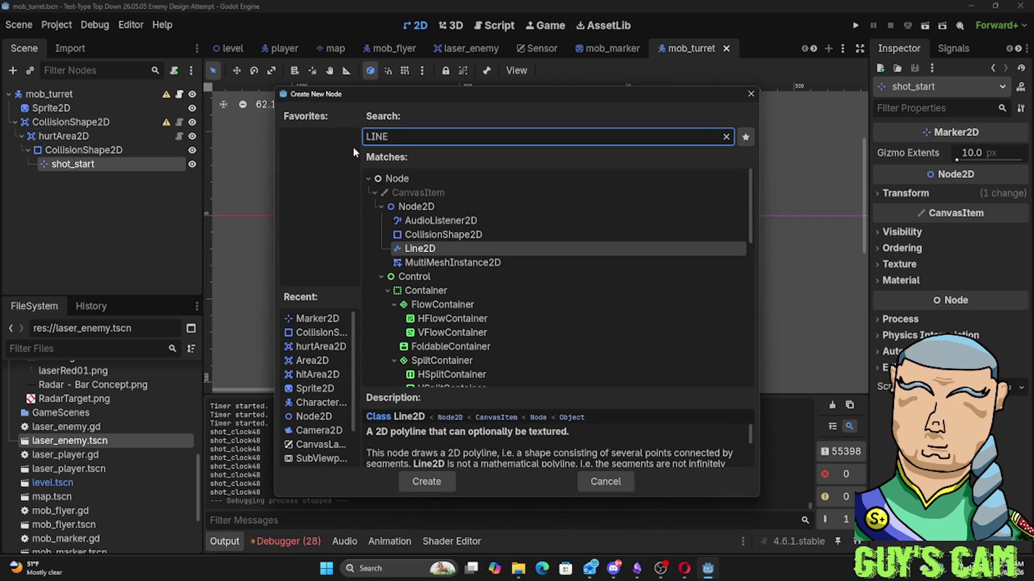
double_click(420, 248)
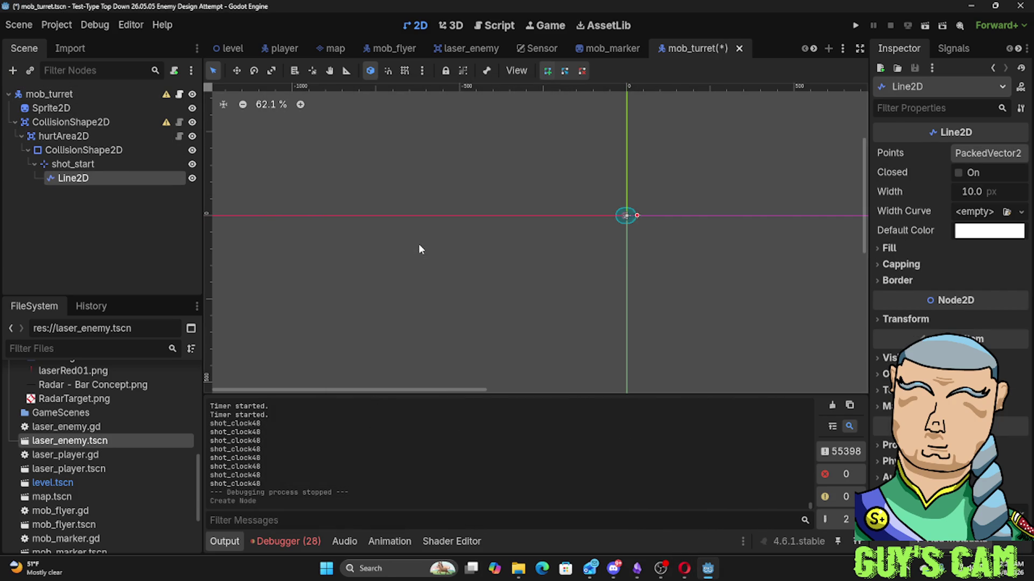
right_click(82, 182)
left_click(143, 504)
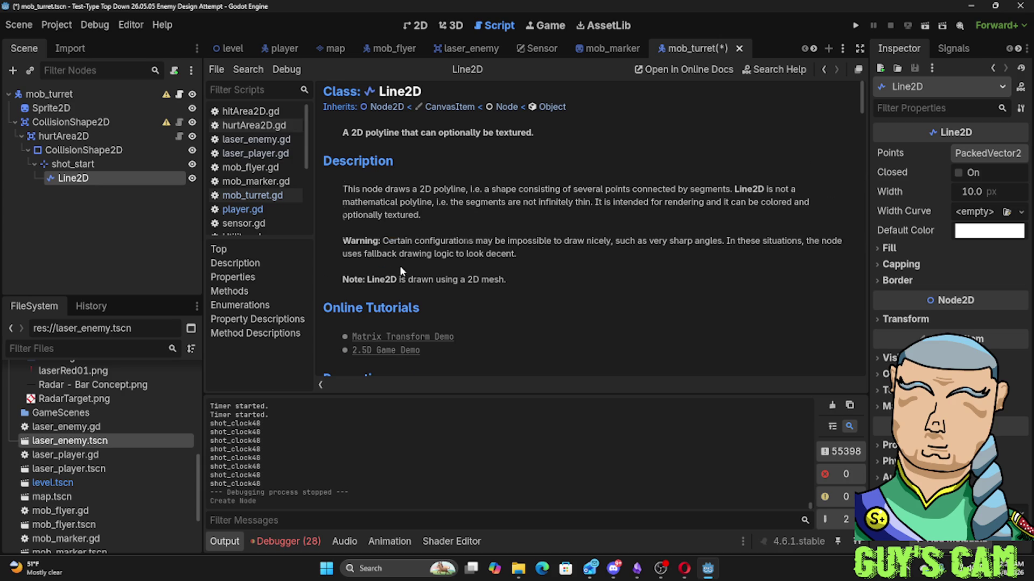
Follow the Matrix Transform Demo link under the Line2D reference's Online Tutorials
scroll(400, 266, "down", 3)
left_click(406, 230)
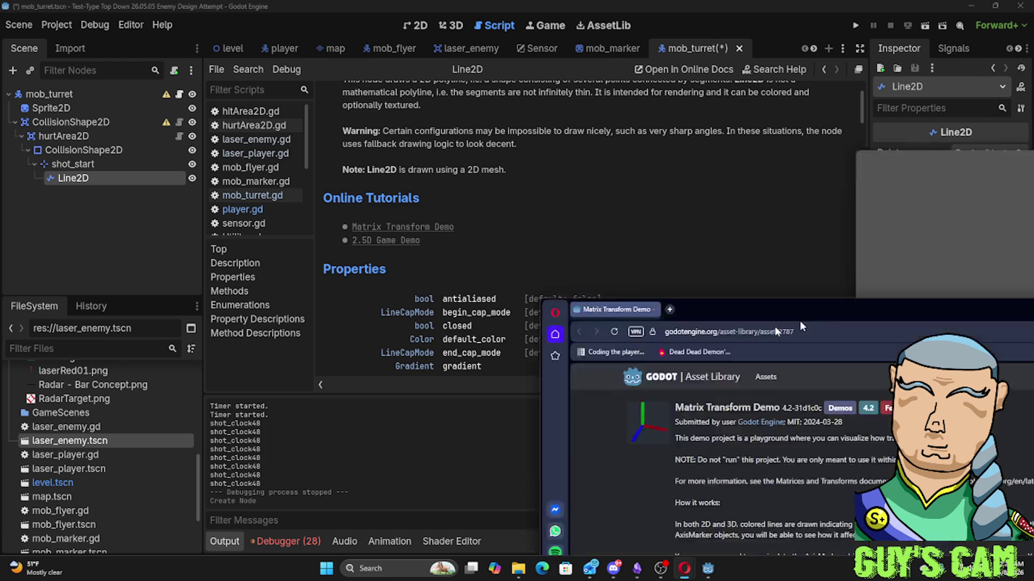
scroll(430, 199, "down", 2)
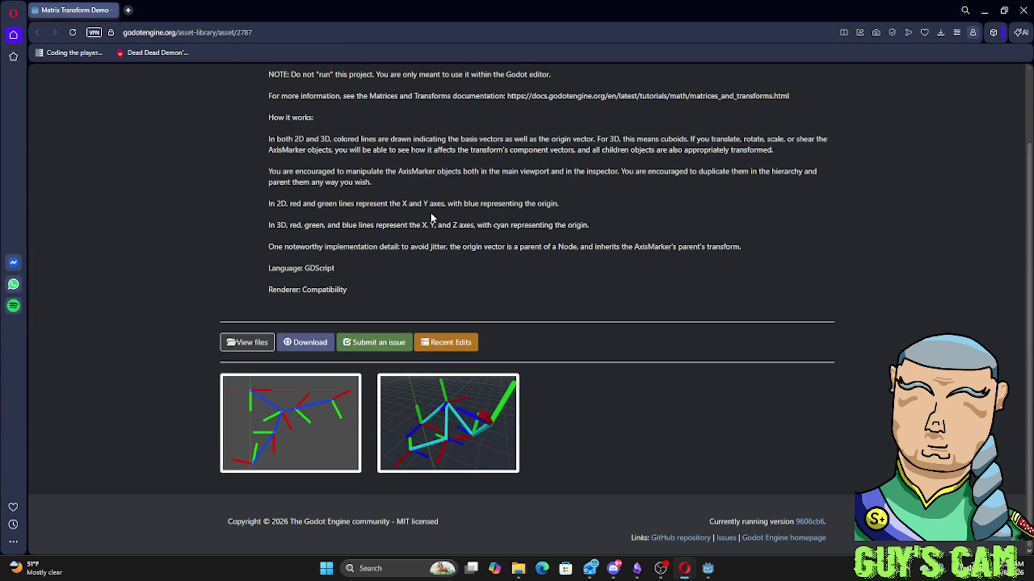
Look over the Matrix Transform Demo asset page, then close the browser to return to Godot
scroll(431, 217, "up", 2)
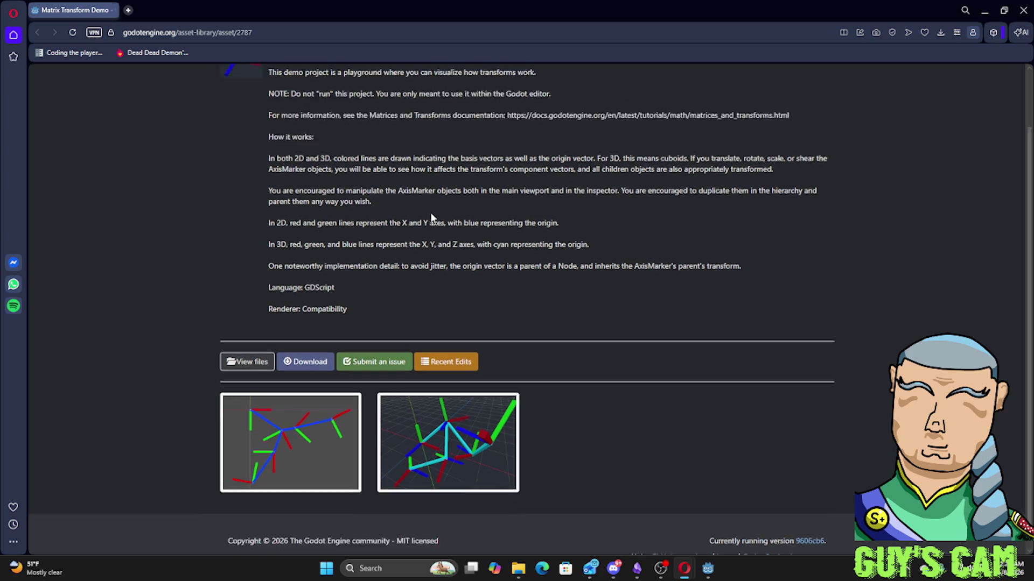
left_click(112, 11)
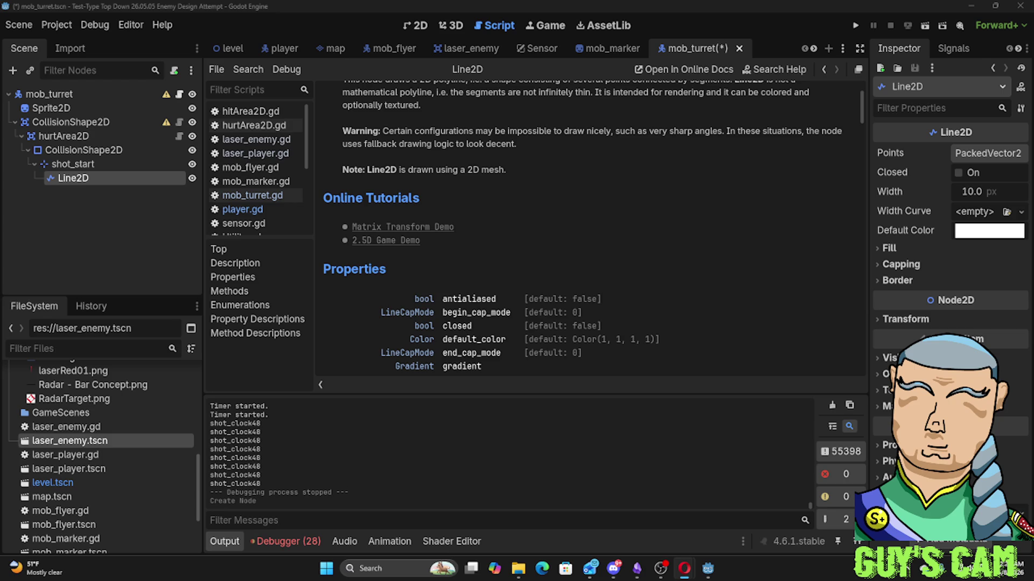
key("alt+Tab")
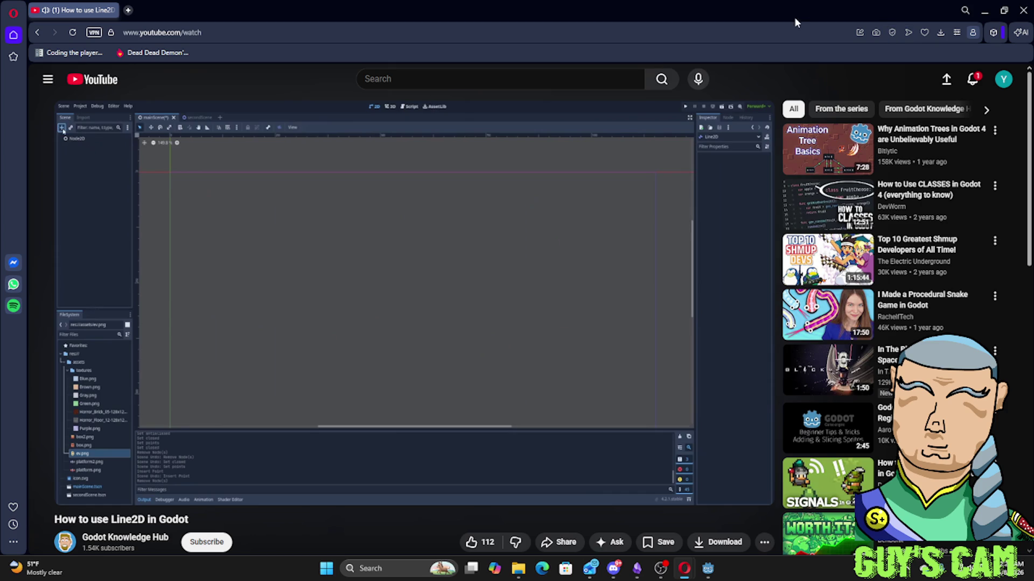
left_click(457, 262)
key("alt+Tab")
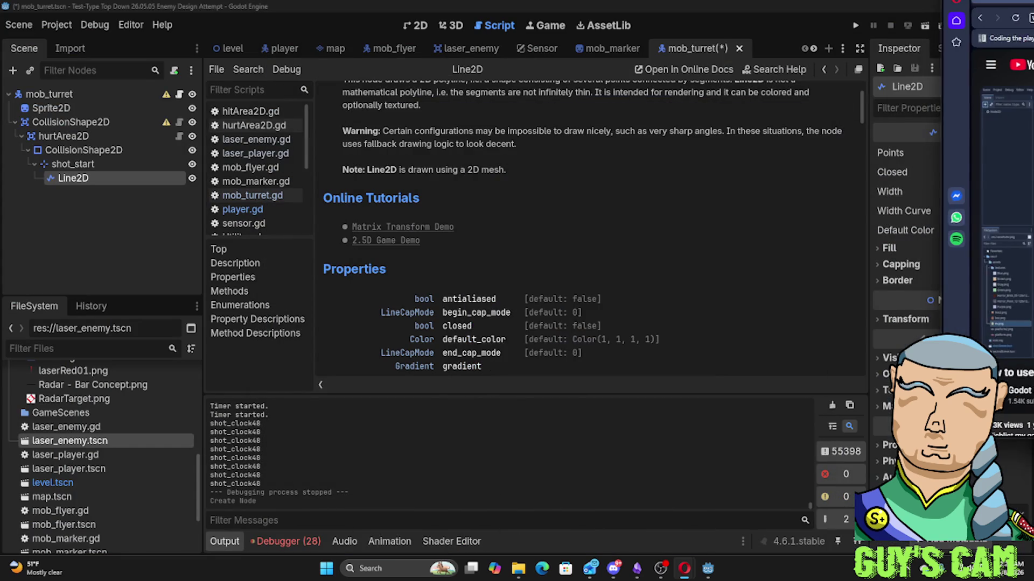
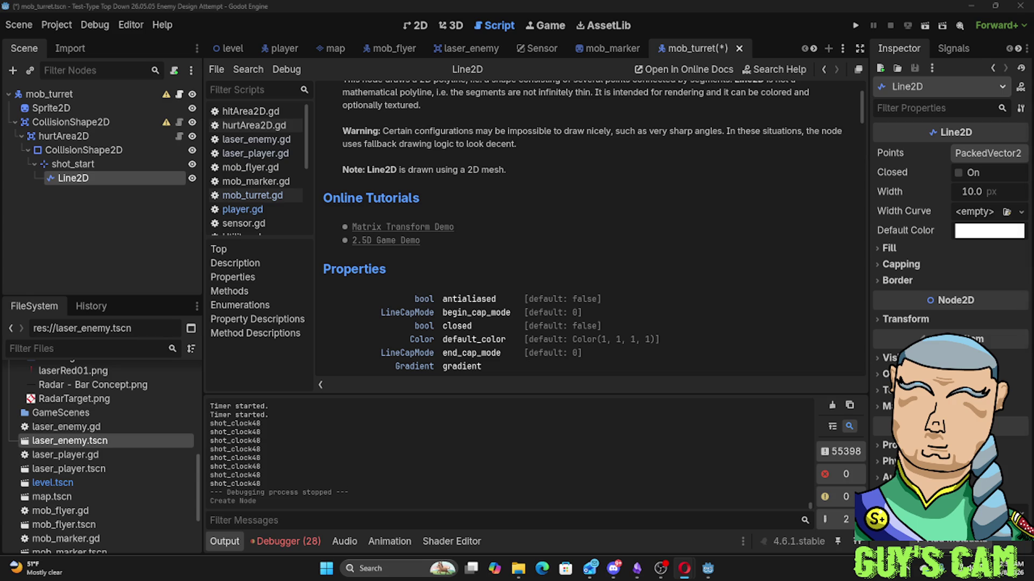
Maximize the browser window showing the 'Custom drawing in 2D' docs page
left_click_drag(881, 152, 513, 5)
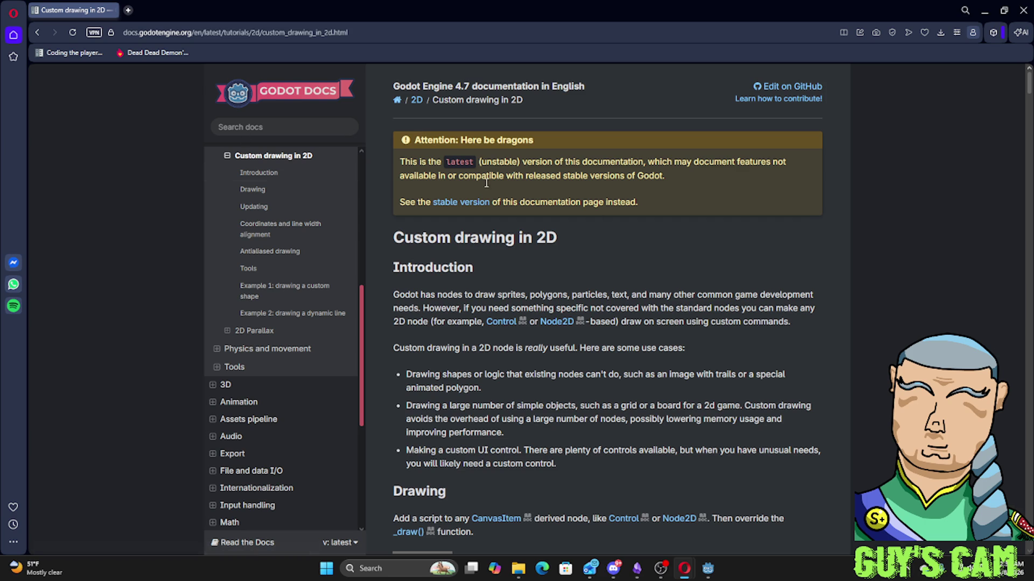
Scroll to the Drawing section's _draw() example, then switch back to the Godot editor
scroll(658, 221, "down", 5)
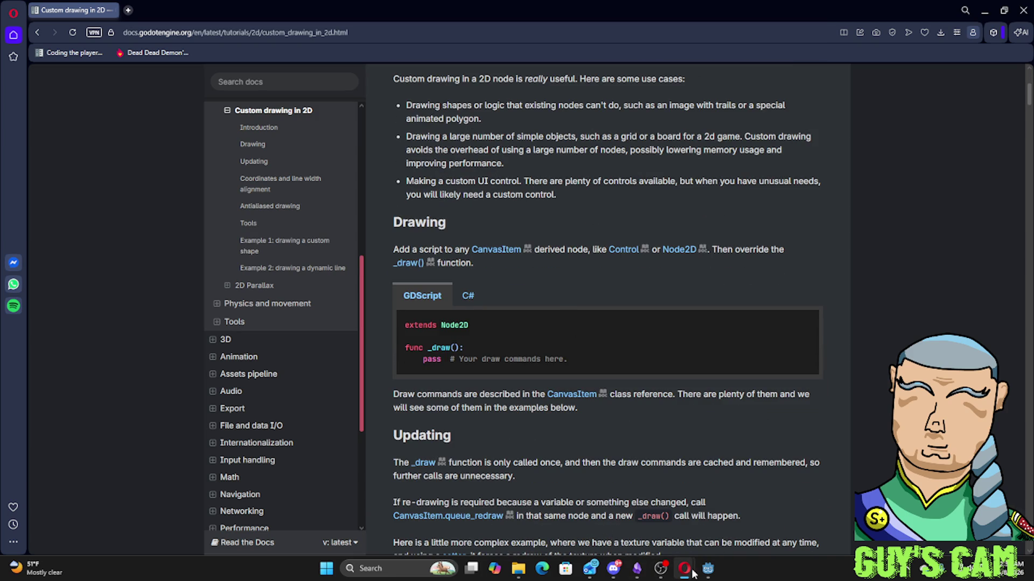
mouse_move(708, 570)
left_click(718, 543)
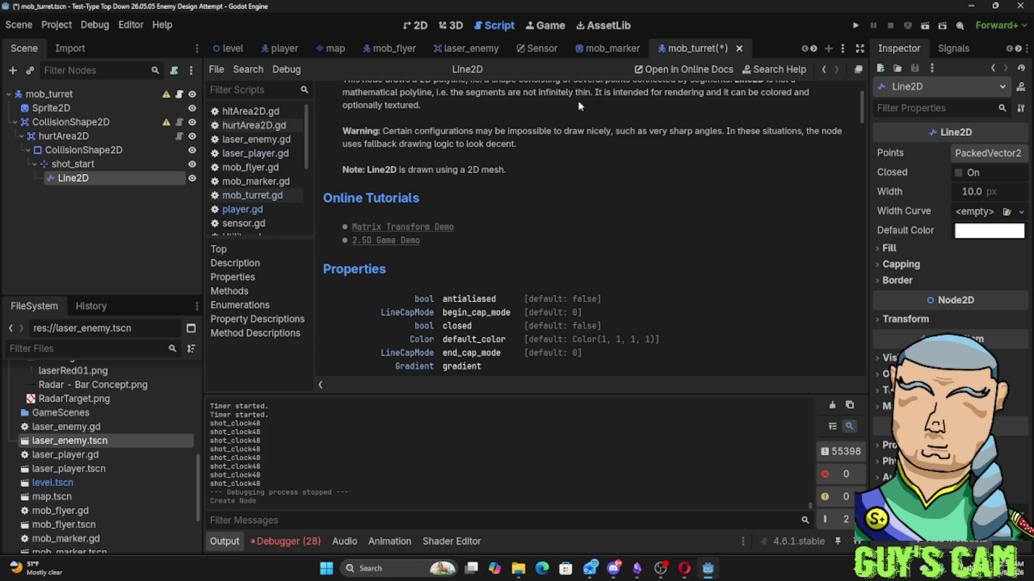
Open the laser_enemy scene and run the project with F5
left_click(466, 49)
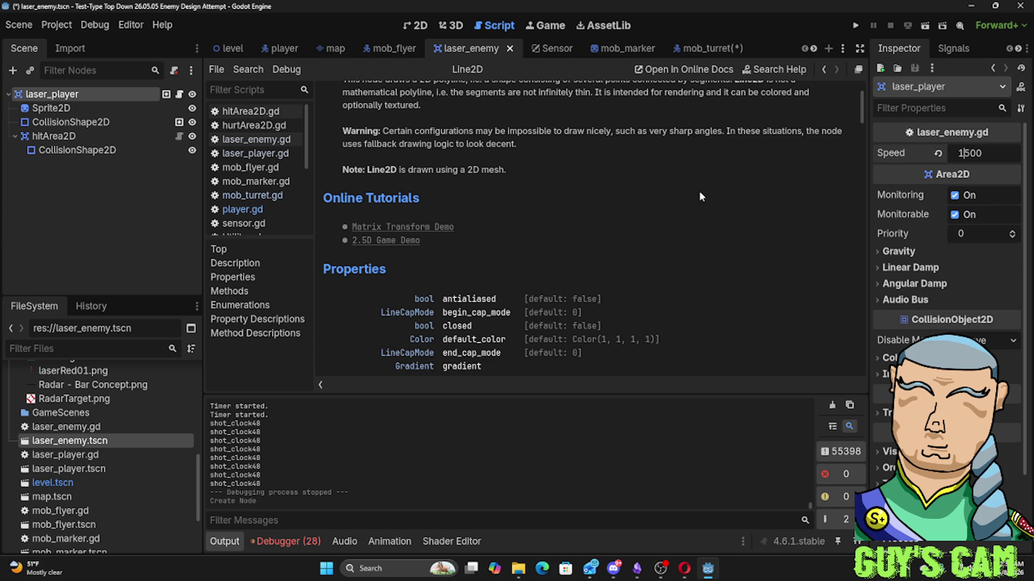
key("F5")
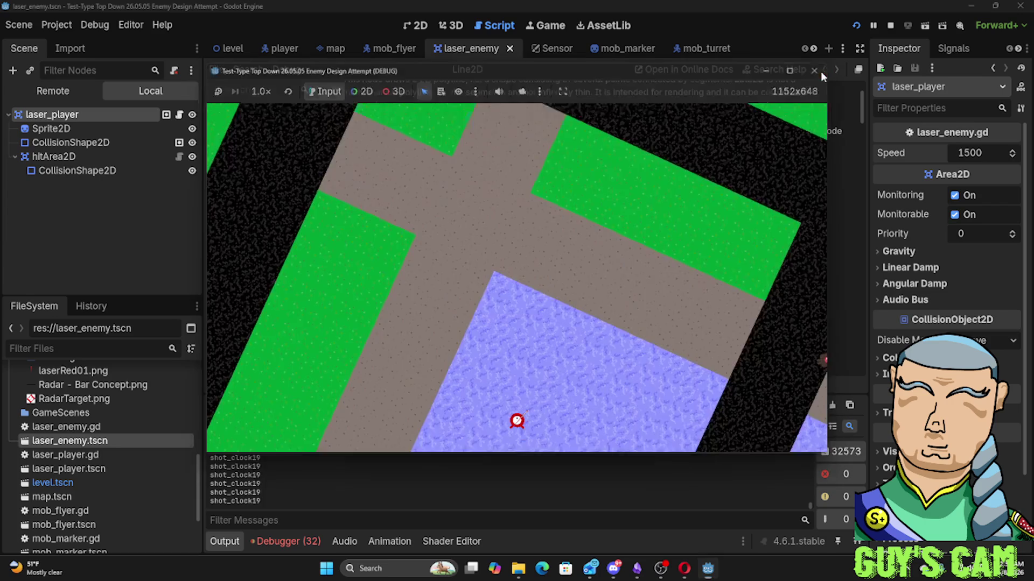
Restart the game, playtest the lasers at speed 1500, then close the game window
left_click(818, 69)
key("F5")
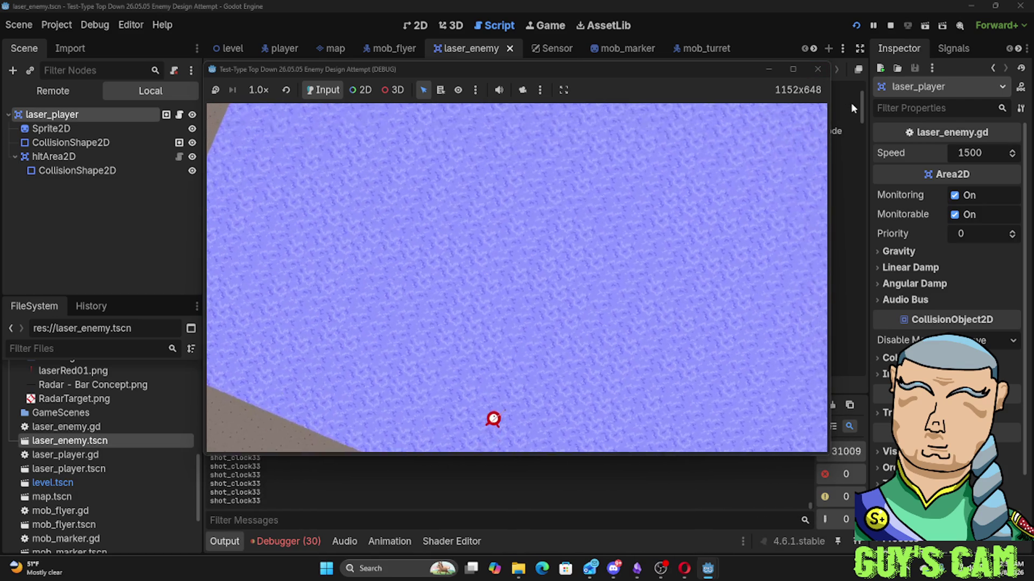
left_click(817, 69)
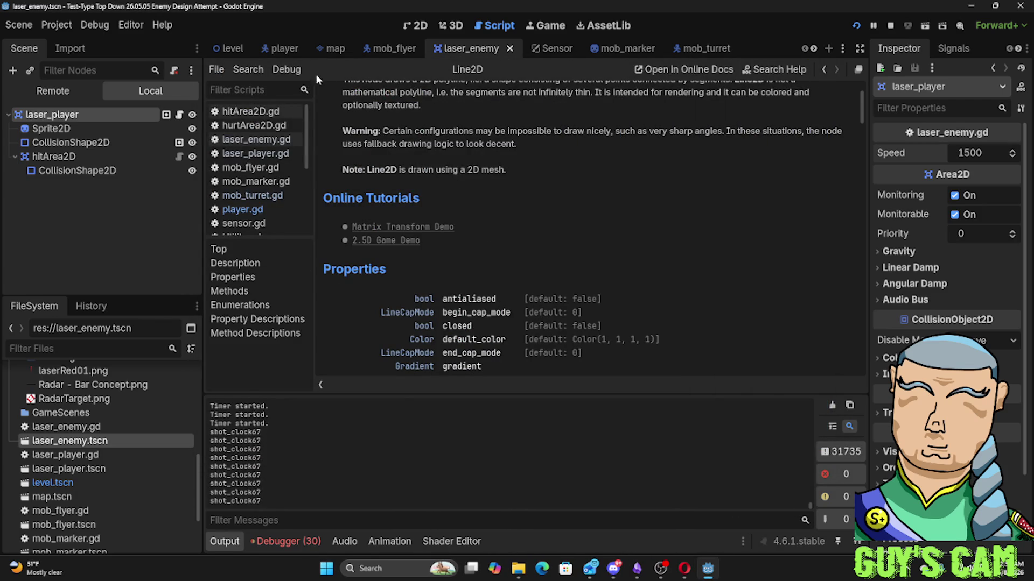
Switch to the mob_flyer scene and select its root CharacterBody2D node
left_click(385, 49)
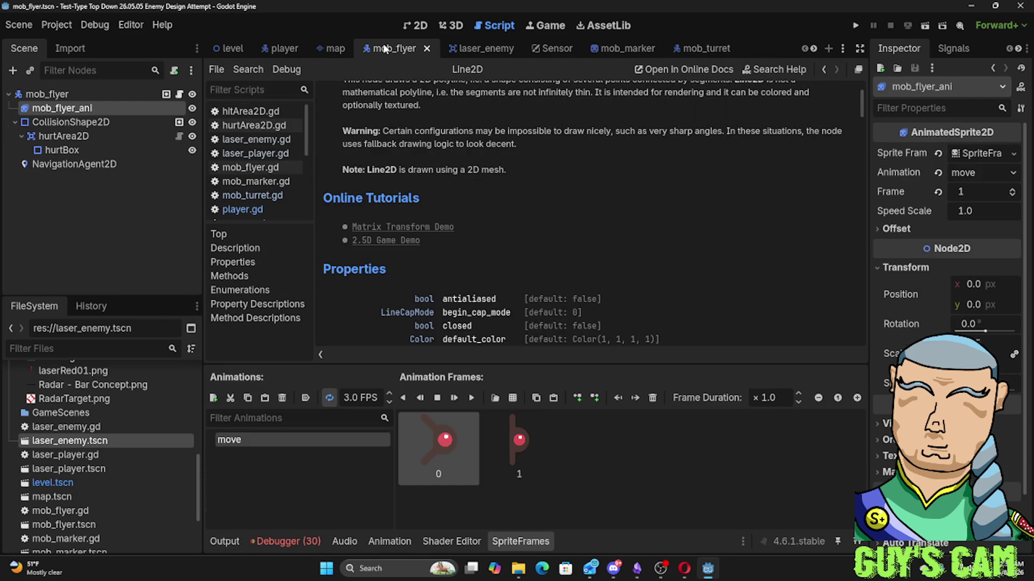
left_click(227, 48)
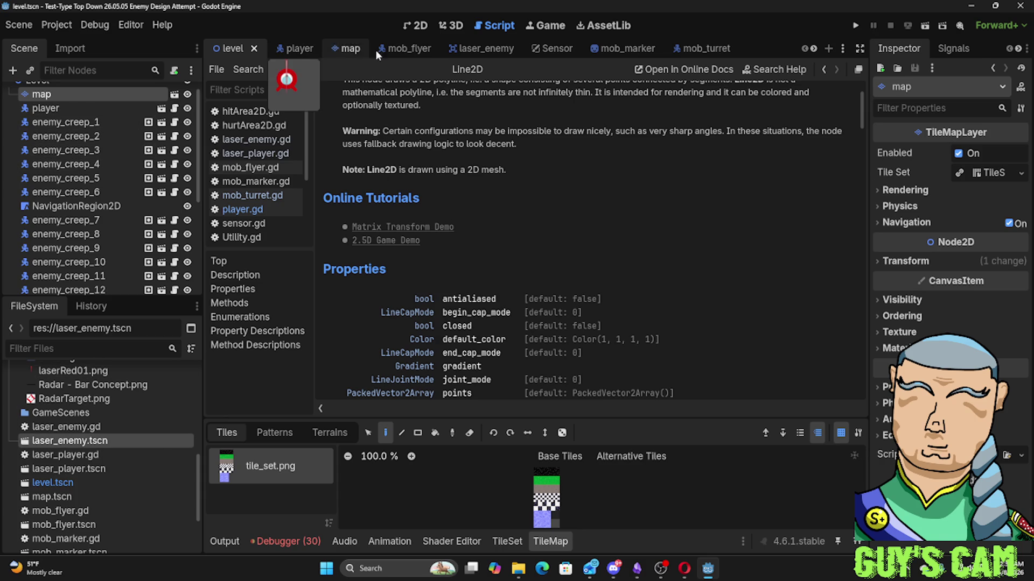
left_click(407, 52)
left_click(48, 96)
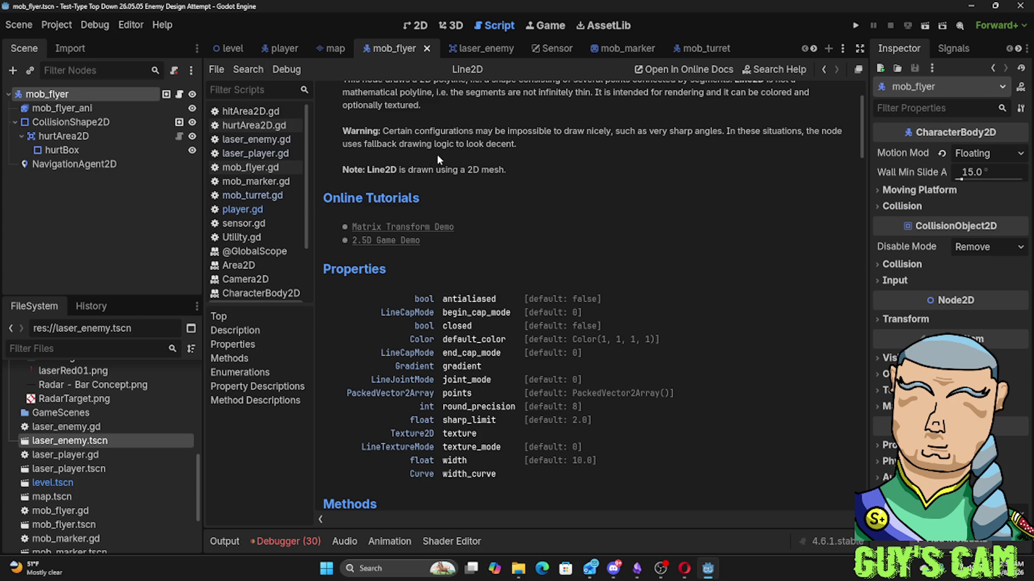
mouse_move(684, 574)
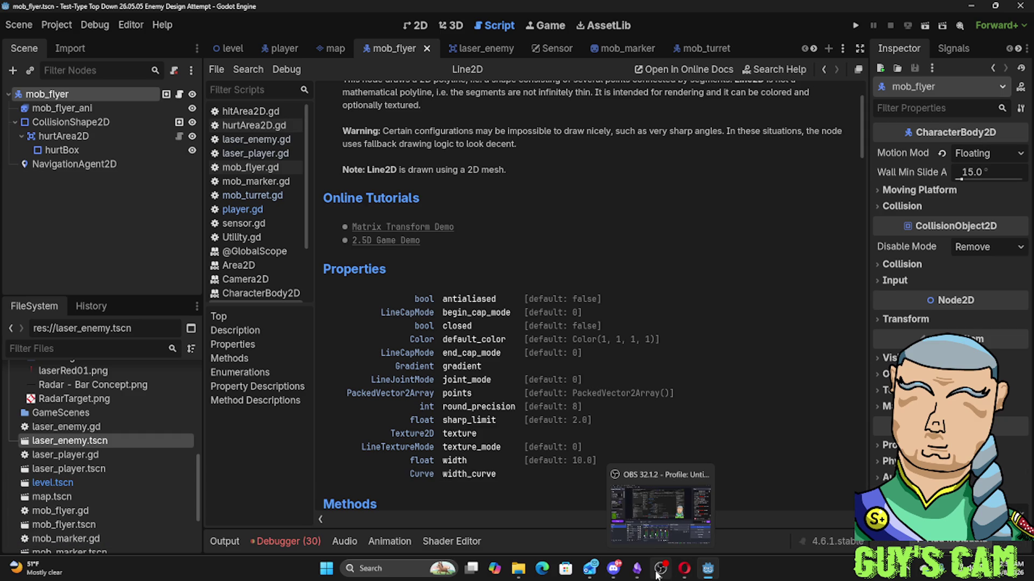
left_click(658, 572)
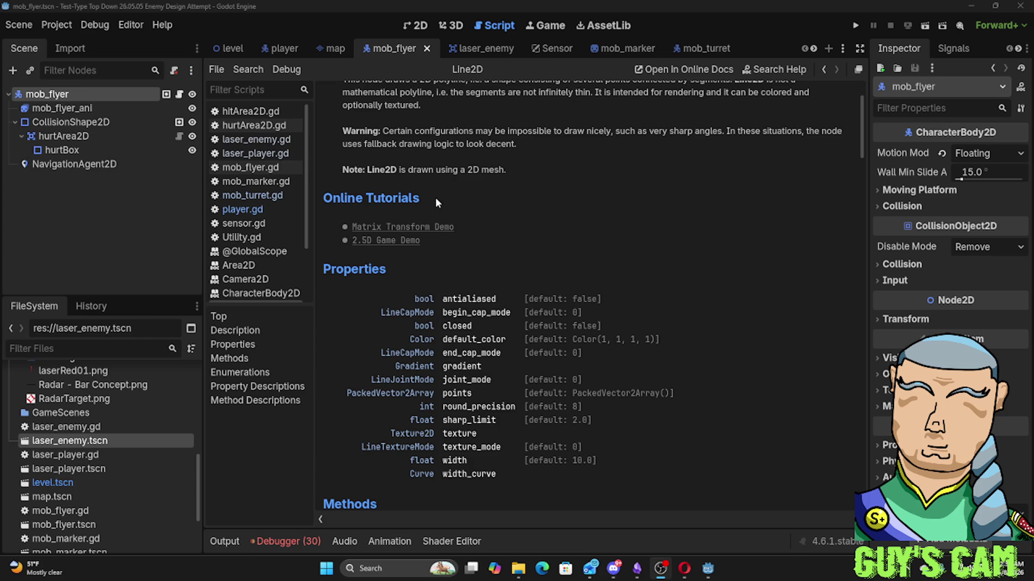
left_click(636, 569)
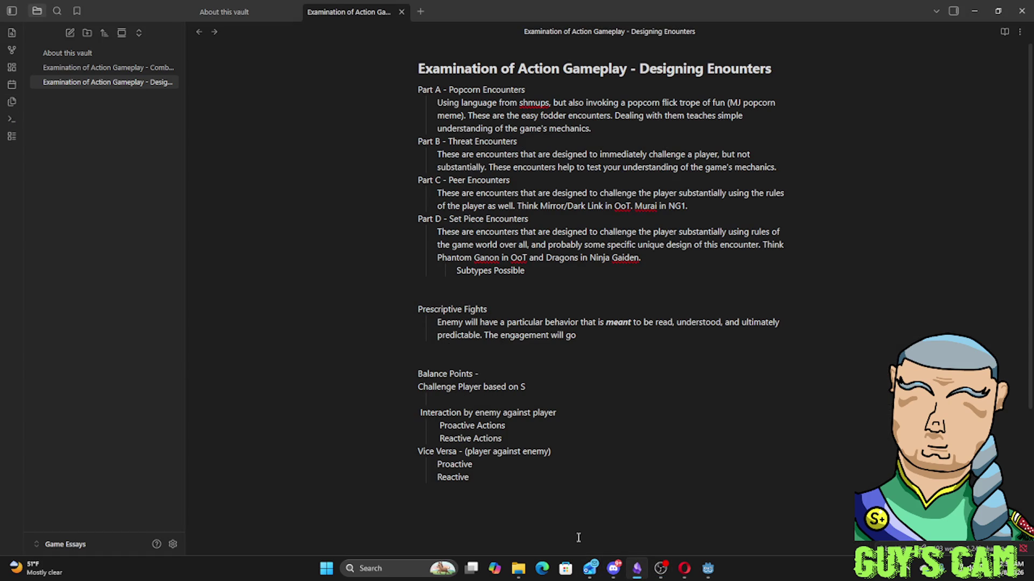
Switch Obsidian to the Flight or Fighter vault's HUD radar visual aid, then return to Godot
mouse_move(641, 576)
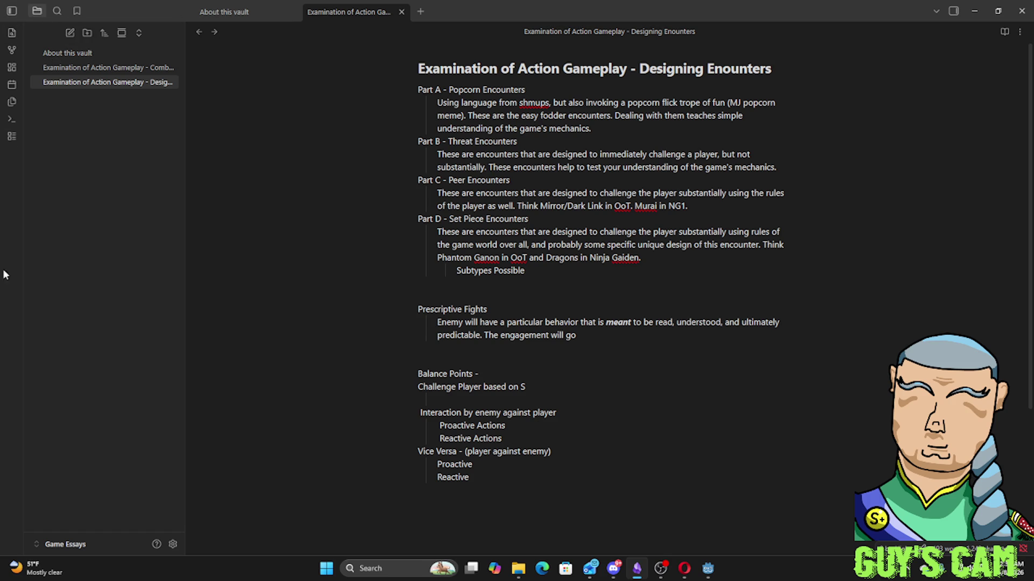
left_click(83, 540)
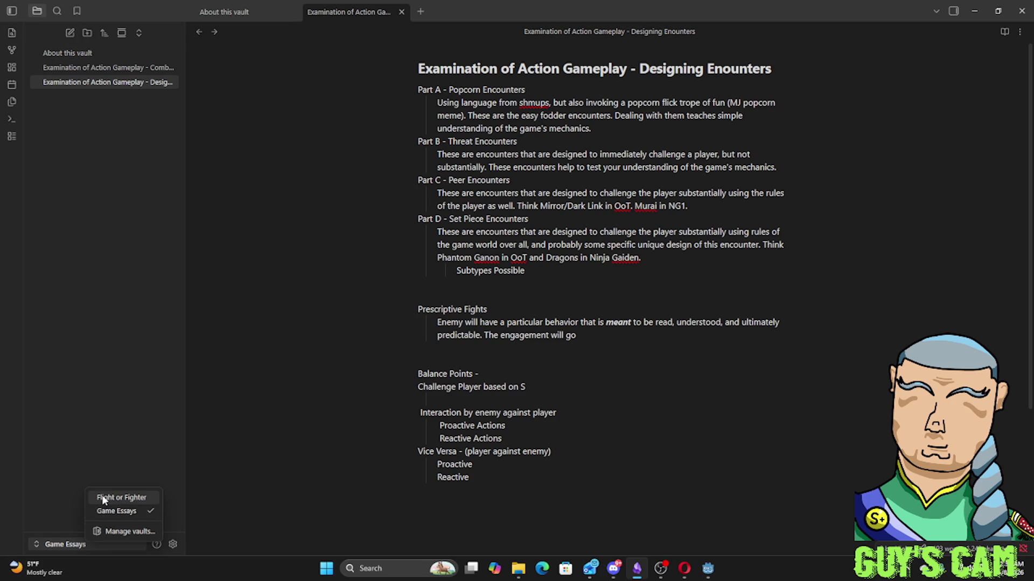
left_click(102, 493)
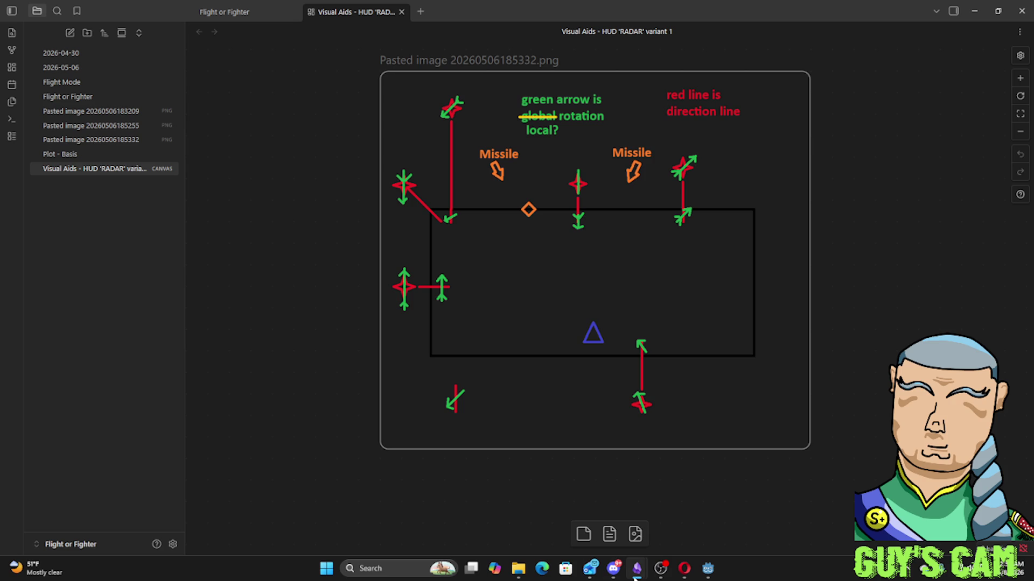
key("super")
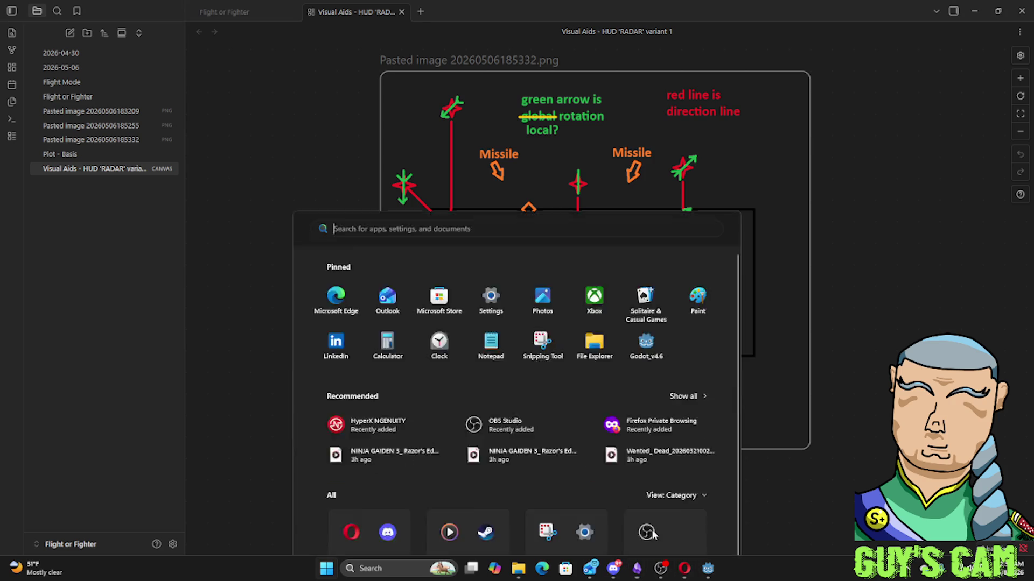
left_click(709, 565)
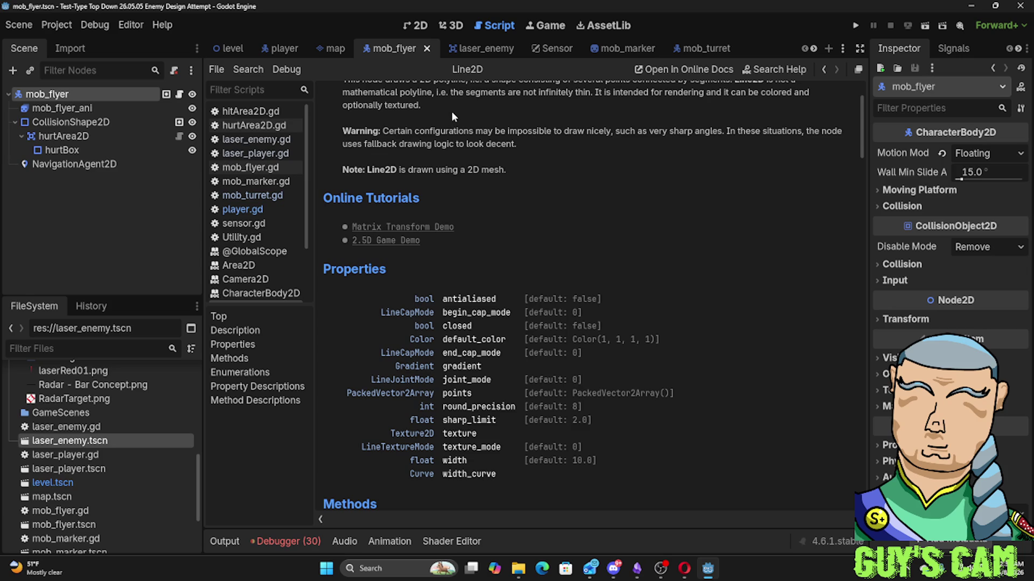
Run the game with F5, then bring up Windows search
key("F5")
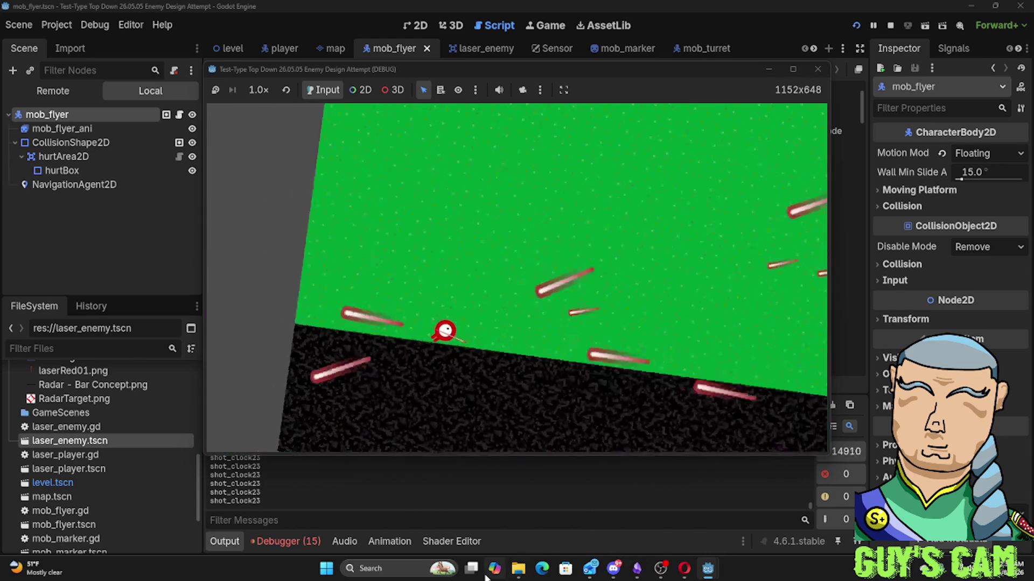
key("super")
Launch Snipping Tool via search 'sn' and switch it to video recording
type("snipping Tool")
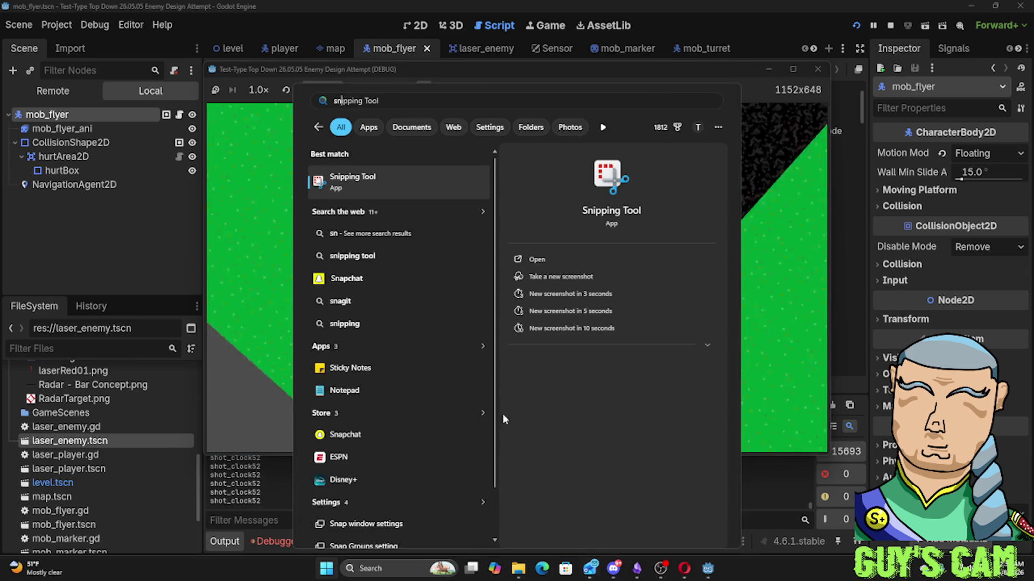
key("Return")
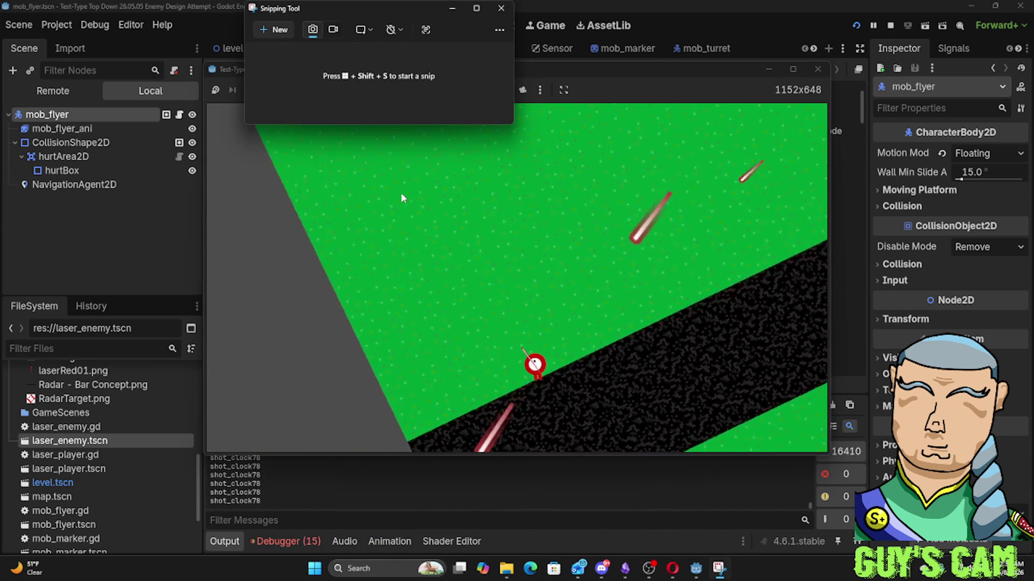
left_click(333, 31)
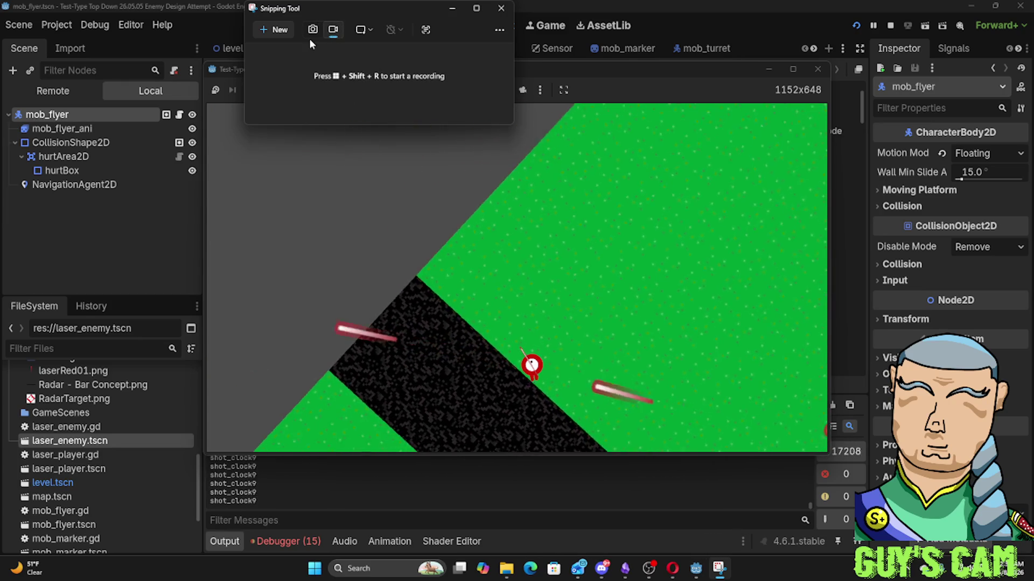
Start recording the game view area, then stop and relaunch the game test
left_click(272, 31)
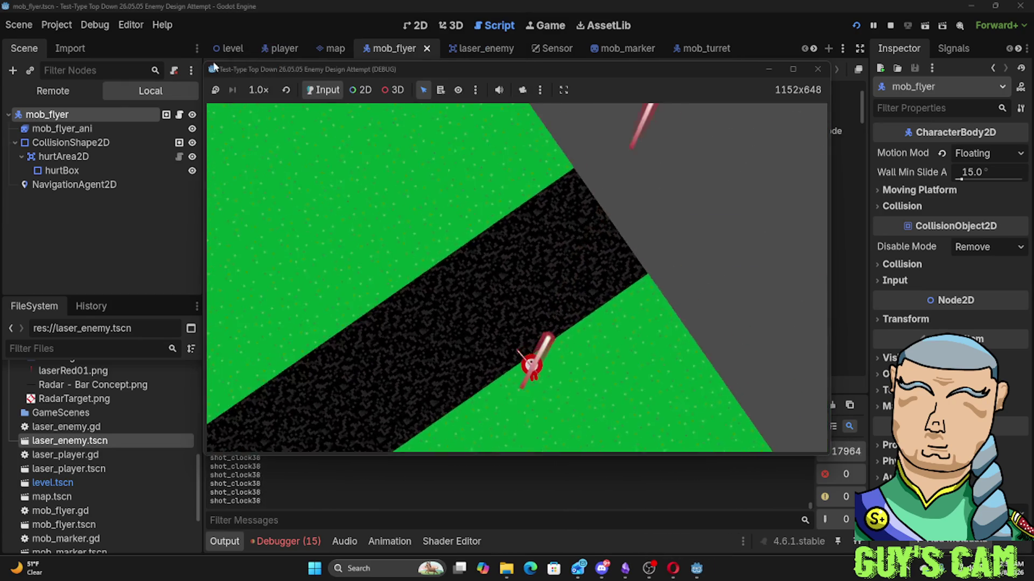
mouse_move(208, 105)
left_mouse_down()
mouse_move(745, 428)
mouse_move(829, 453)
left_mouse_up()
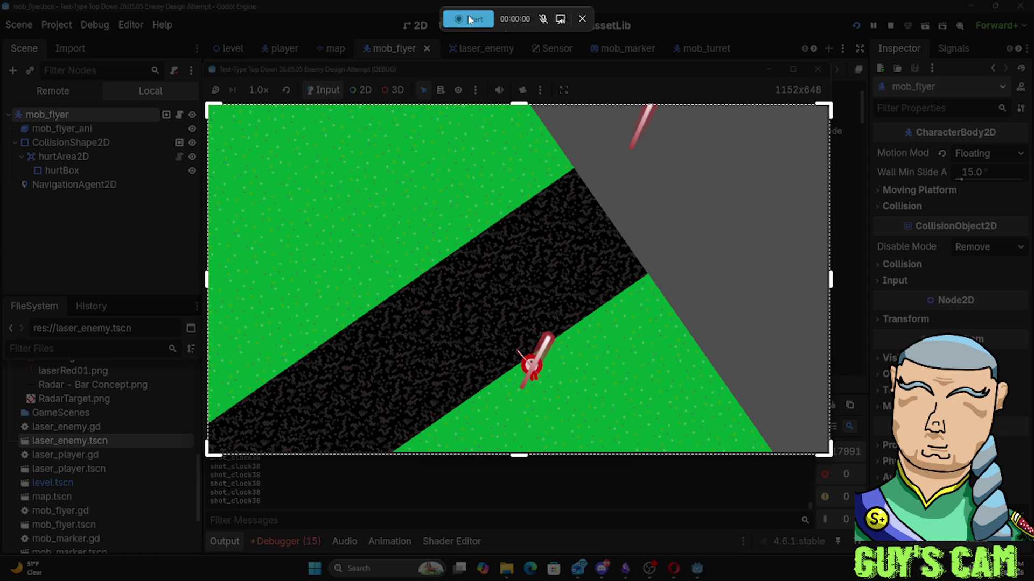
left_click(468, 18)
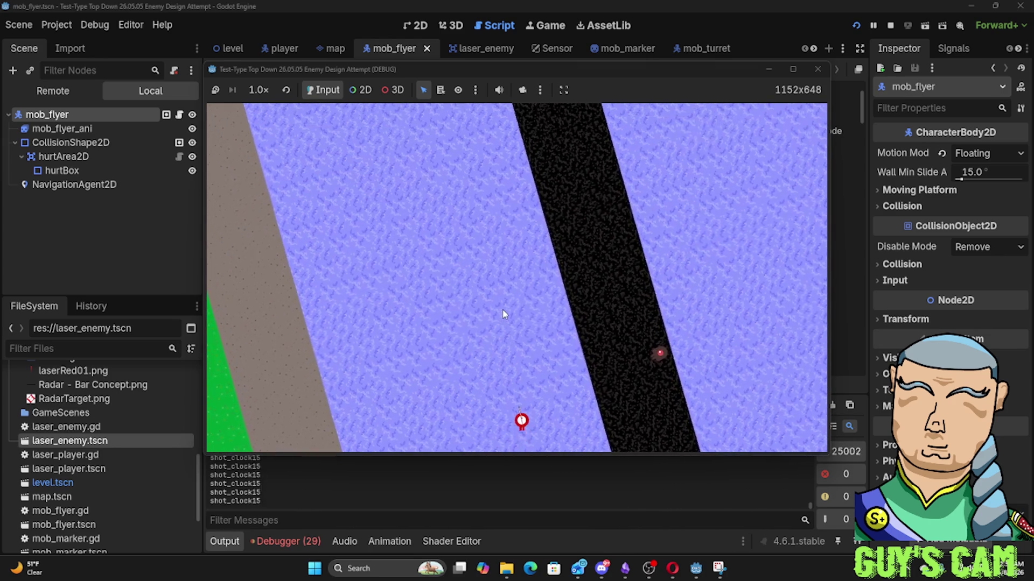
left_click(817, 69)
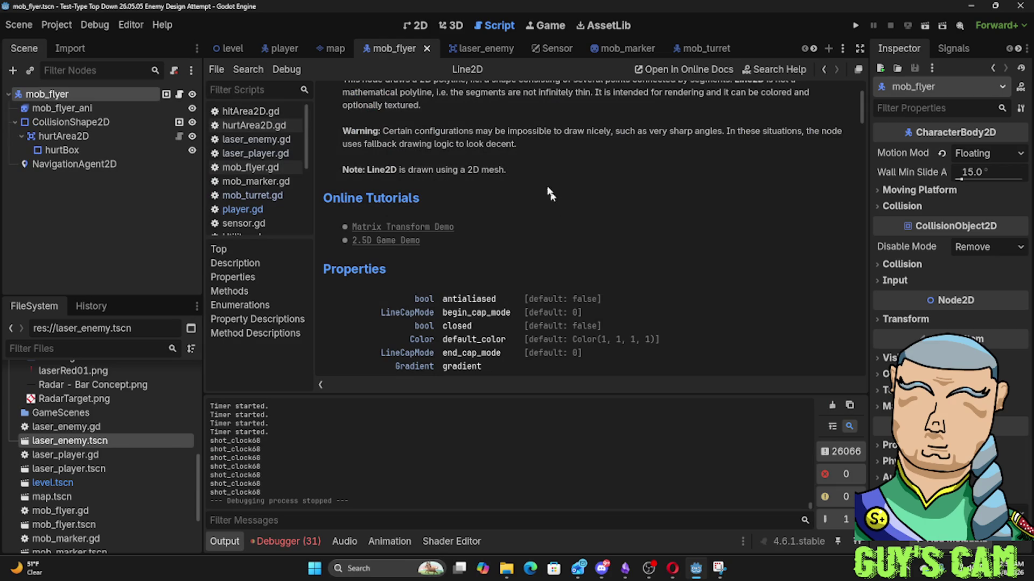
key("F5")
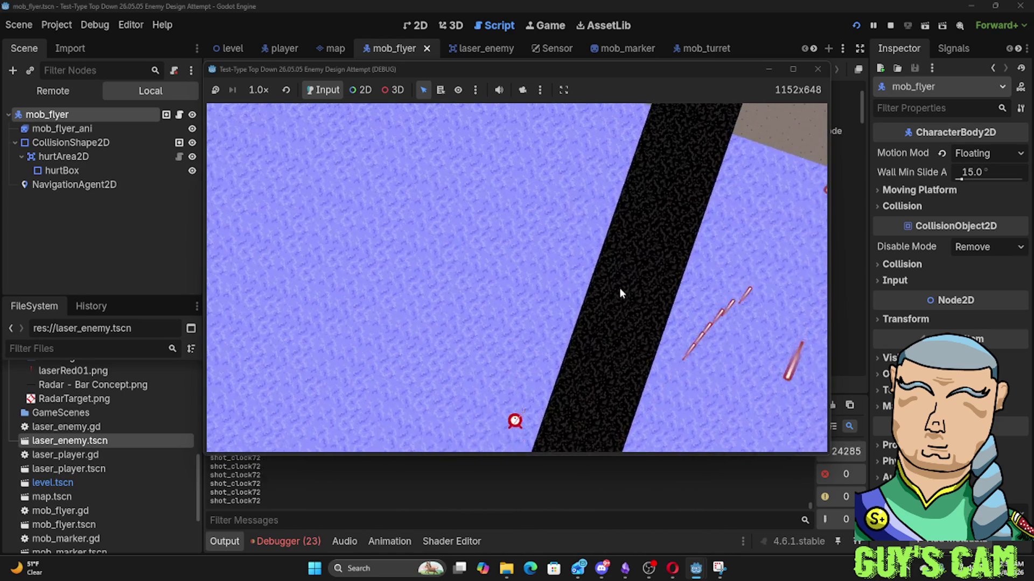
Fly the ship forward past the firing turrets toward the map edge, then close the game
key("w")
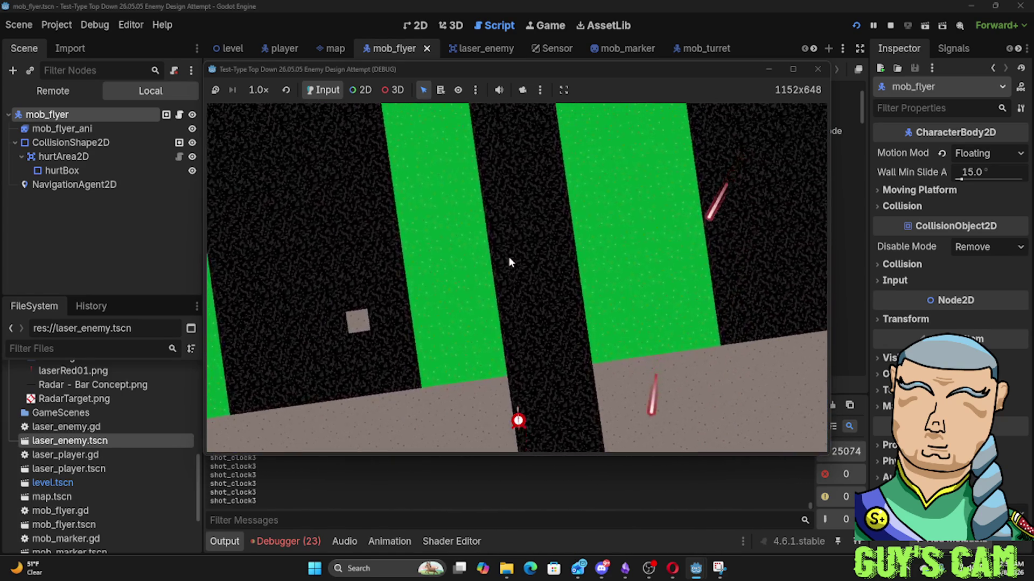
key("w")
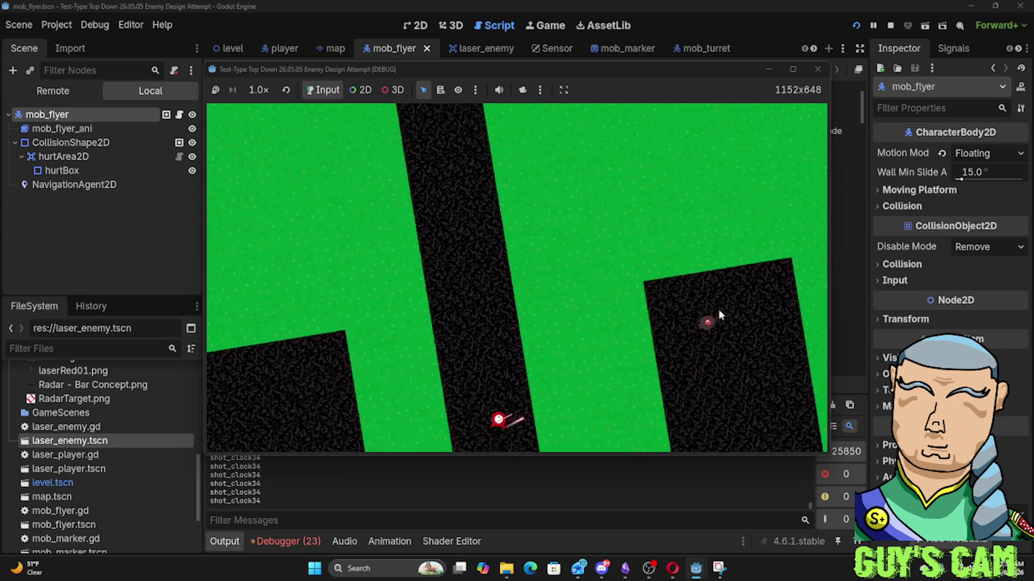
key("w")
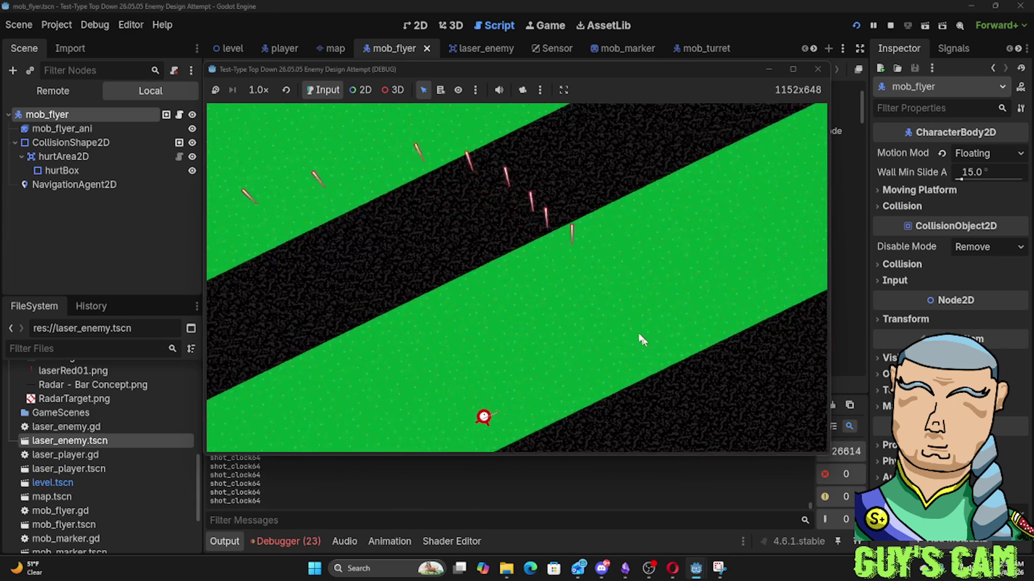
key("w")
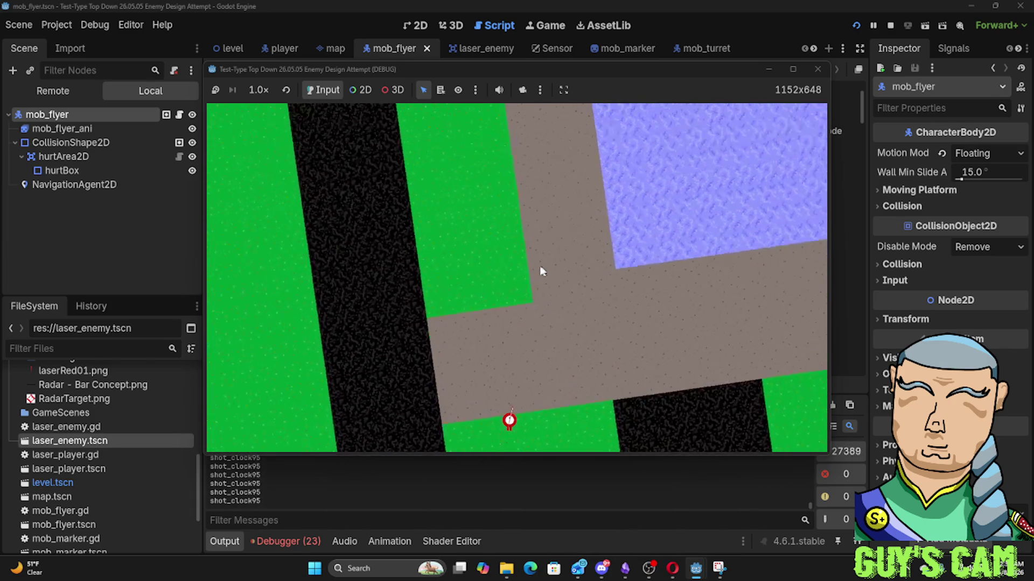
key("w")
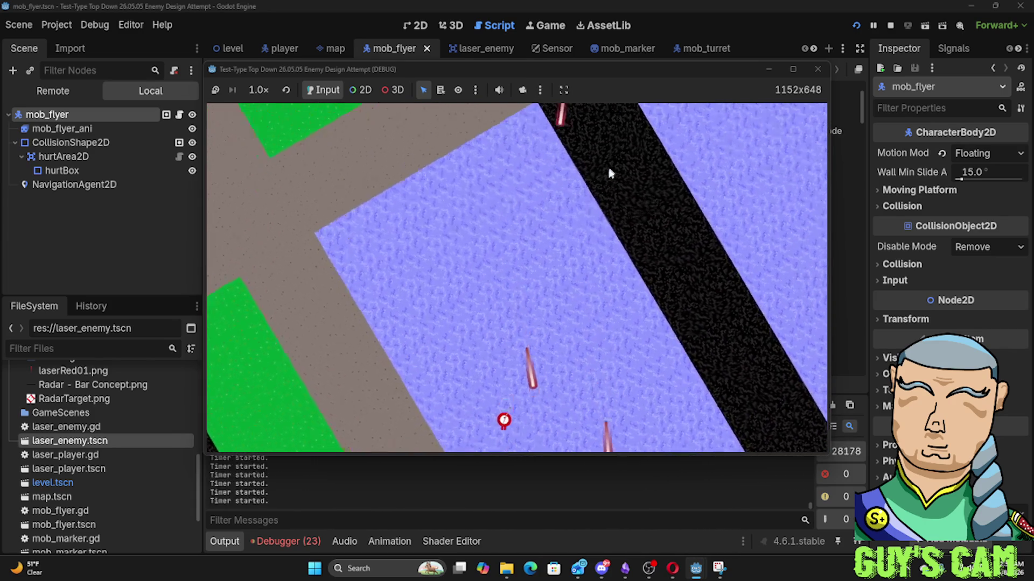
key("w")
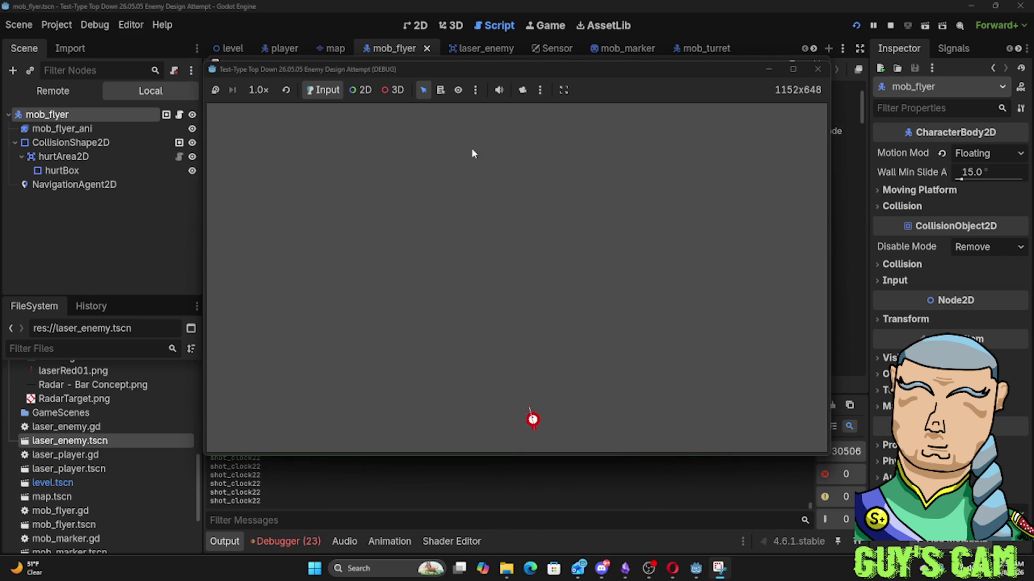
left_click(817, 69)
Play back the gameplay recording from 0:14 and check its volume
left_click(469, 434)
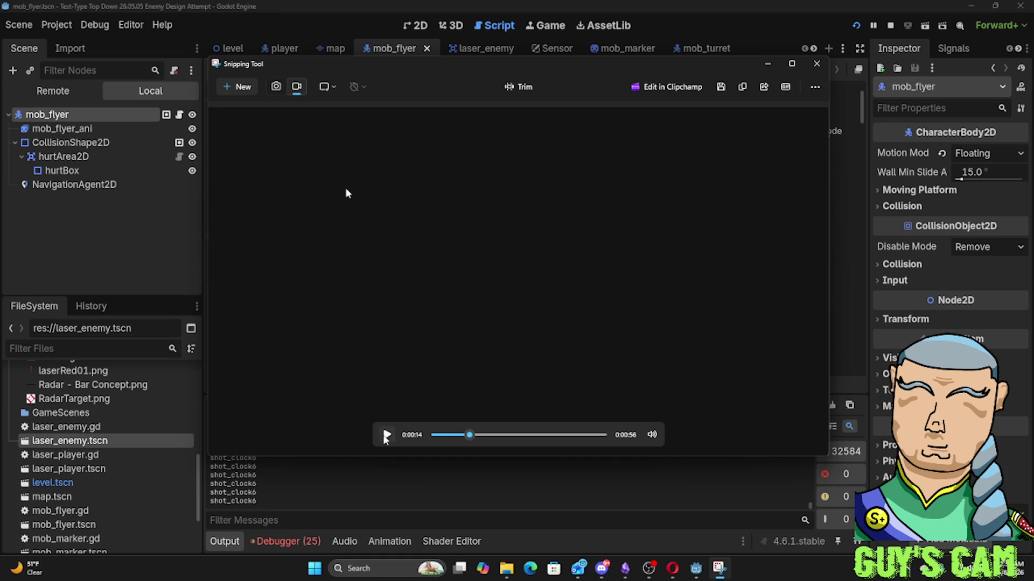
left_click(386, 435)
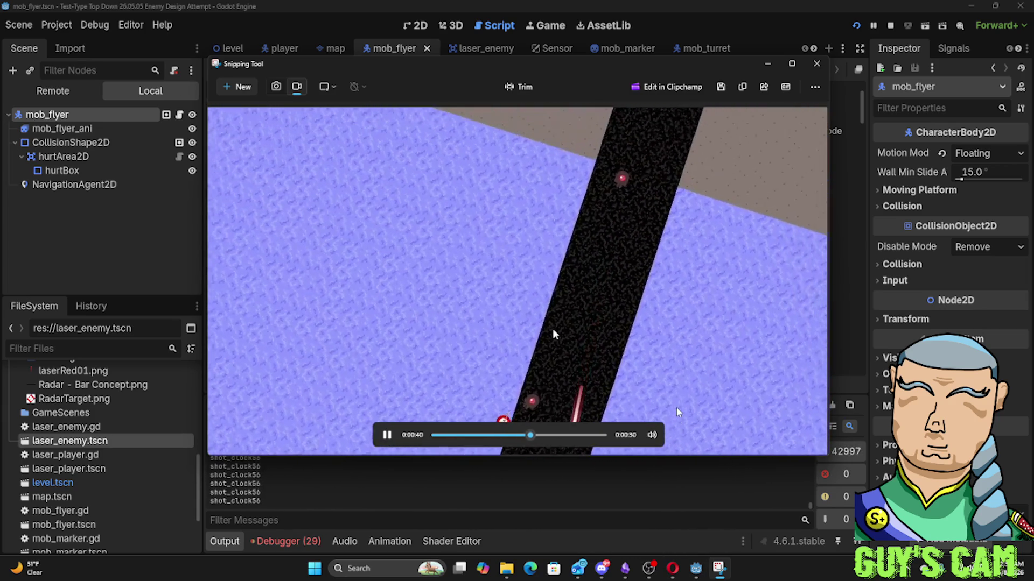
left_click(651, 435)
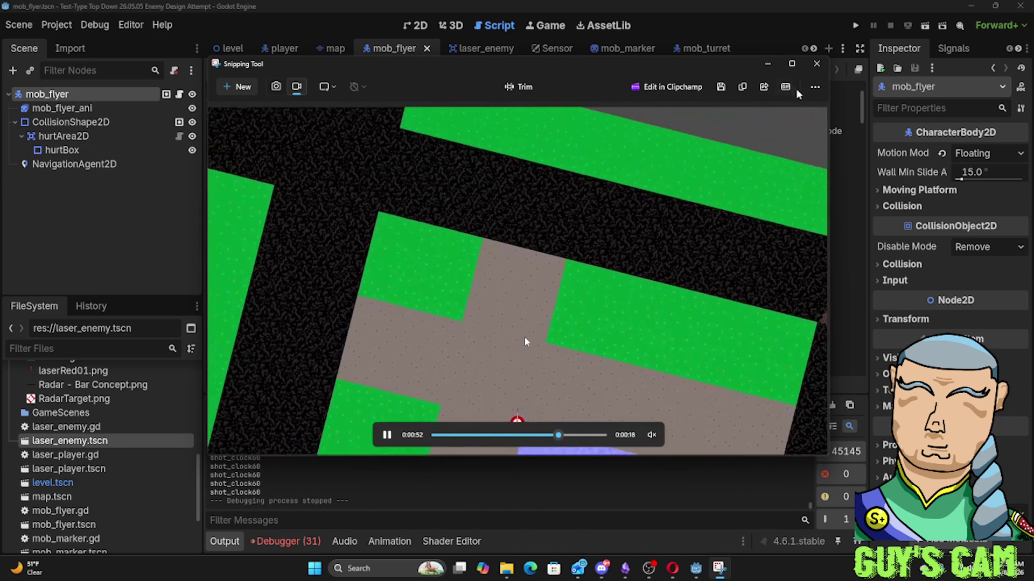
Trim the recording to a 21-second clip starting at about 16.6 s and apply it
left_click(520, 89)
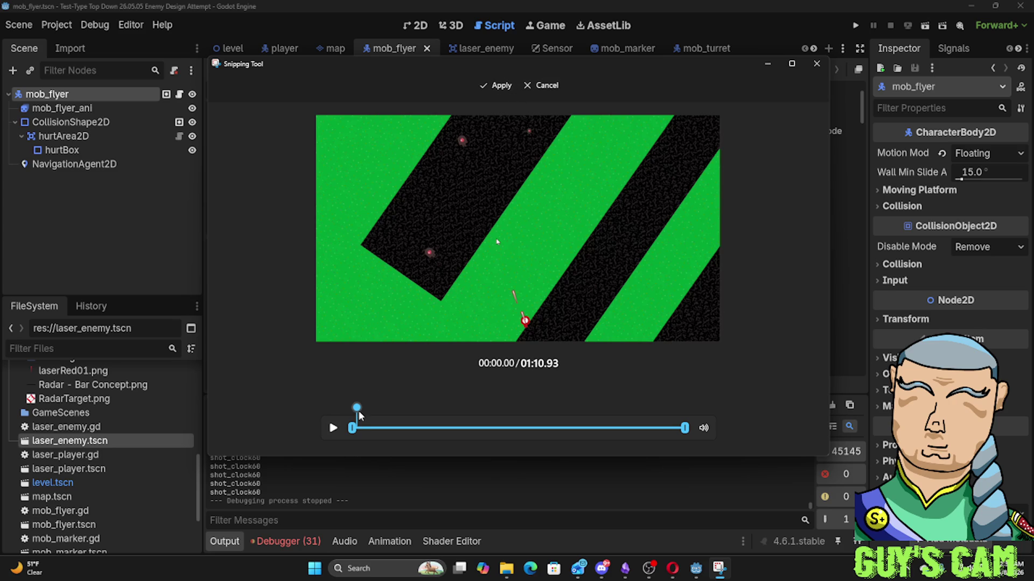
mouse_move(356, 409)
left_mouse_down()
mouse_move(420, 401)
mouse_move(406, 405)
mouse_move(474, 426)
mouse_move(442, 426)
left_mouse_up()
mouse_move(351, 429)
left_mouse_down()
mouse_move(450, 431)
mouse_move(428, 430)
left_mouse_up()
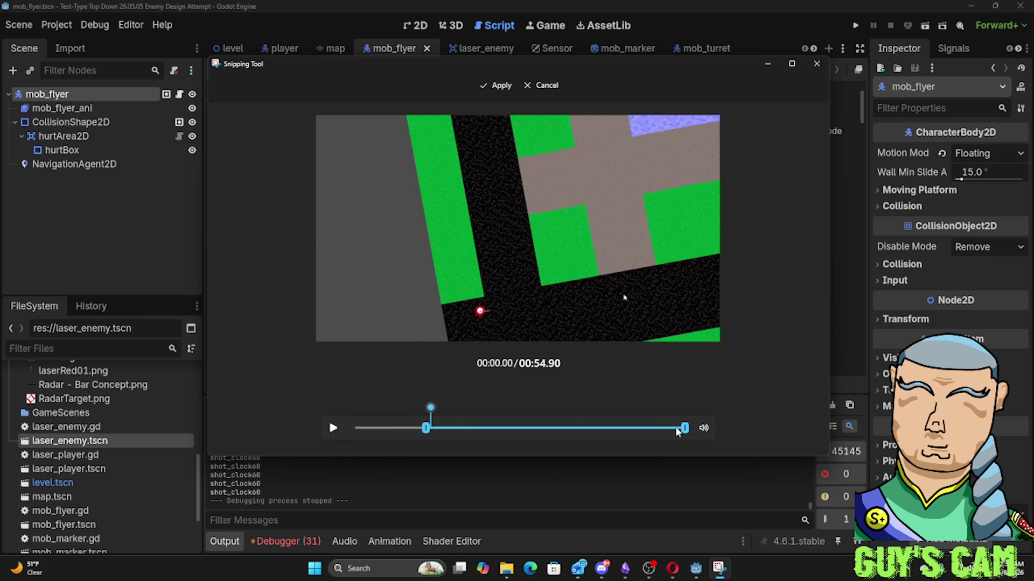
left_click_drag(684, 430, 532, 427)
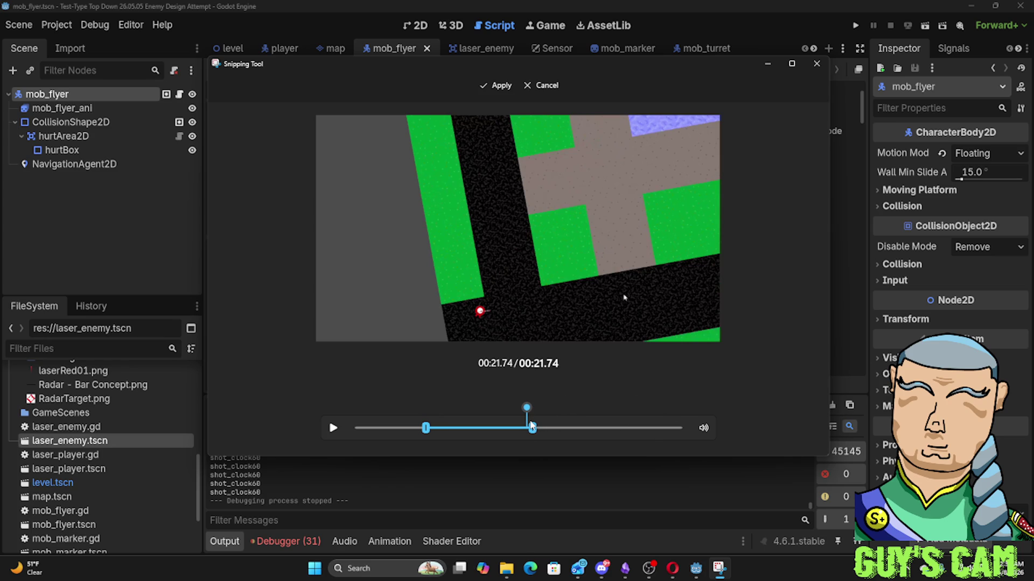
left_click(496, 86)
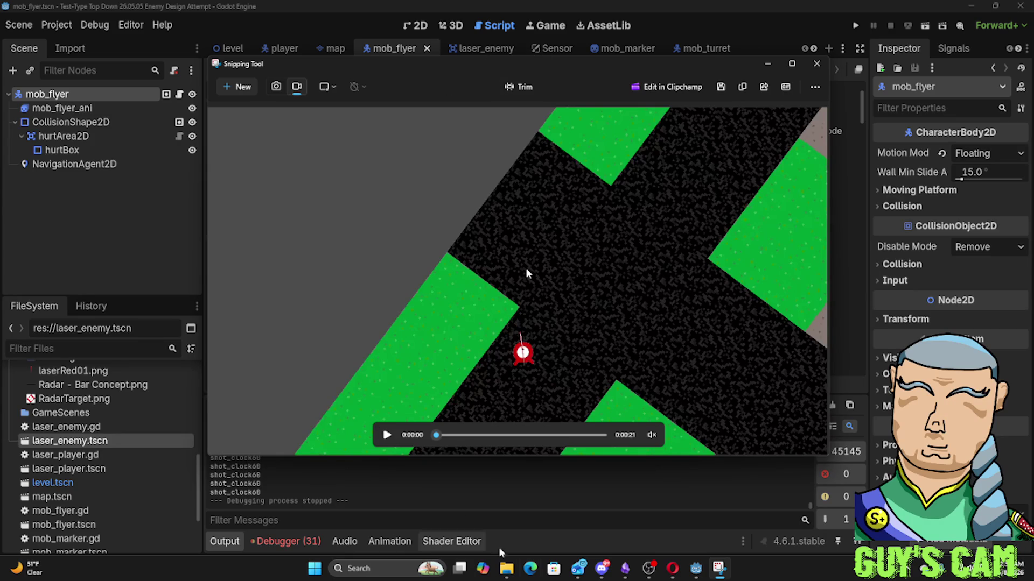
In Obsidian, open the Flight or Fighter note and its graph view, then create a new note
mouse_move(625, 568)
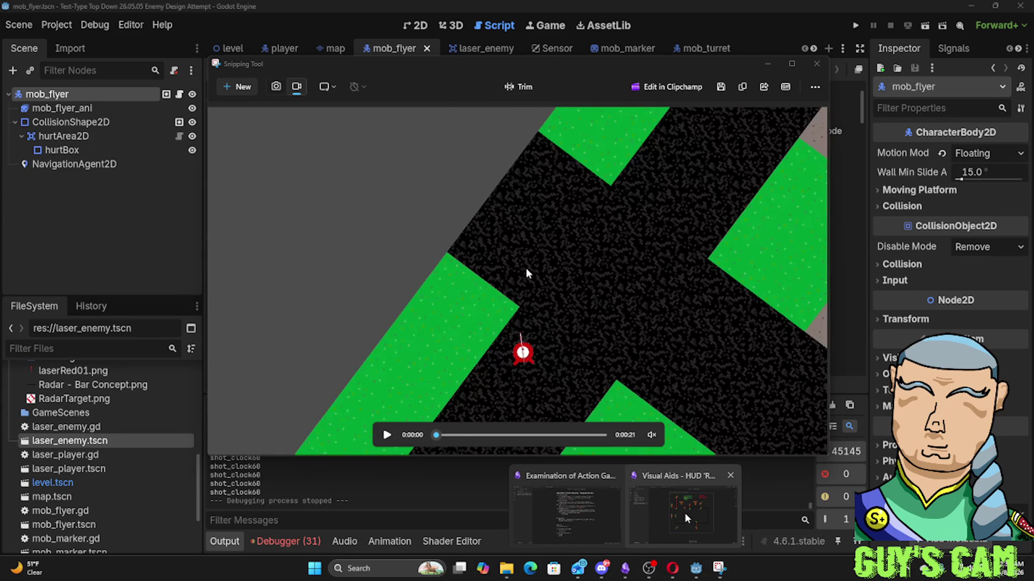
left_click(683, 511)
left_click(668, 502)
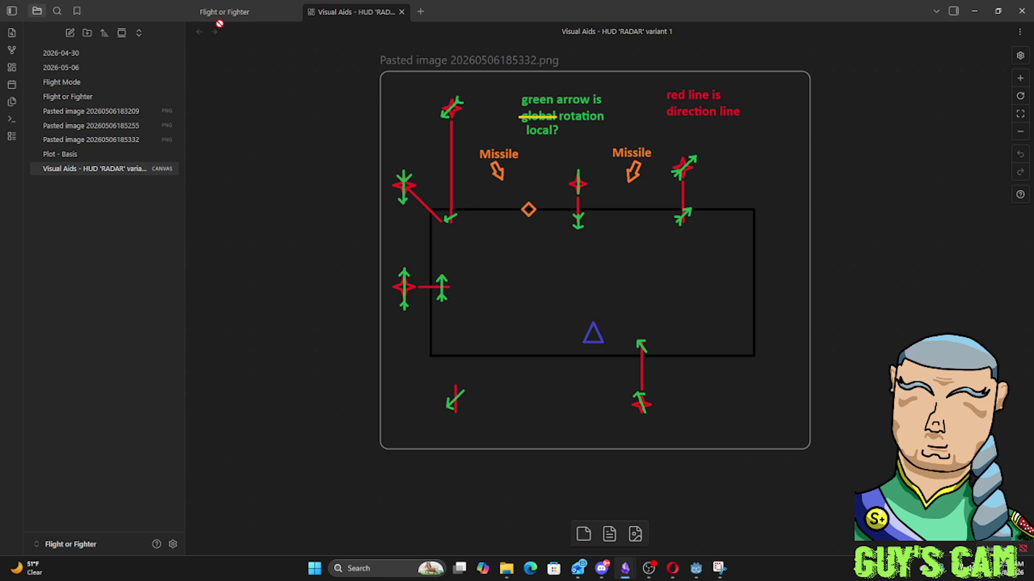
left_click(251, 17)
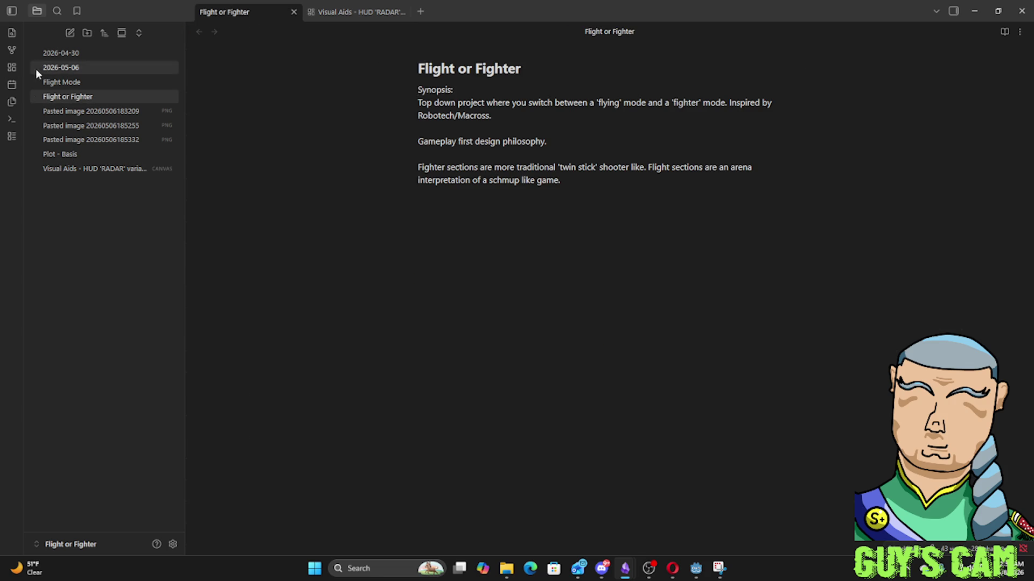
left_click(11, 50)
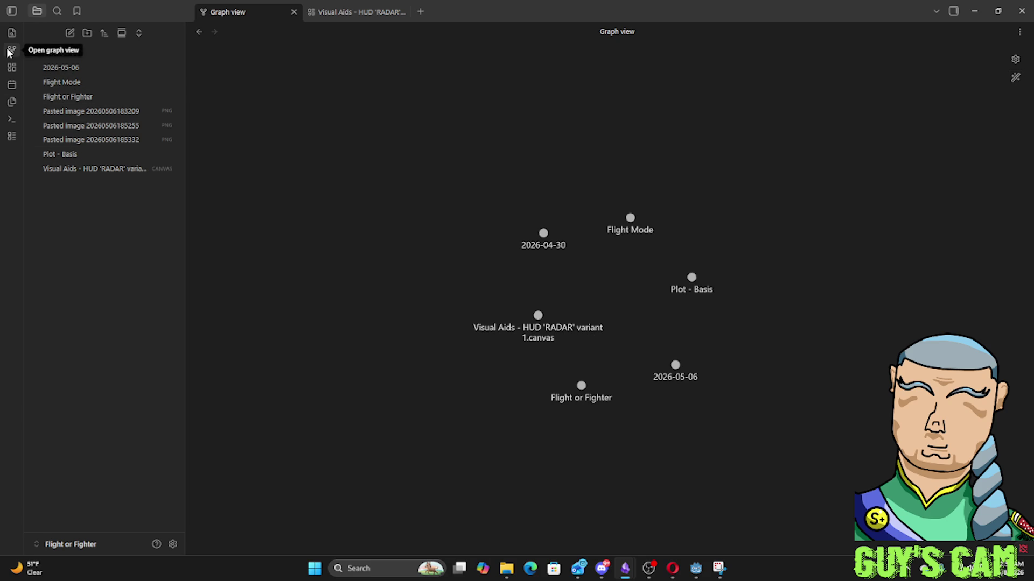
left_click(70, 33)
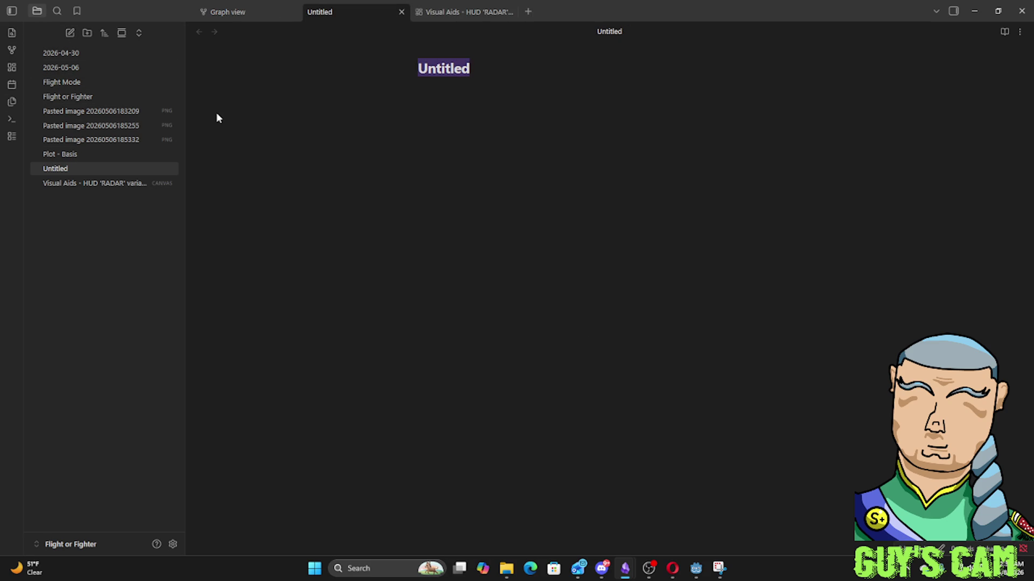
Title the note 'Enemy Designs Insights' and paste the trimmed gameplay clip beneath it
type("Enem")
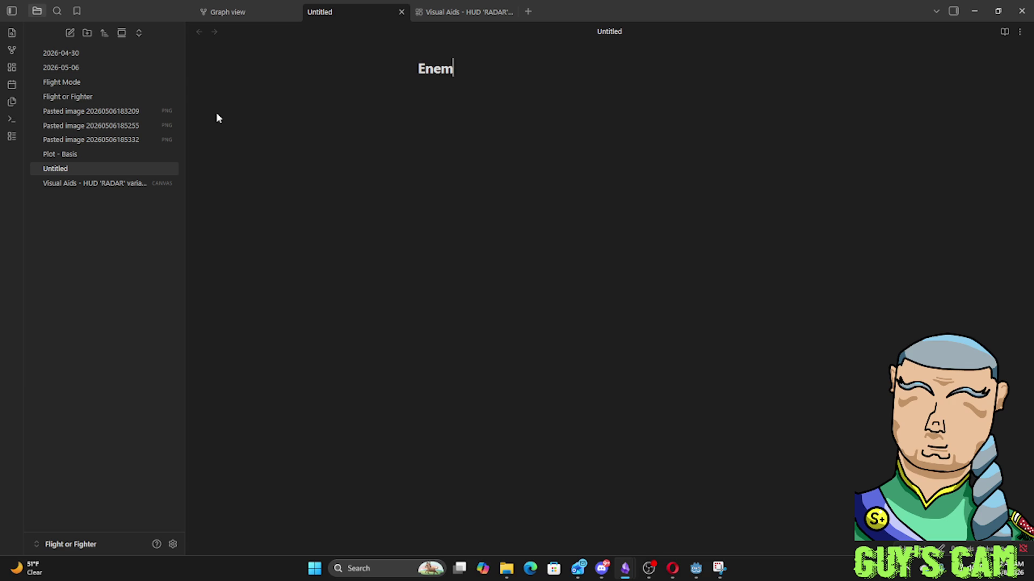
type("DEsig")
key("BackSpace")
type("gns Insights")
key("Return")
key("ctrl+v")
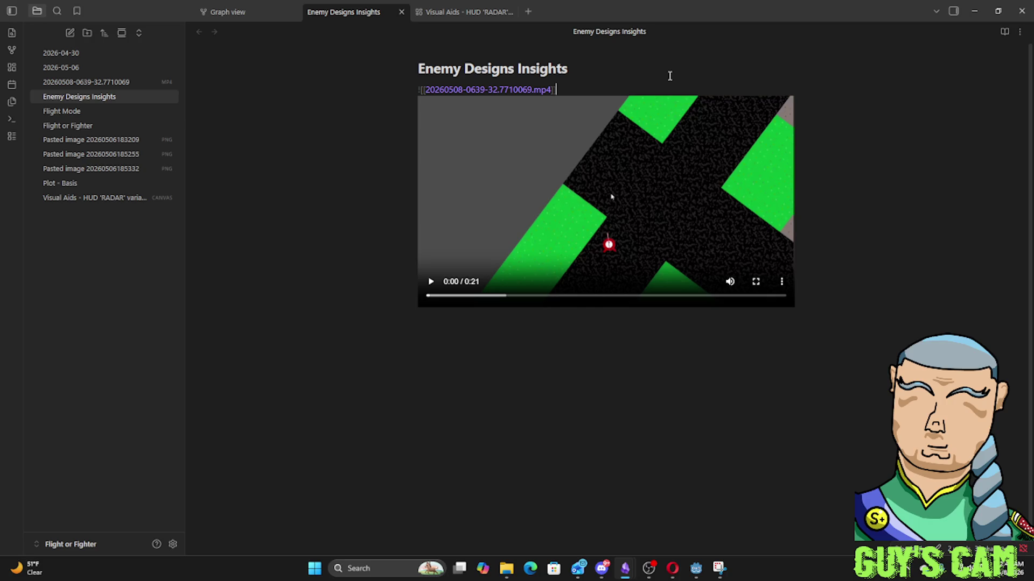
Play through the embedded clip, then begin the caption 'Above' on a new line below it
left_click(434, 285)
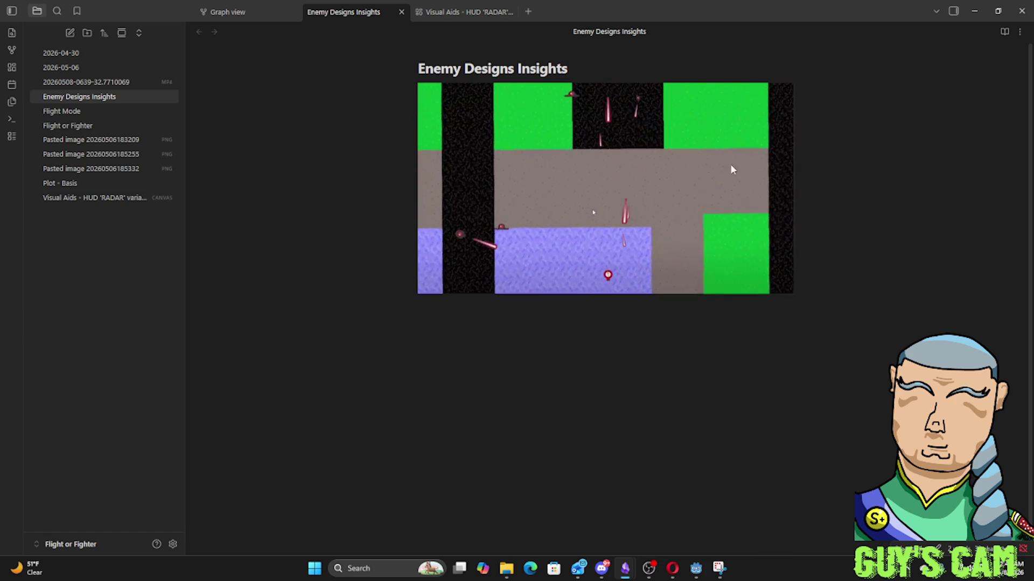
left_click(680, 184)
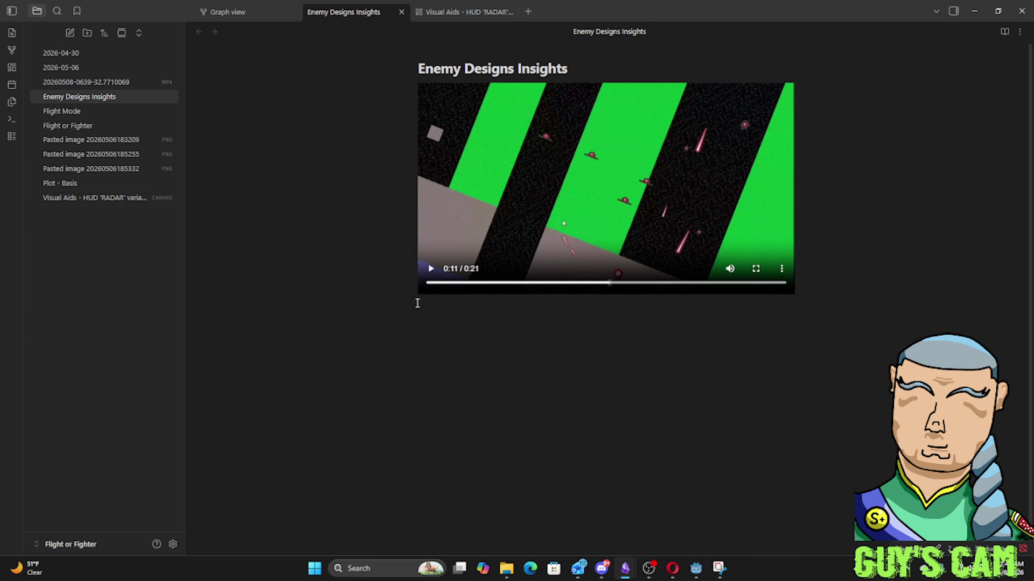
left_click(431, 273)
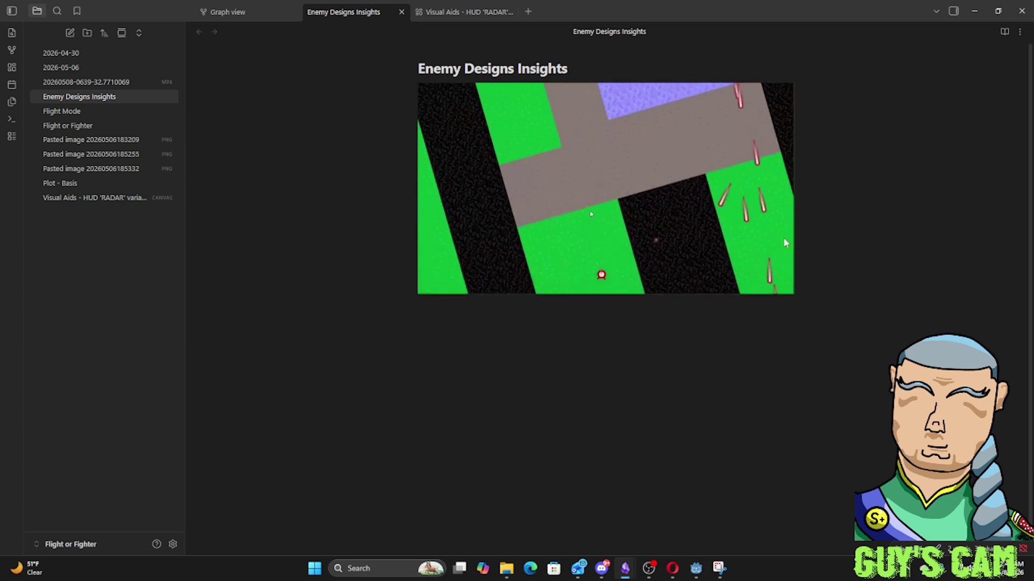
left_click(521, 353)
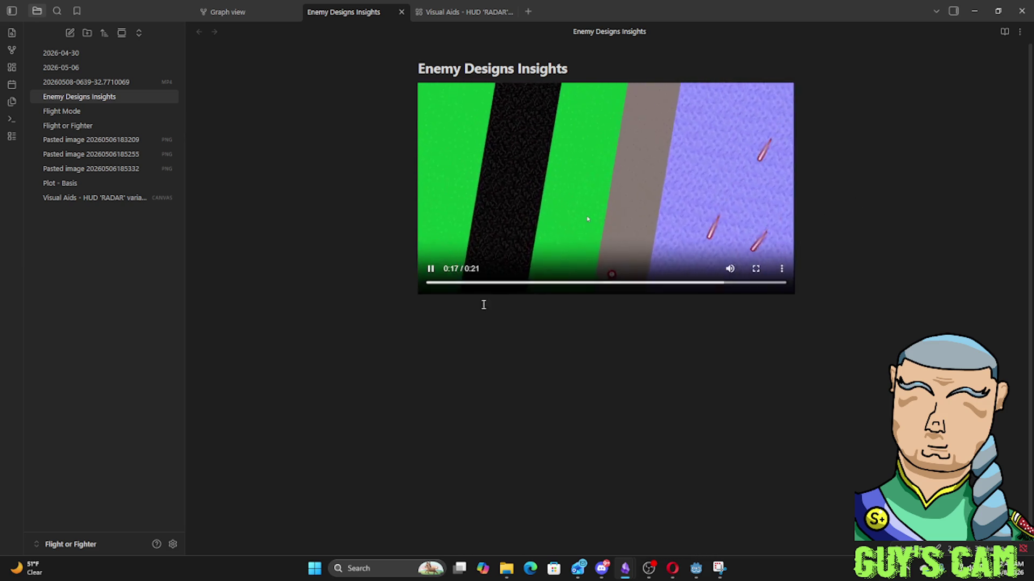
key("XF86AudioPlay")
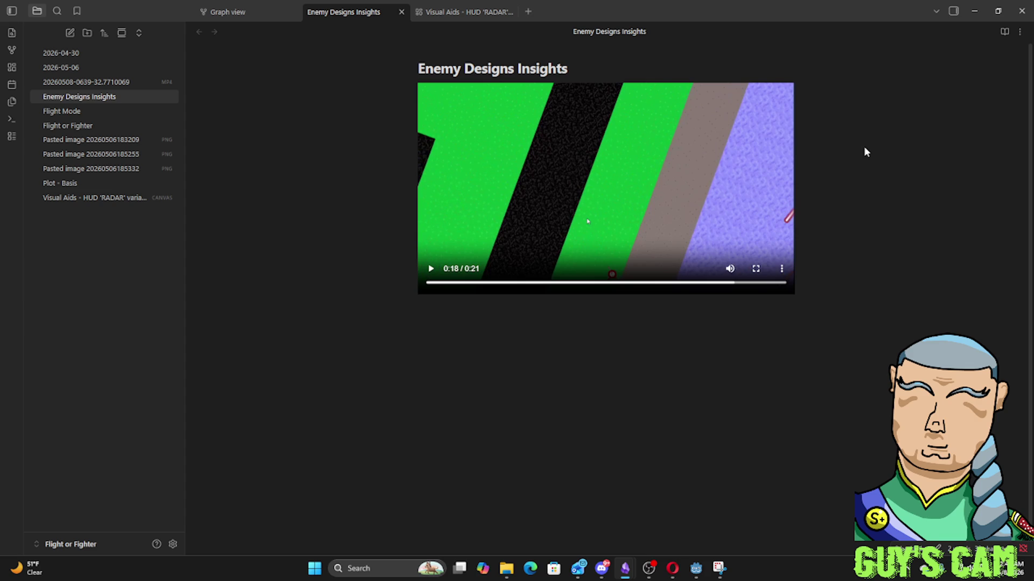
type("Above indicates the basic impact of simple stationary enemies")
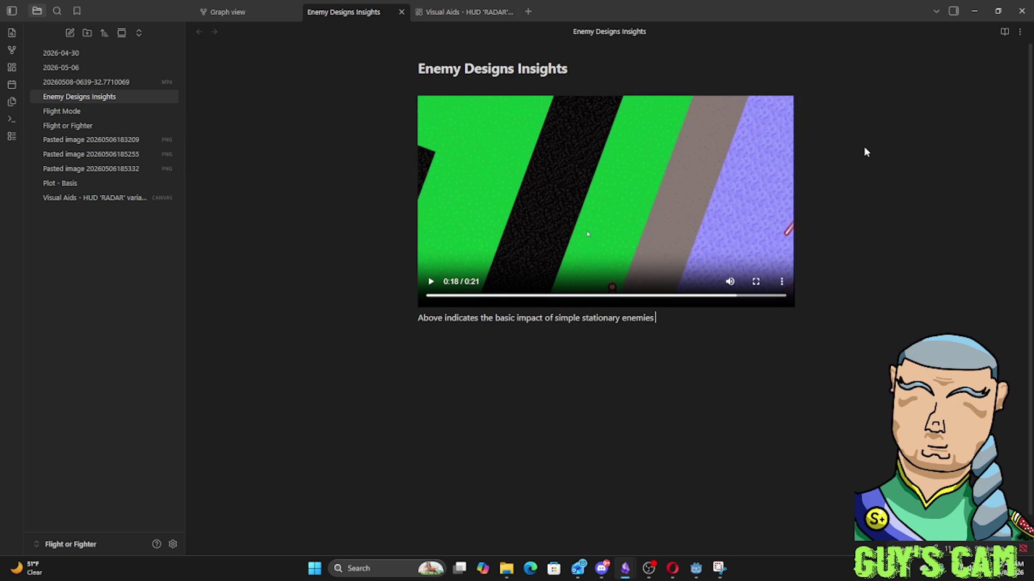
Continue the caption: flying any direction except directly towards the turrets should avoid these shots
type(" firing consistently at the player. T")
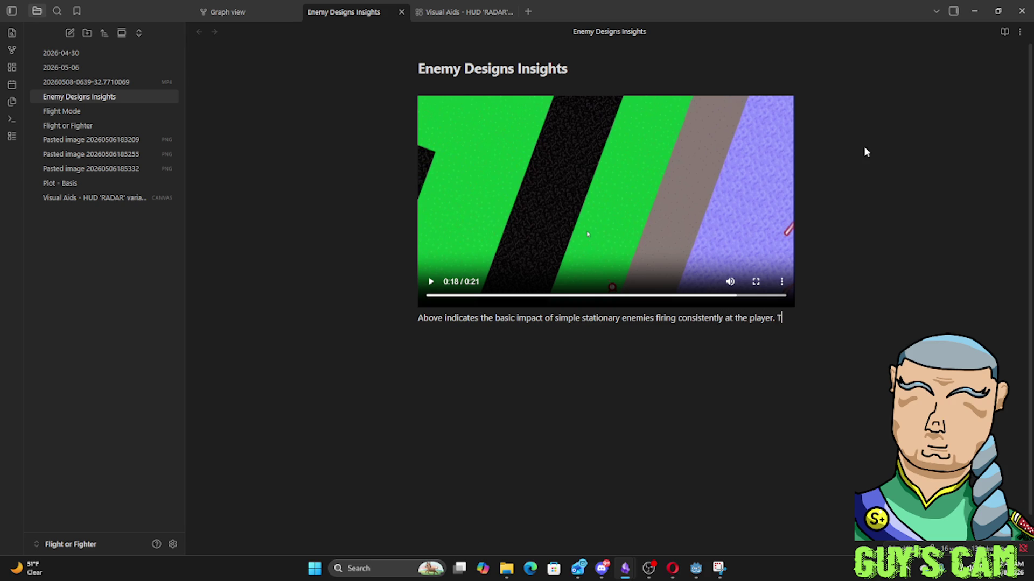
type("e")
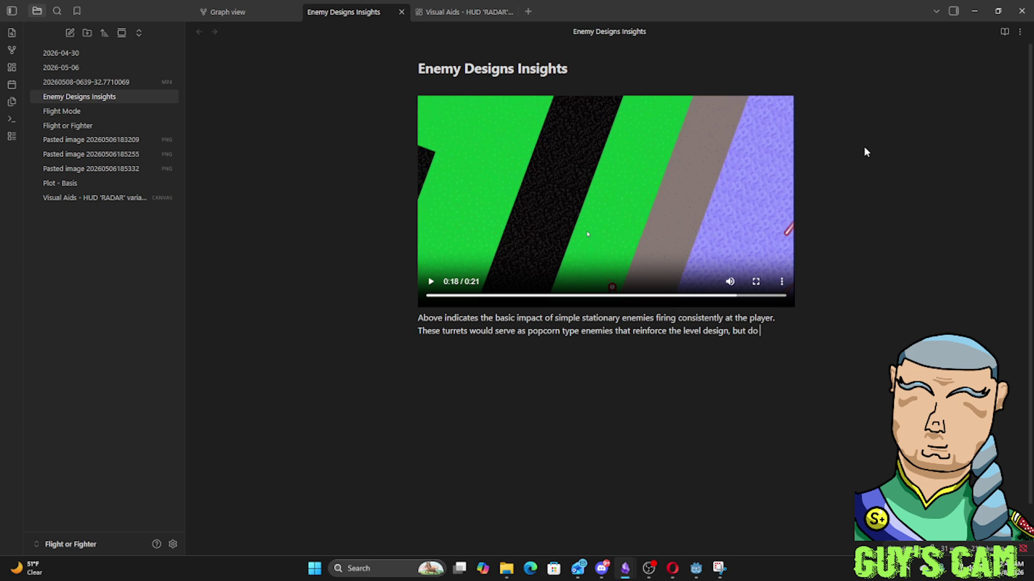
type("di")
type("ing")
type(" in any")
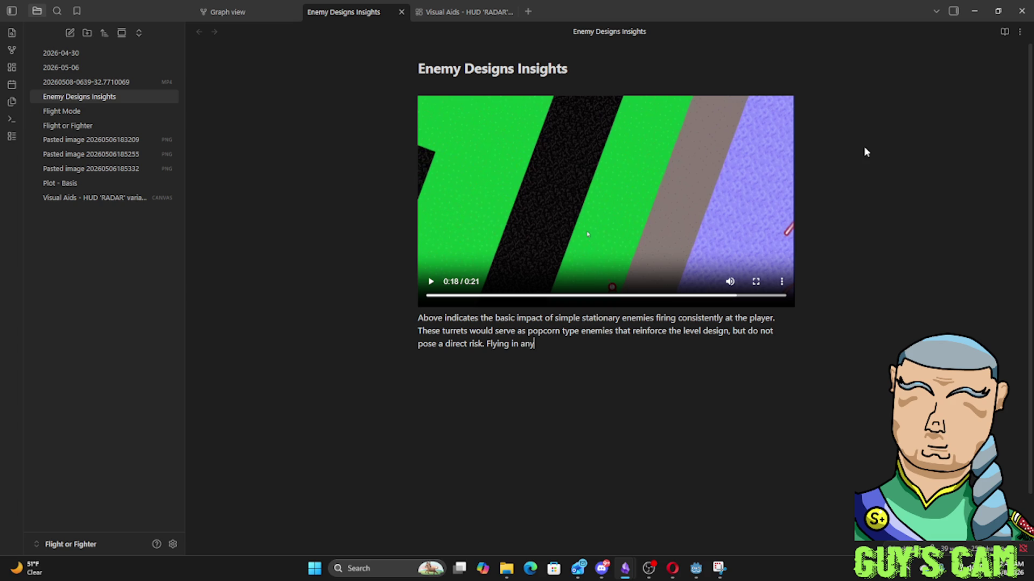
type("ction bu")
type("t dire")
type("ctly towards the")
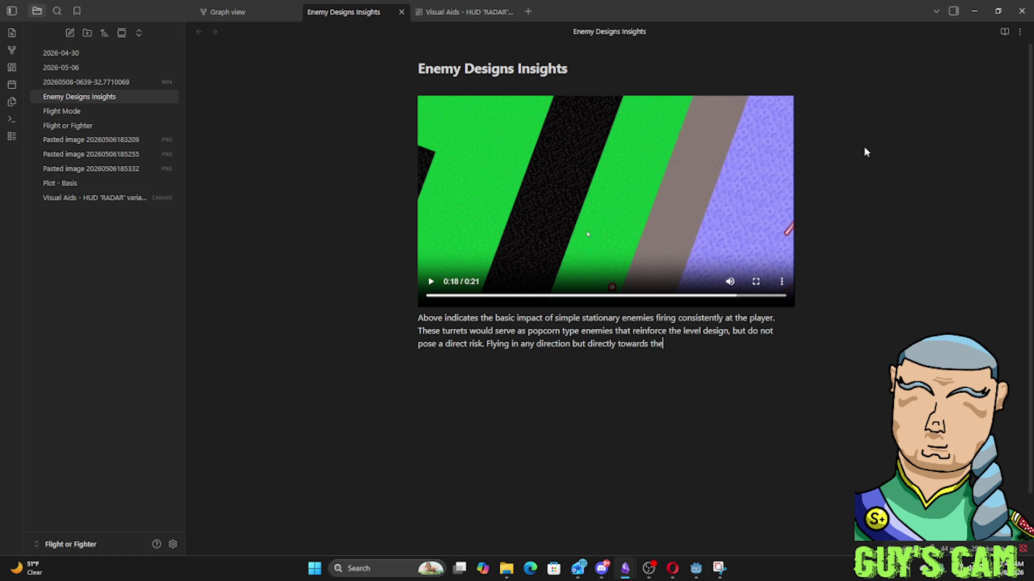
type("hould")
type("avoid")
type("ese shot")
Change the paragraph's ending to 'Only if the player flies towards them should they be hit.' and replay the clip
key("BackSpace")
key("BackSpace")
key("BackSpace")
key("BackSpace")
key("BackSpace")
key("BackSpace")
key("BackSpace")
key("BackSpace")
key("BackSpace")
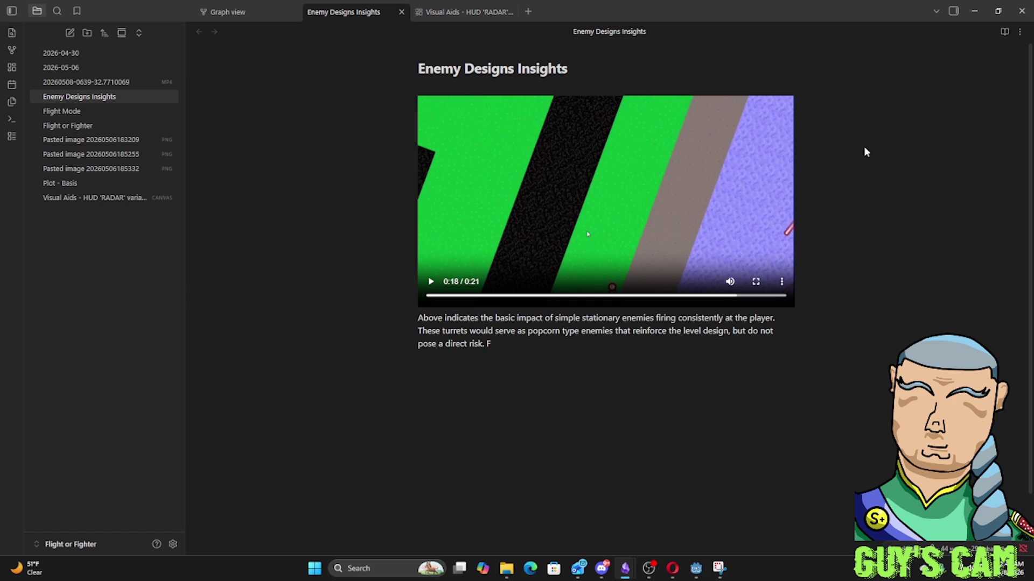
type("OPn")
type("if the playe")
type("ies ards")
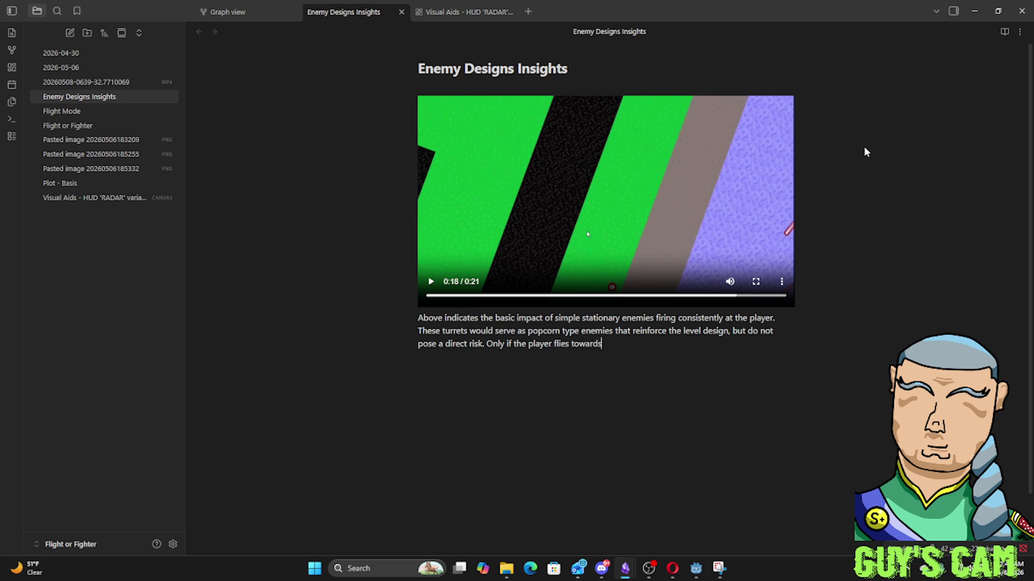
type("m sh")
type("be hit.")
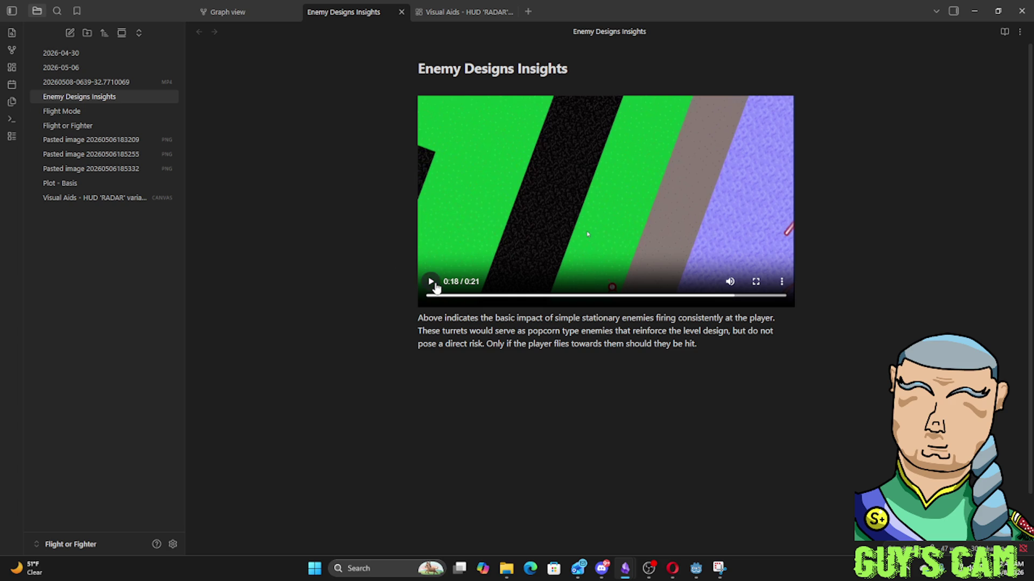
left_click(430, 282)
left_click(507, 262)
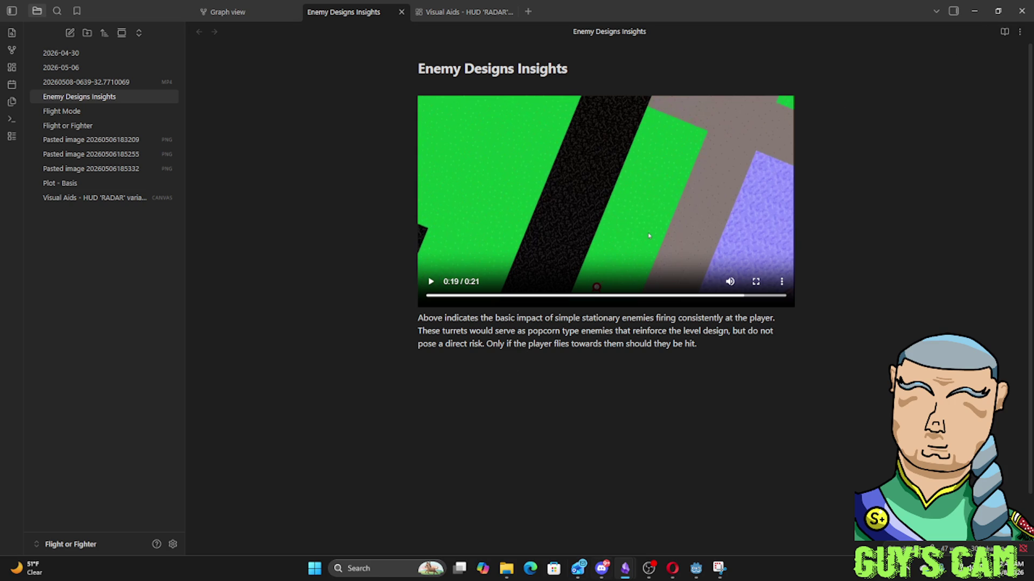
left_click(696, 568)
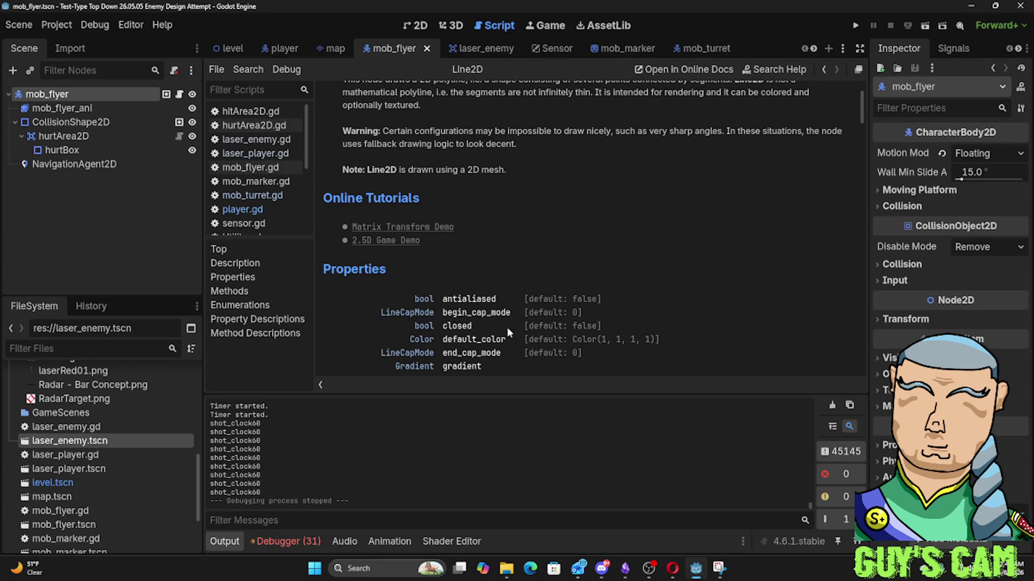
Play-test the game twice with F5, stopping each run, then switch to the level scene
key("F5")
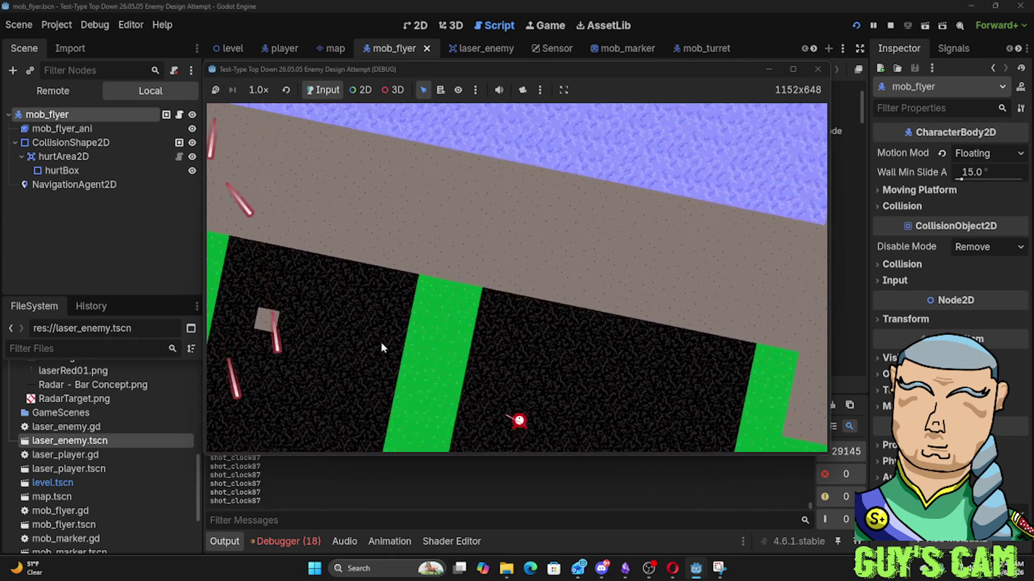
left_click(817, 69)
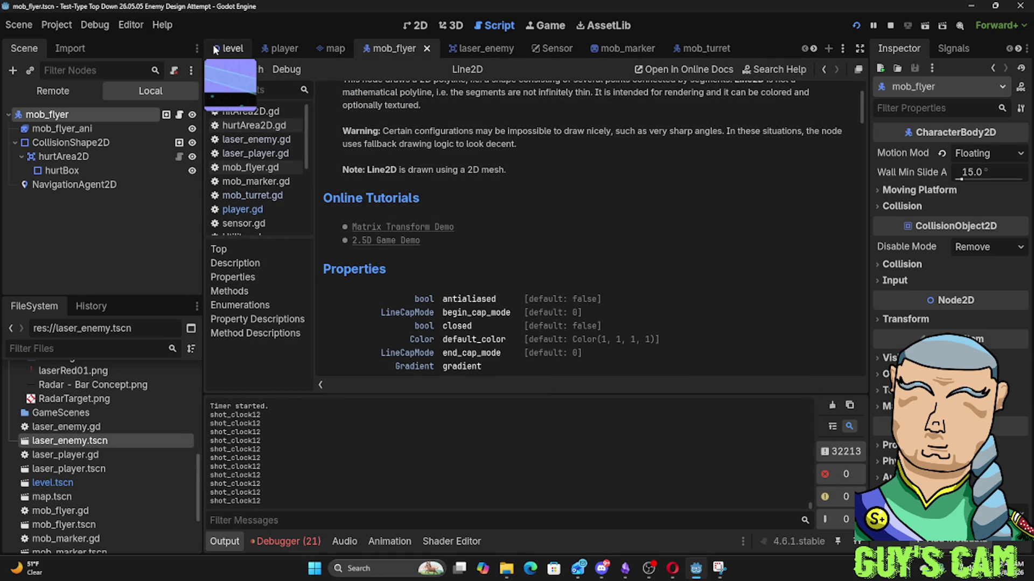
key("F5")
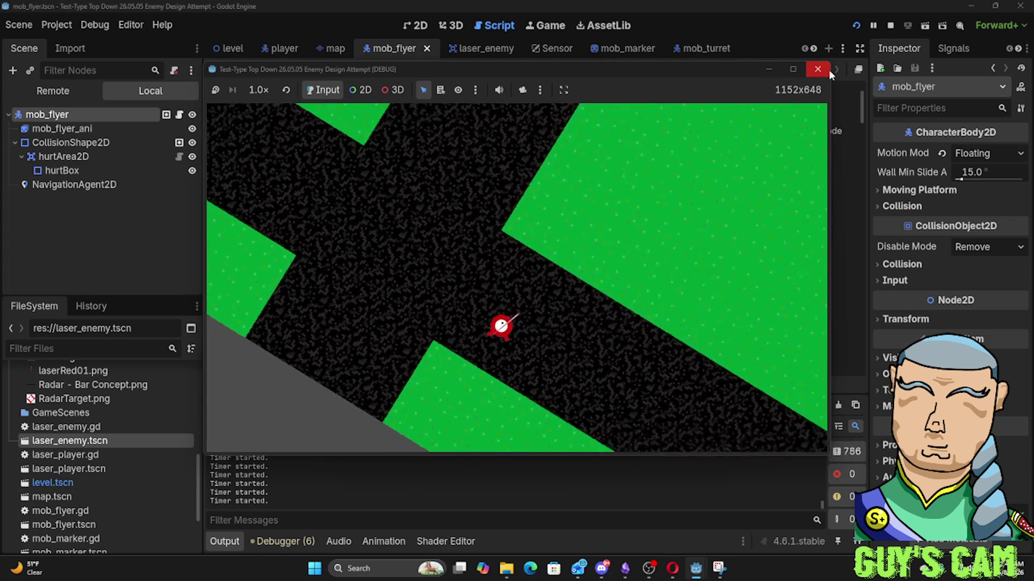
left_click(820, 69)
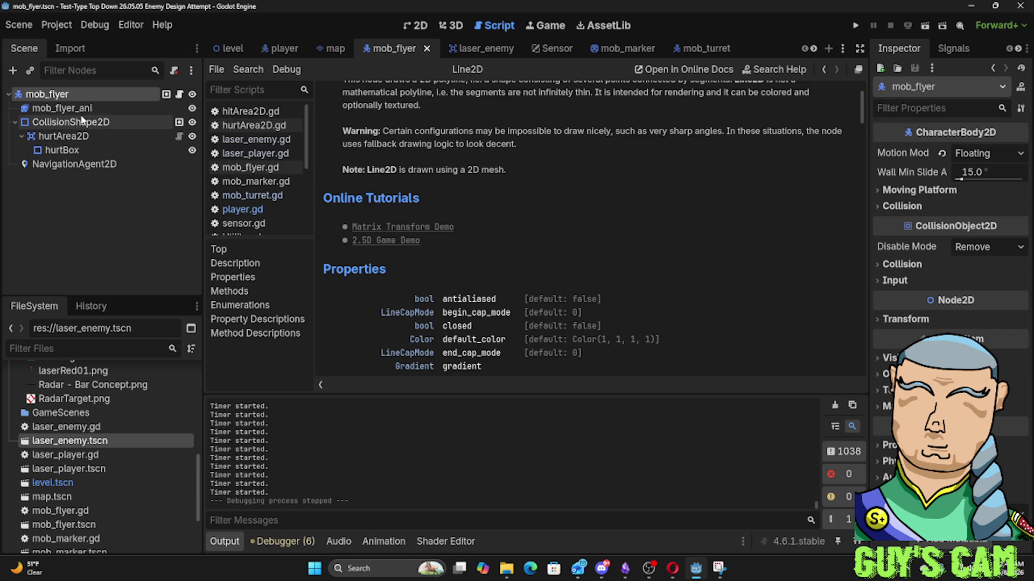
left_click(228, 48)
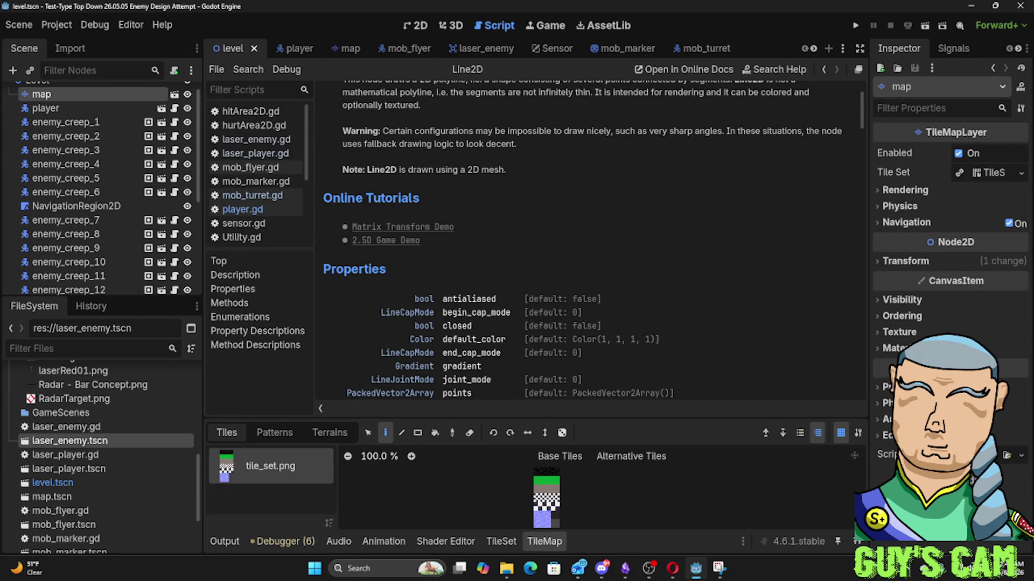
Open sensor.gd, save the level scene, select enemy_creep_1, and return to the mob_flyer scene
key("alt+Tab")
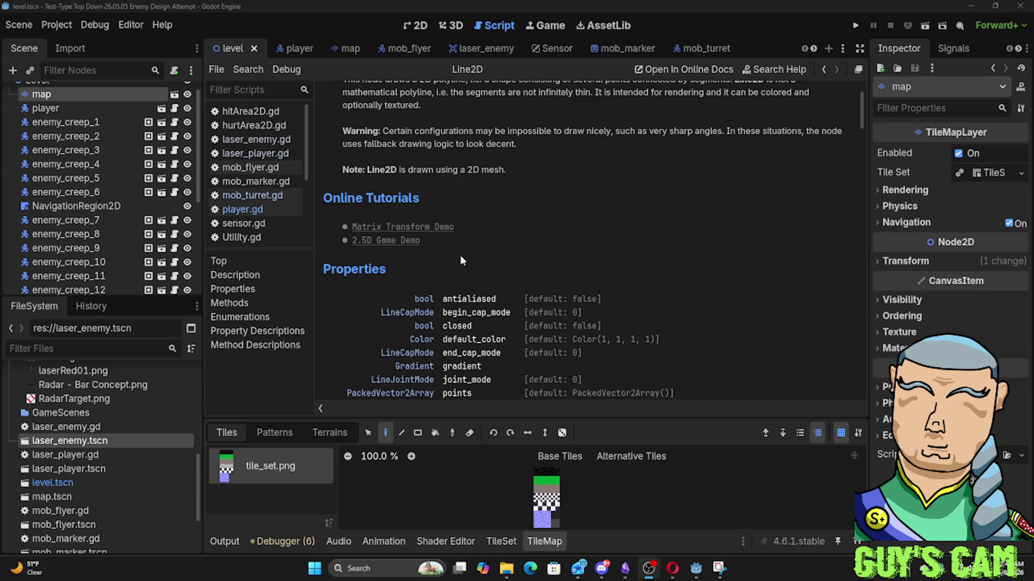
left_click(244, 223)
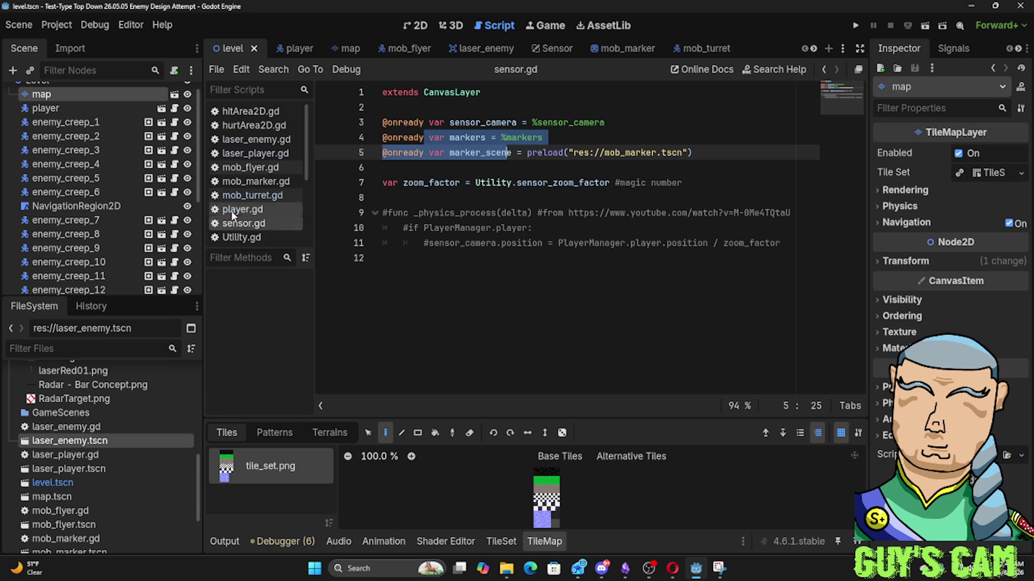
left_click(19, 24)
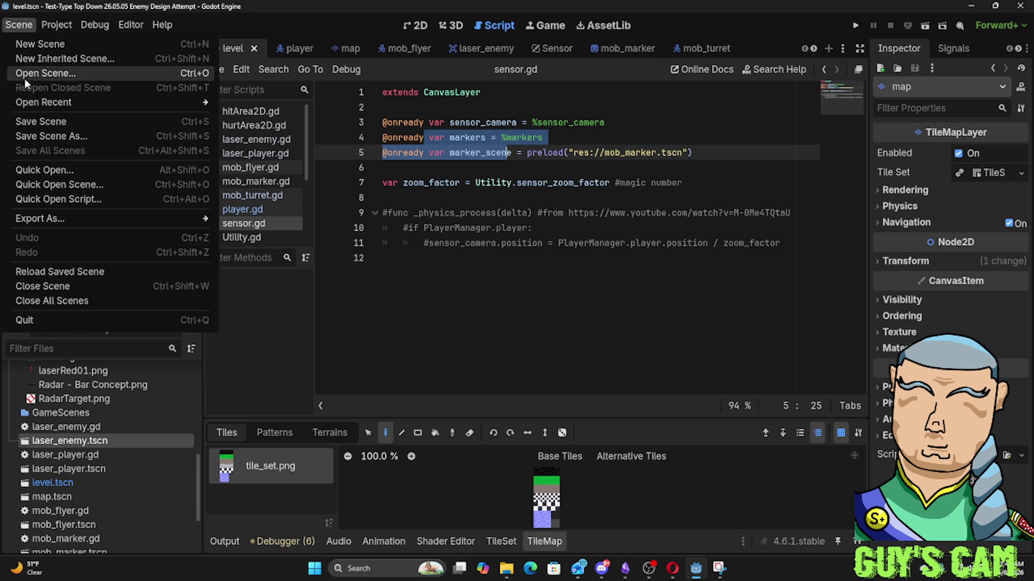
left_click(38, 122)
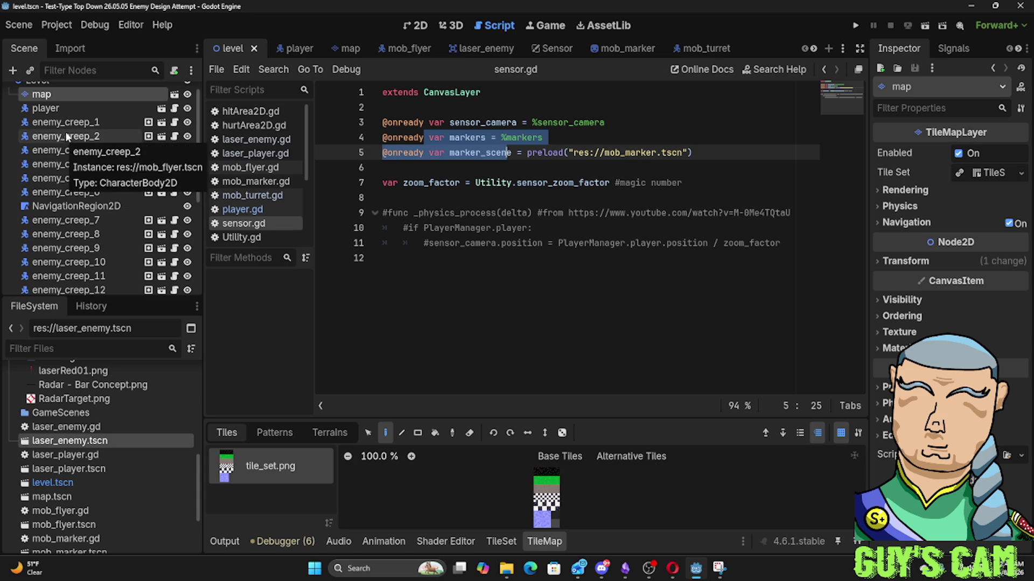
left_click(62, 122)
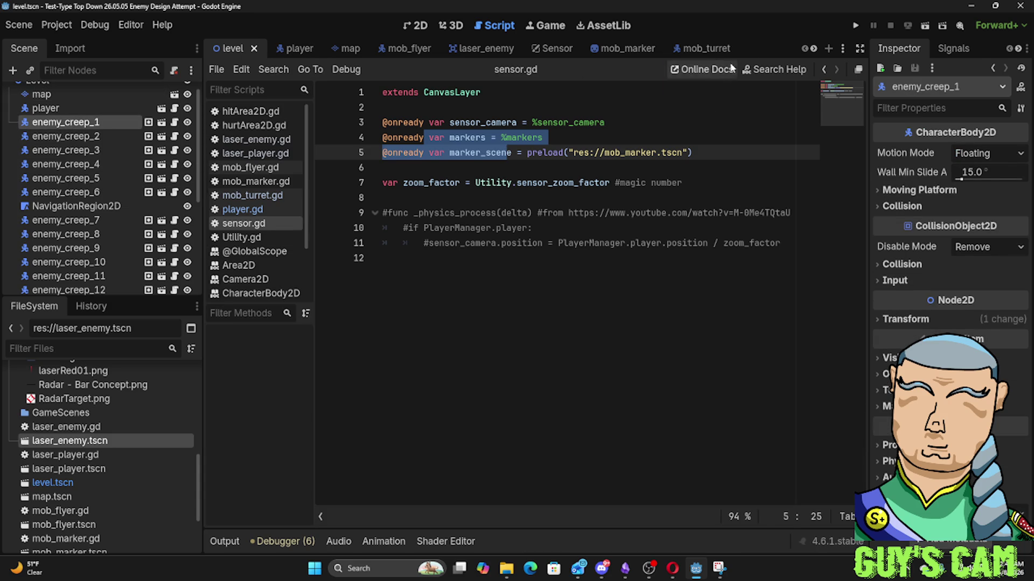
right_click(753, 50)
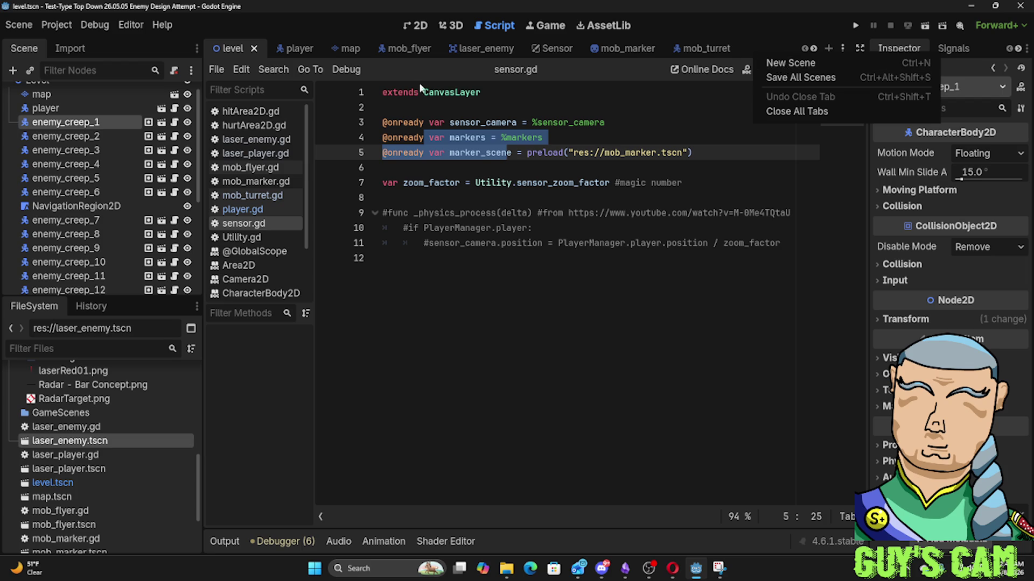
left_click(400, 51)
left_click(400, 51)
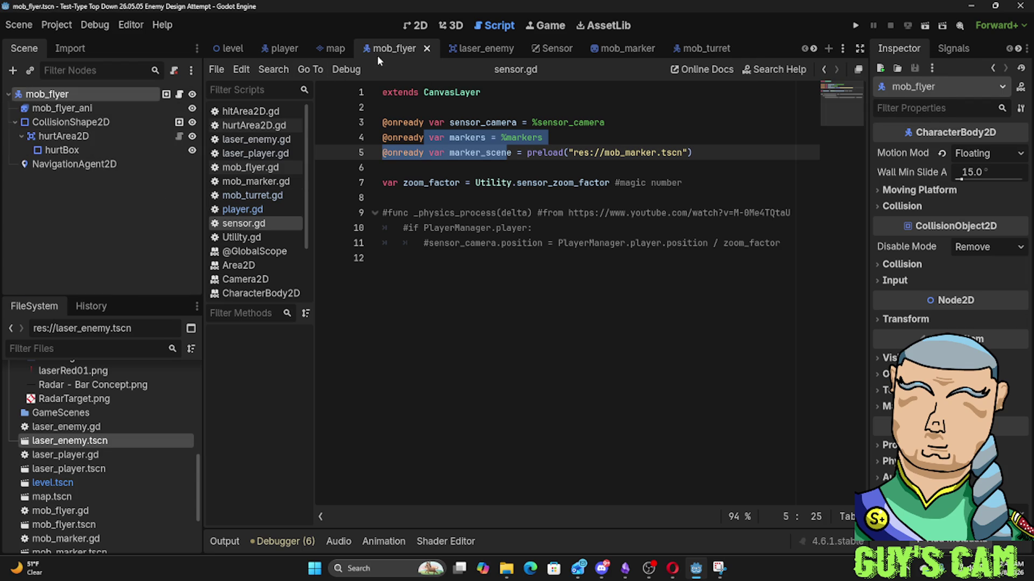
Copy the whole mob_flyer node tree and paste it as the root of a new scene
right_click(52, 95)
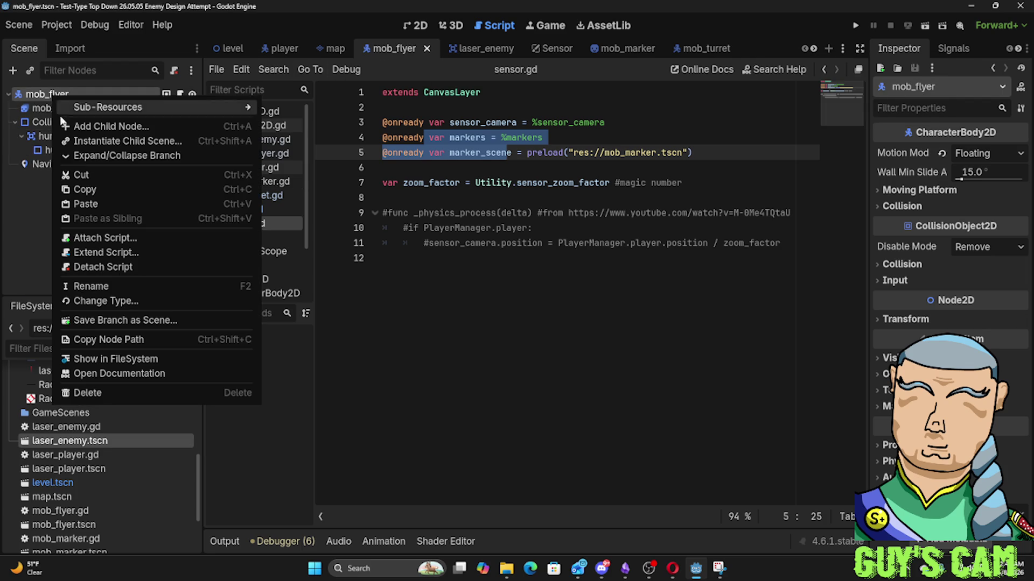
left_click(84, 190)
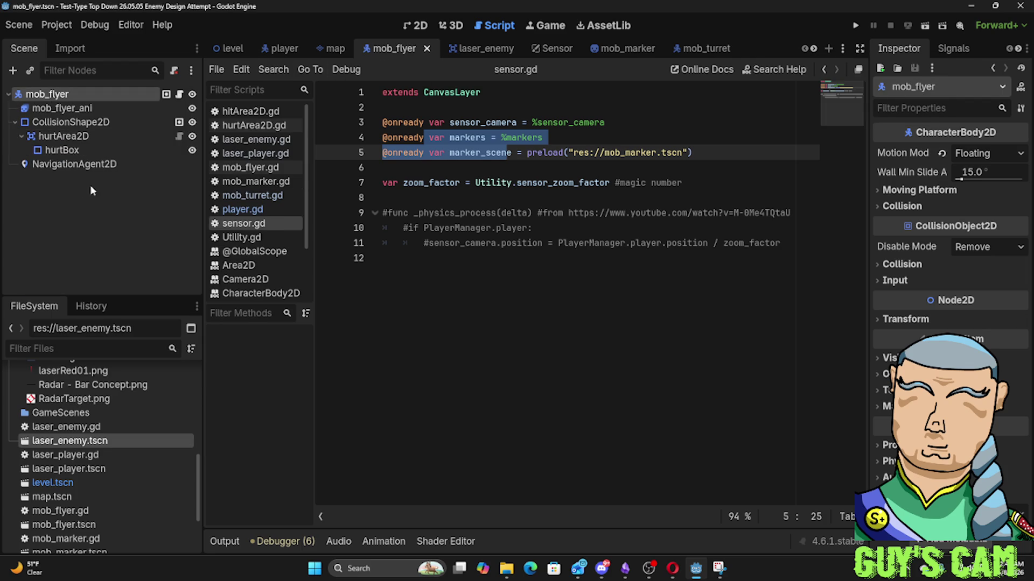
right_click(756, 53)
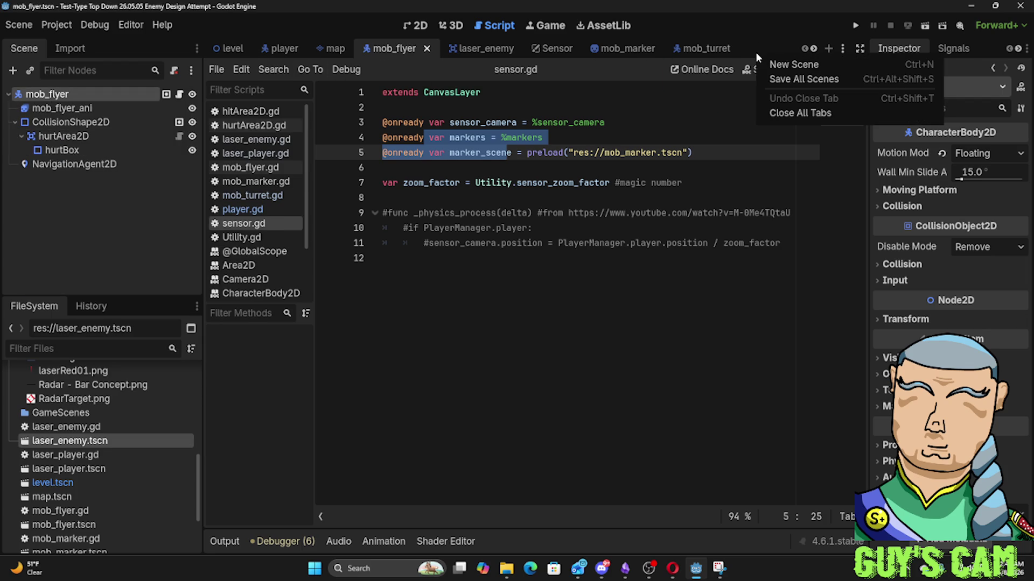
left_click(818, 64)
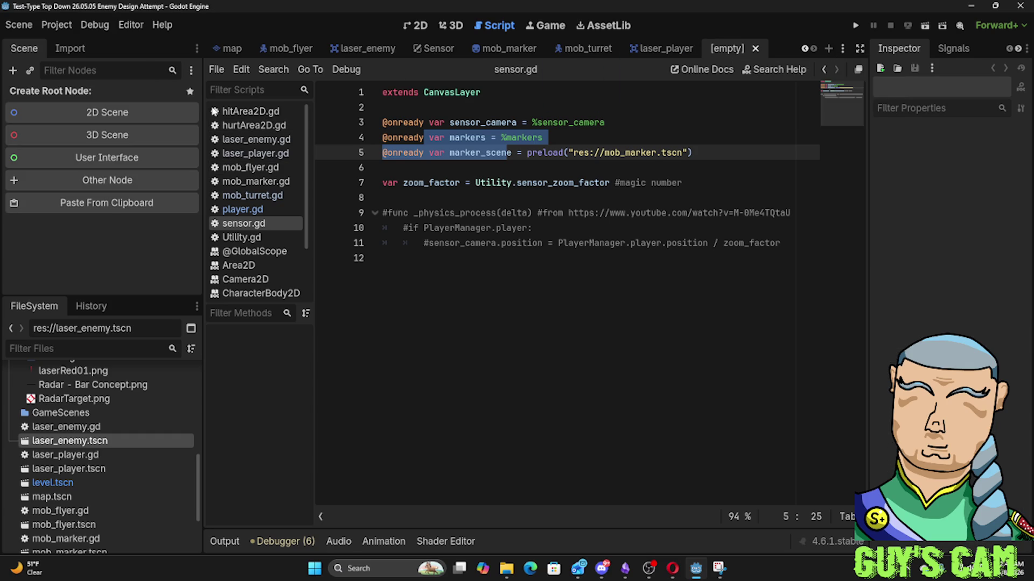
left_click(69, 203)
Rename the pasted root node from mob_flyer to mob_elite
double_click(44, 96)
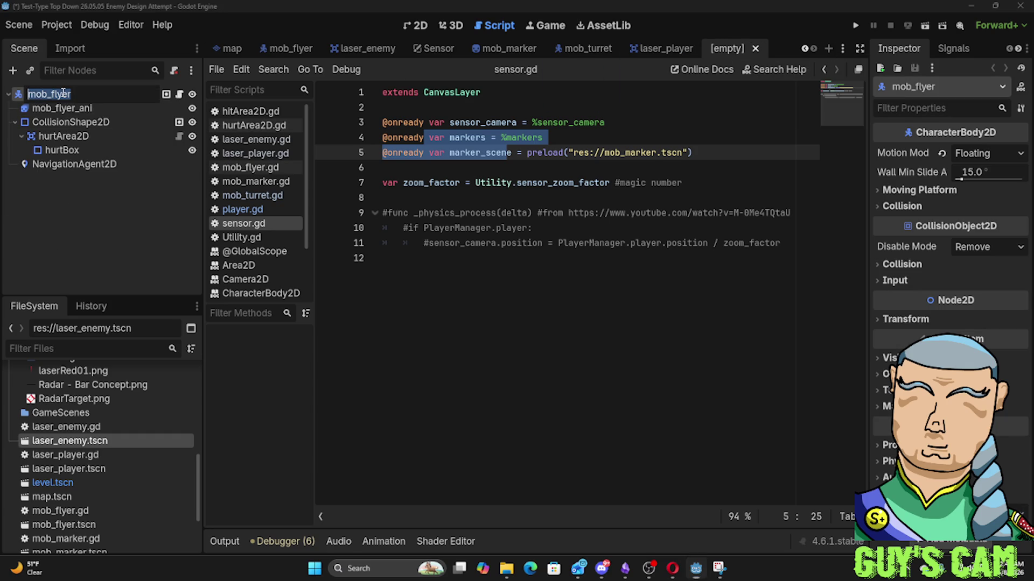
left_click(48, 94)
left_click_drag(51, 94, 103, 94)
type("elit")
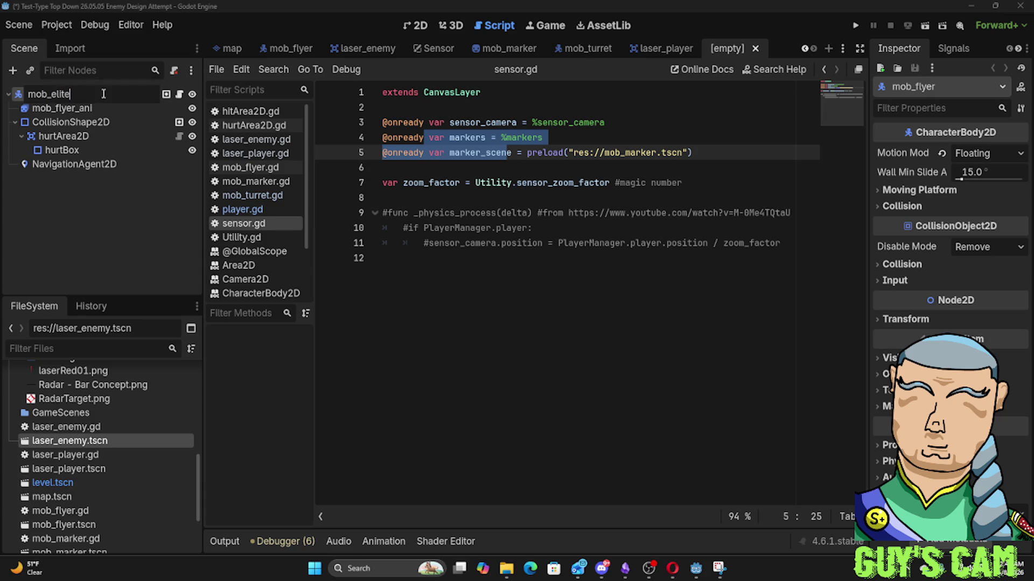
key("Return")
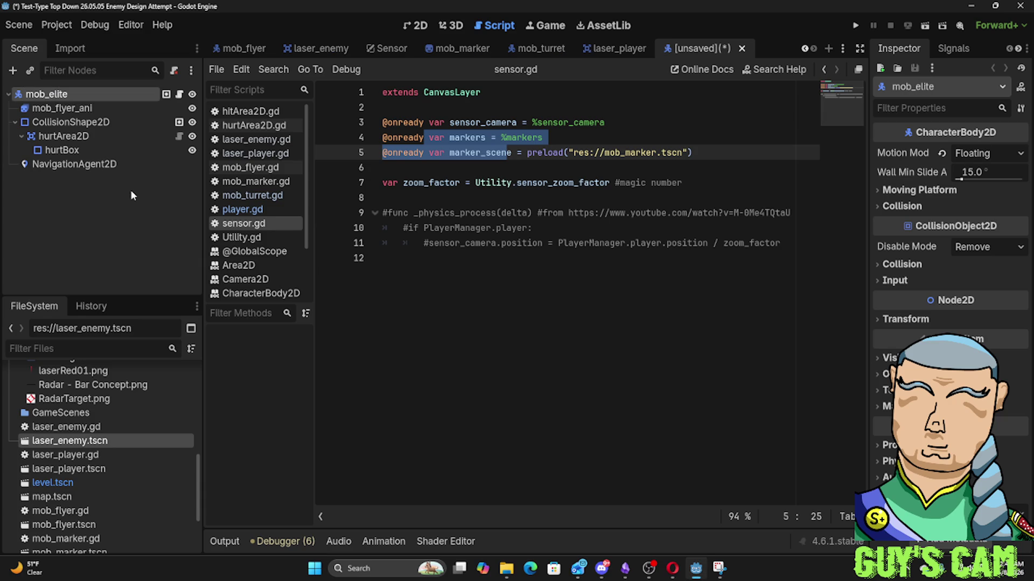
left_click(79, 109)
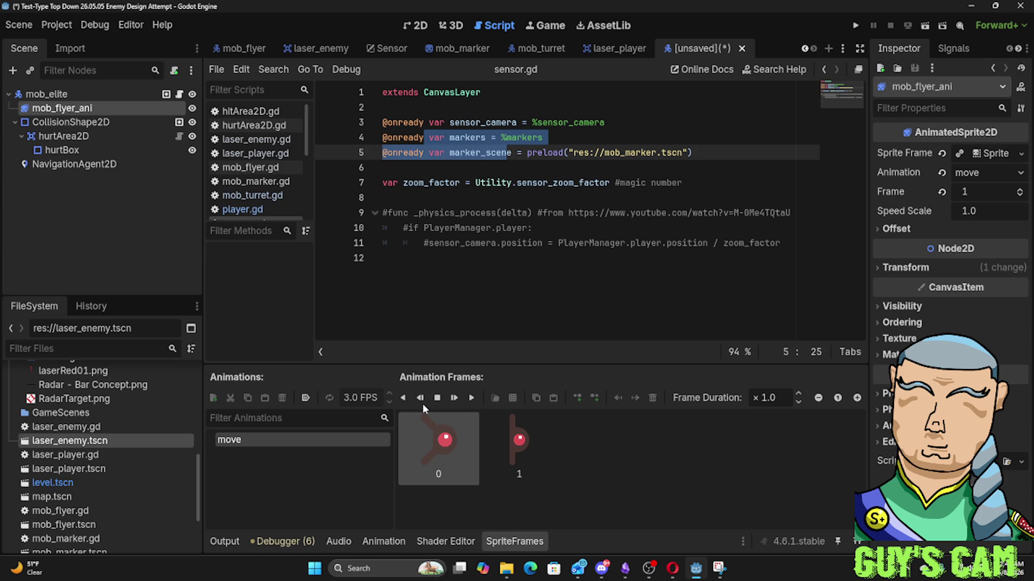
scroll(97, 425, "up", 3)
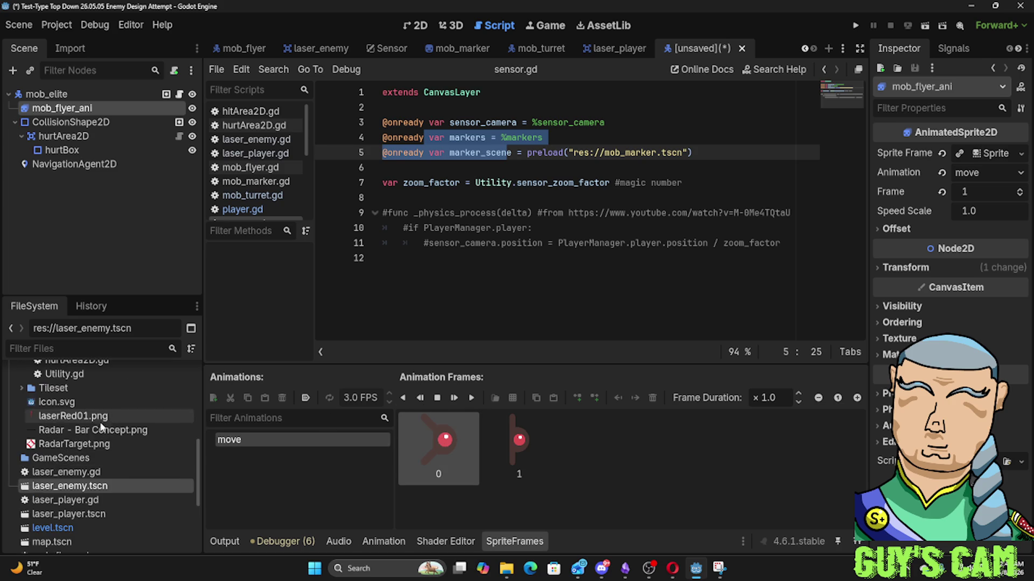
scroll(93, 430, "up", 10)
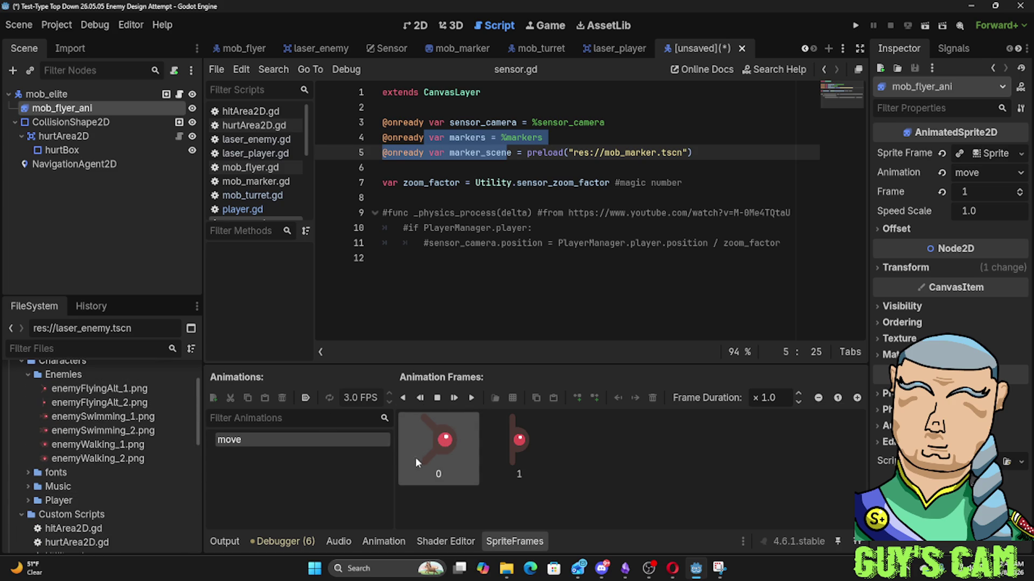
key("Delete")
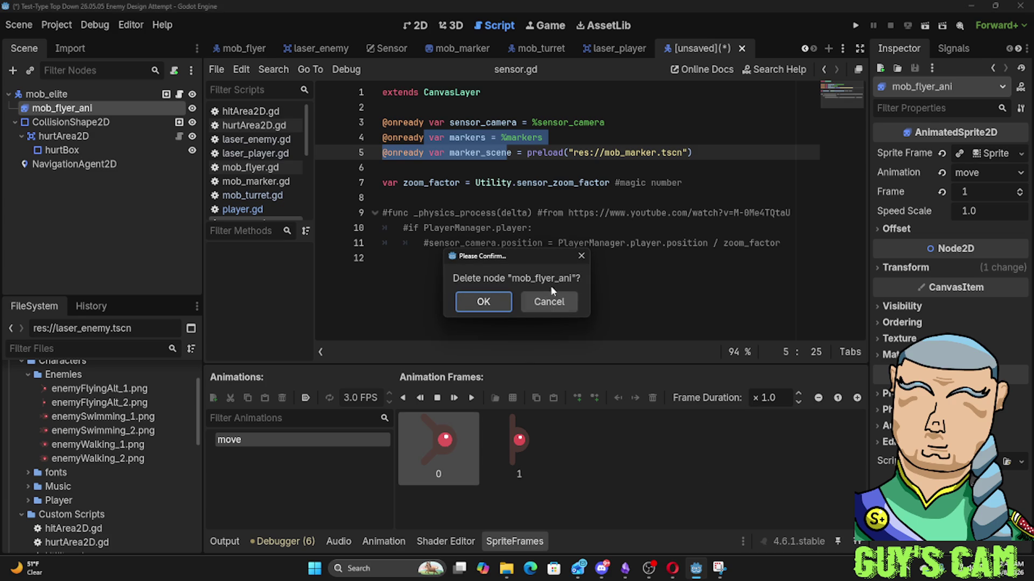
left_click(545, 302)
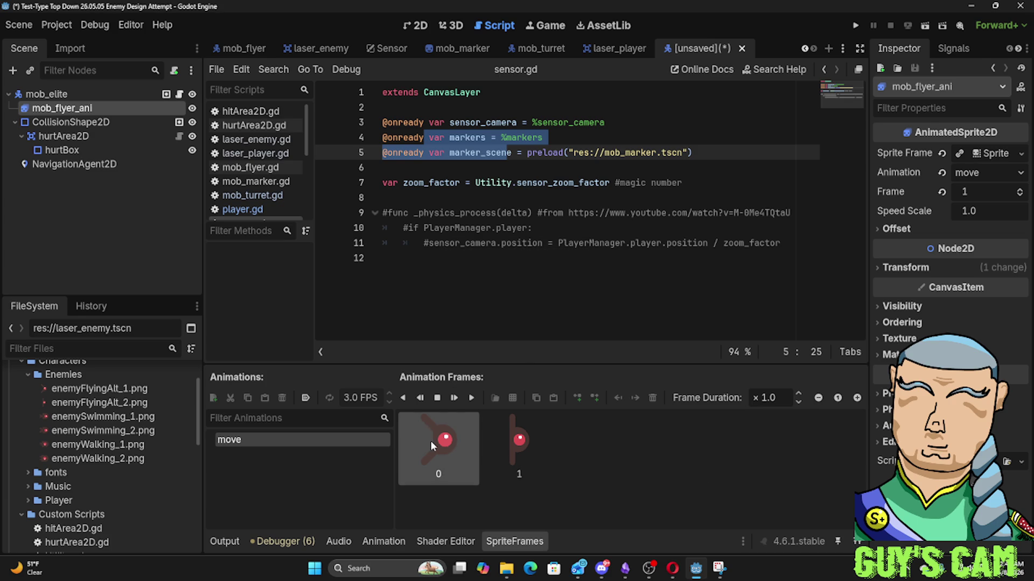
key("Delete")
left_click(549, 301)
left_click(70, 388)
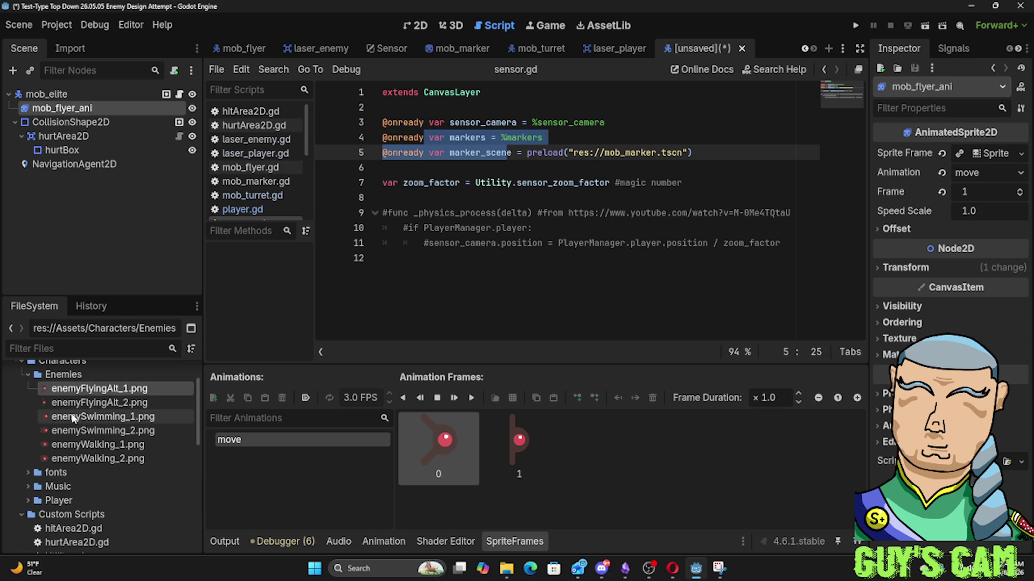
left_click(74, 418)
left_click(86, 445)
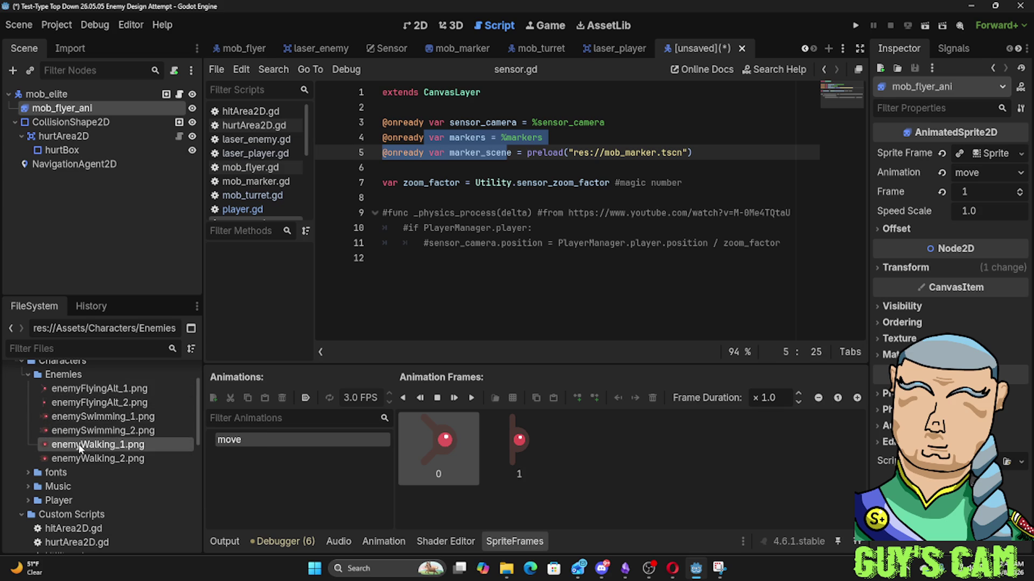
mouse_move(76, 417)
left_mouse_down()
mouse_move(395, 463)
mouse_move(401, 453)
mouse_move(212, 437)
left_mouse_up()
left_click(102, 431, "shift")
mouse_move(94, 424)
left_mouse_down()
mouse_move(299, 467)
mouse_move(625, 479)
left_mouse_up()
mouse_move(95, 421)
left_mouse_down()
mouse_move(208, 444)
mouse_move(514, 454)
mouse_move(440, 454)
left_mouse_up()
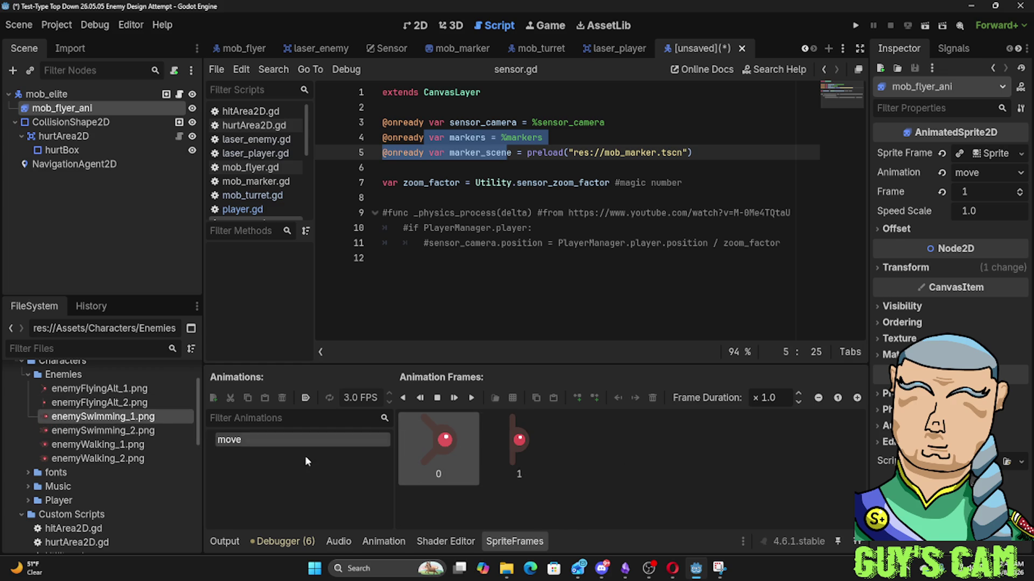
left_click(516, 463)
left_click(433, 455)
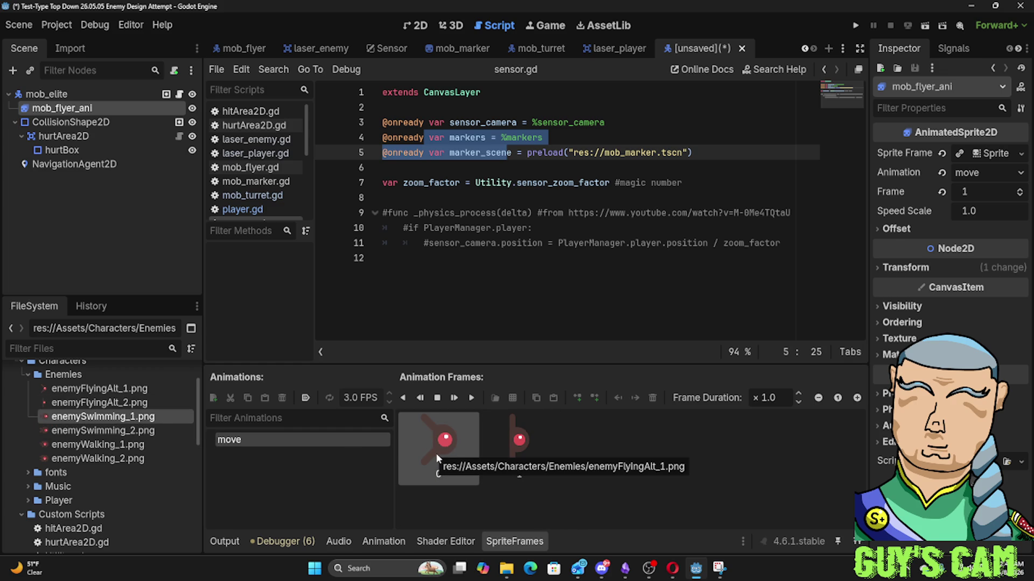
right_click(436, 453)
left_click(425, 450)
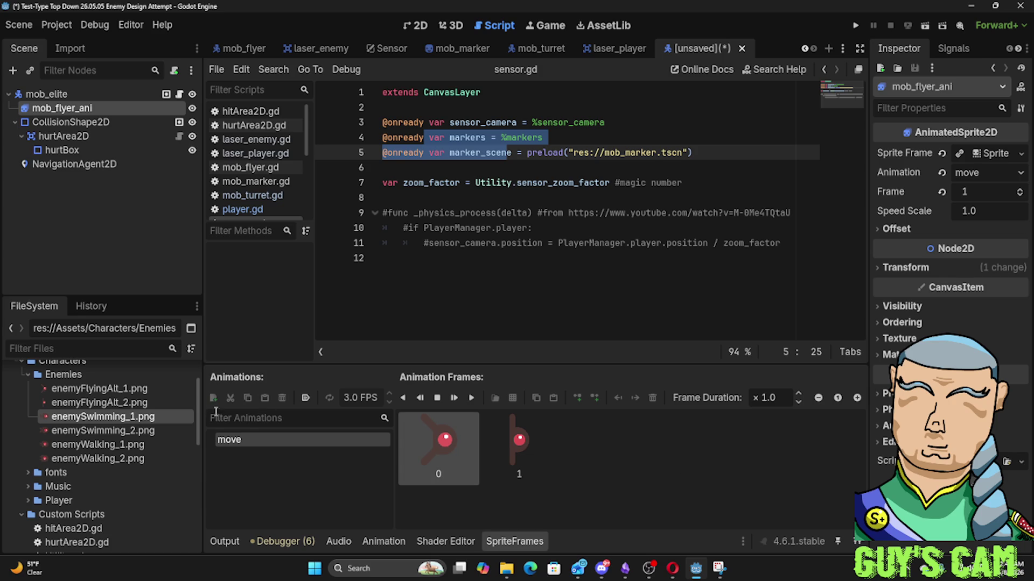
left_click(383, 541)
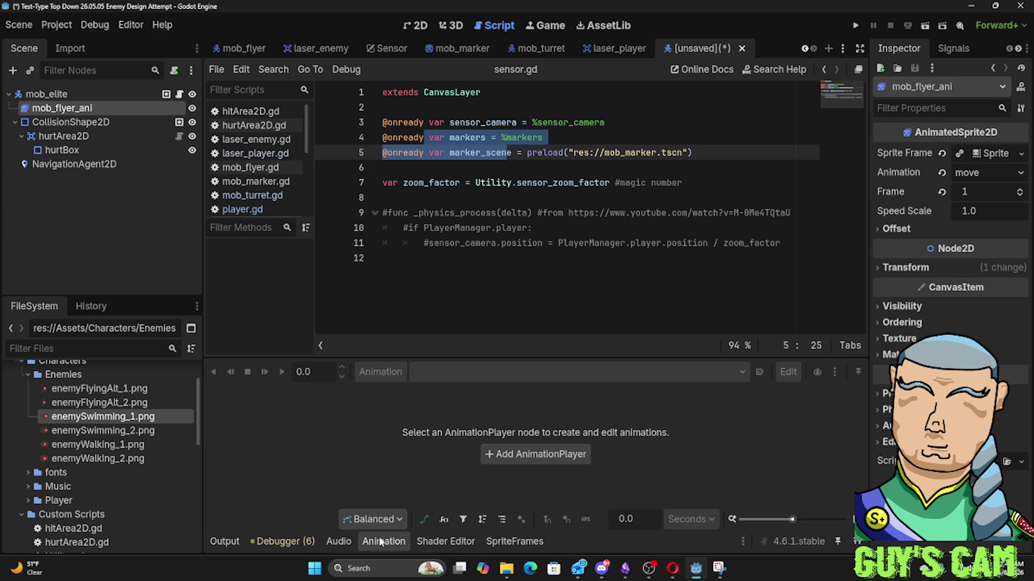
left_click(517, 542)
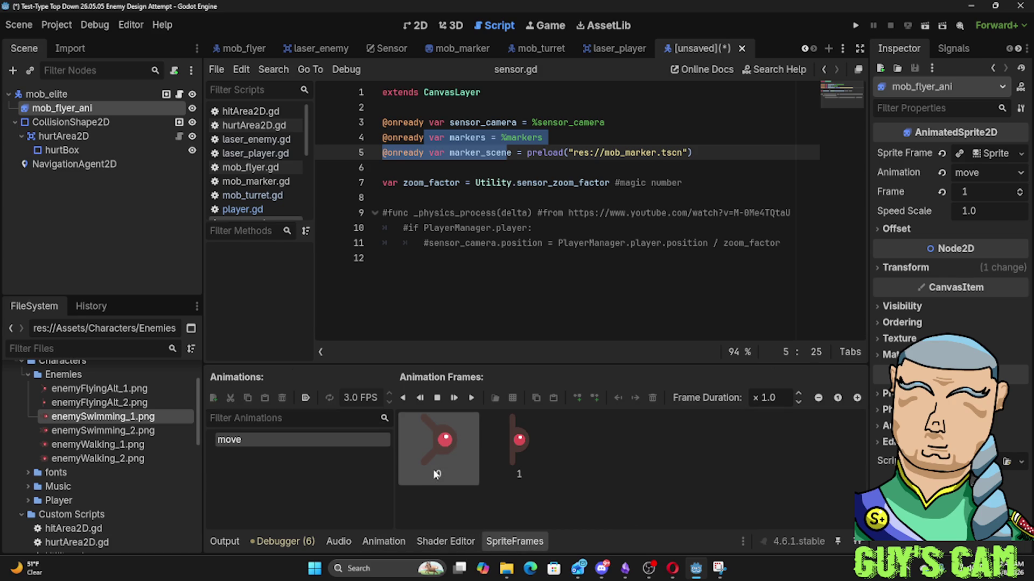
mouse_move(81, 402)
left_mouse_down()
mouse_move(438, 447)
mouse_move(423, 453)
mouse_move(439, 456)
mouse_move(338, 459)
left_mouse_up()
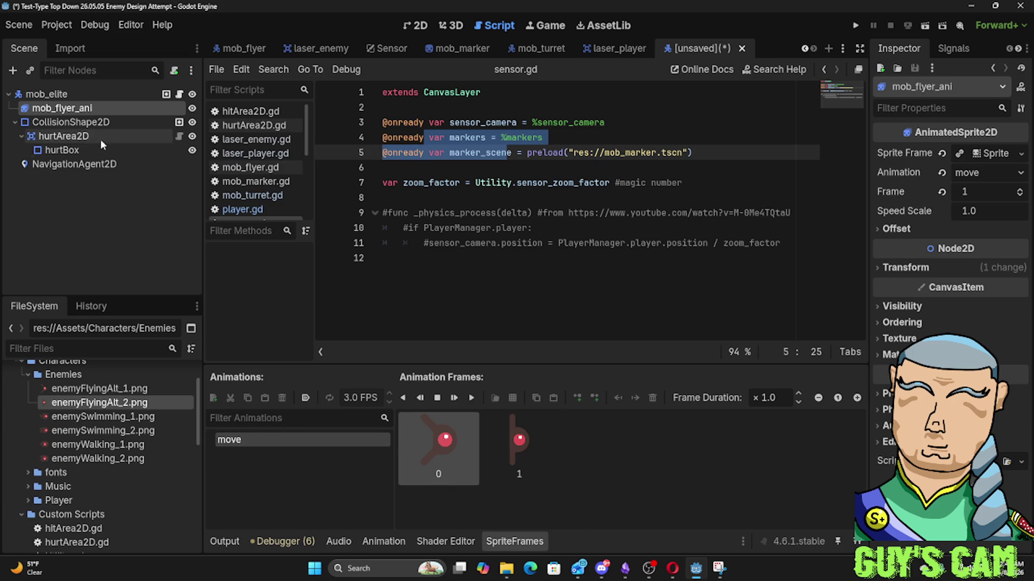
left_click(71, 121)
left_click(72, 108)
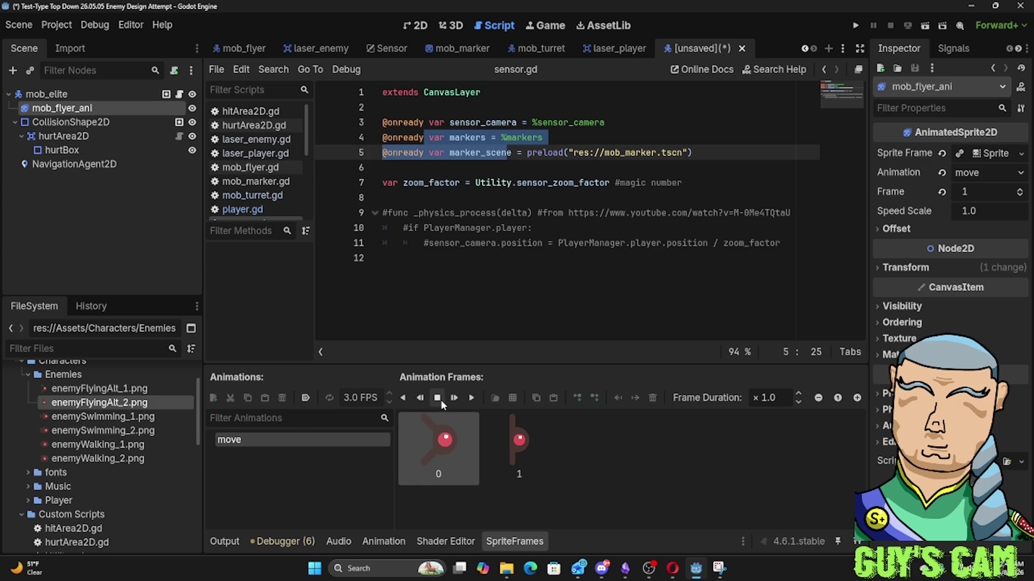
left_click(518, 442)
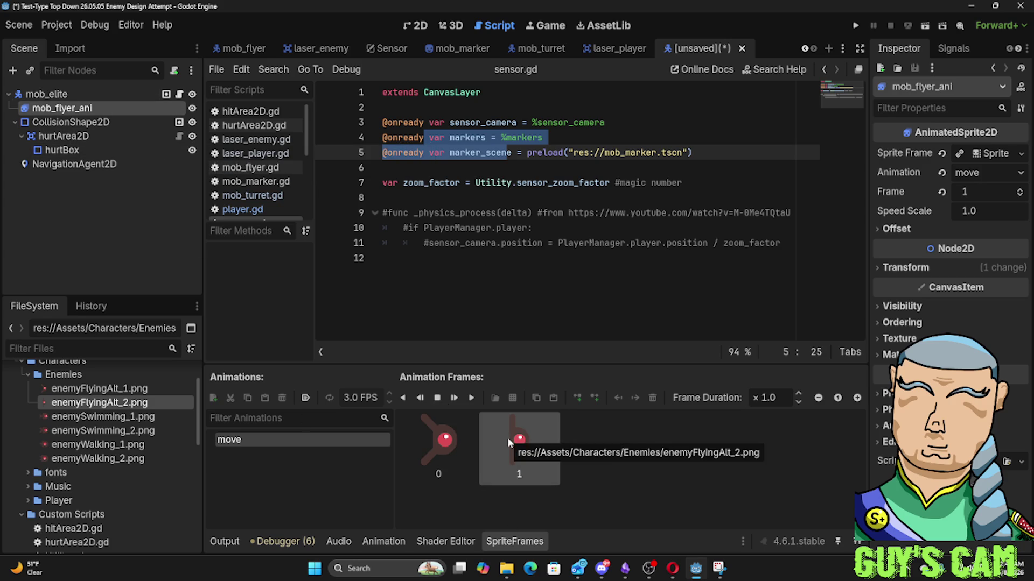
left_click(981, 153)
left_click(981, 154)
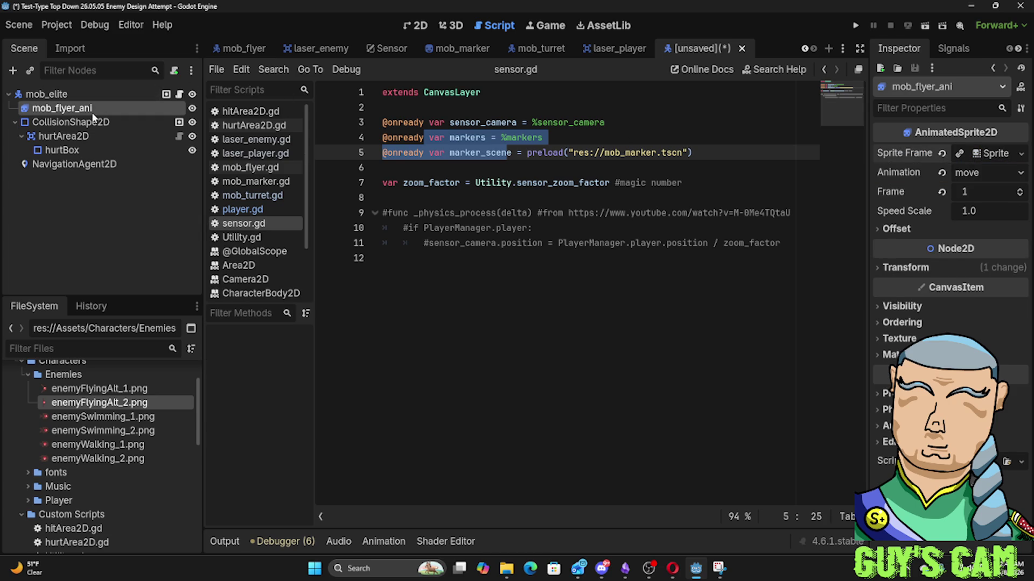
Rename the mob_flyer_ani sprite node to mob_elite_ani
double_click(77, 112)
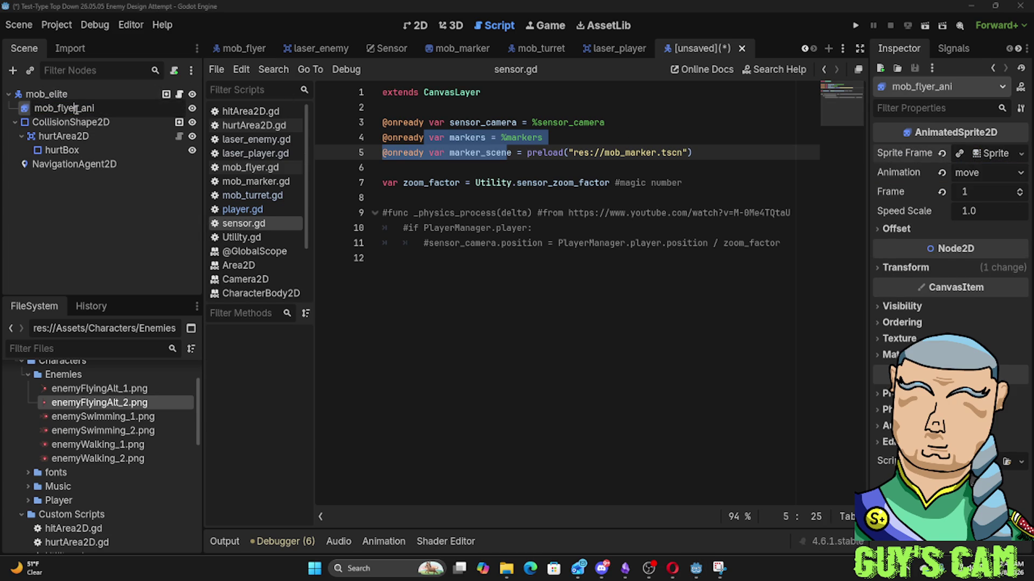
left_click_drag(76, 109, 57, 109)
type("elite")
key("Return")
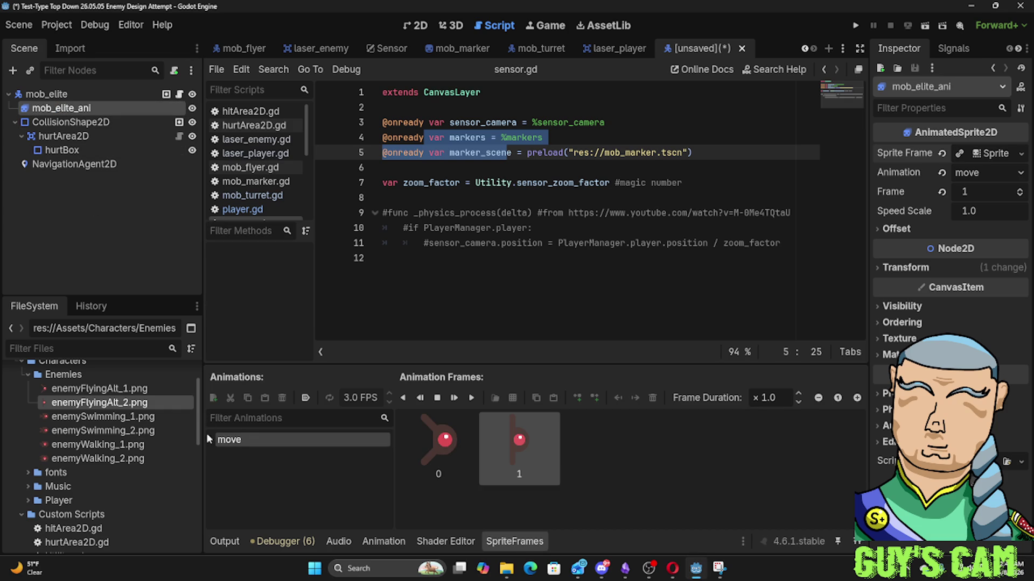
left_click(230, 450)
left_click(218, 475)
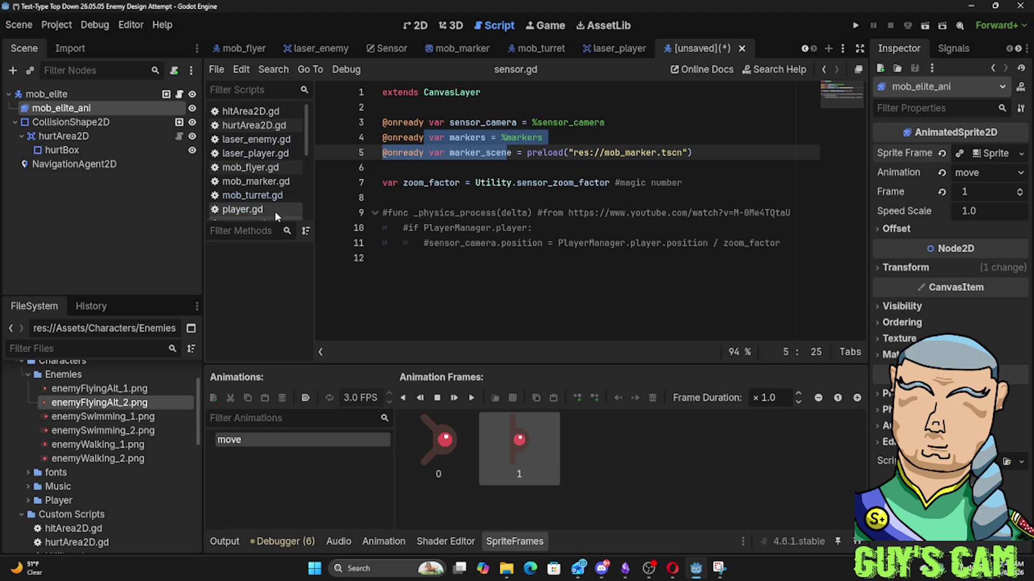
scroll(264, 207, "down", 3)
scroll(265, 202, "up", 3)
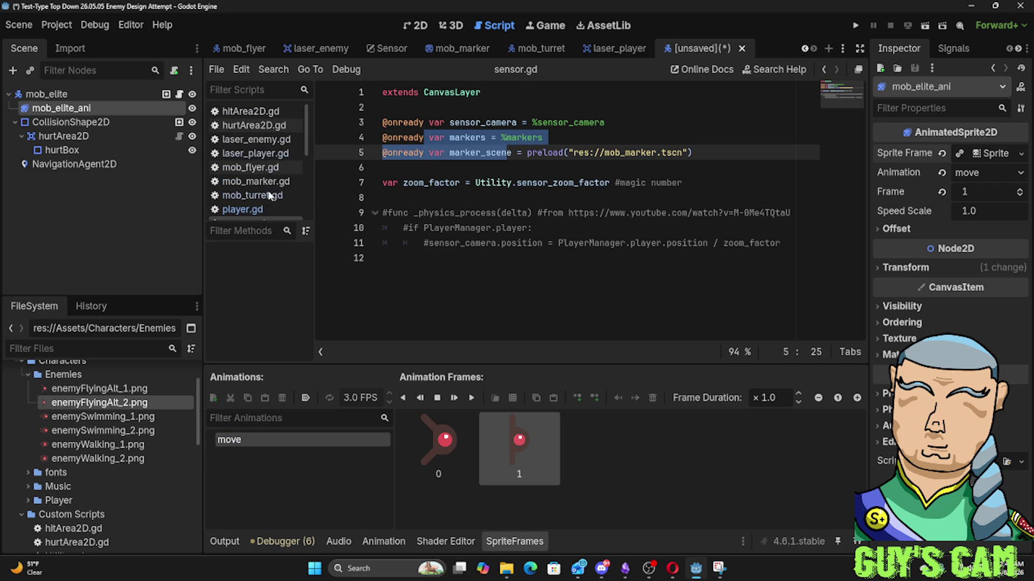
Save the unsaved scene as mob_elite.tscn
right_click(686, 50)
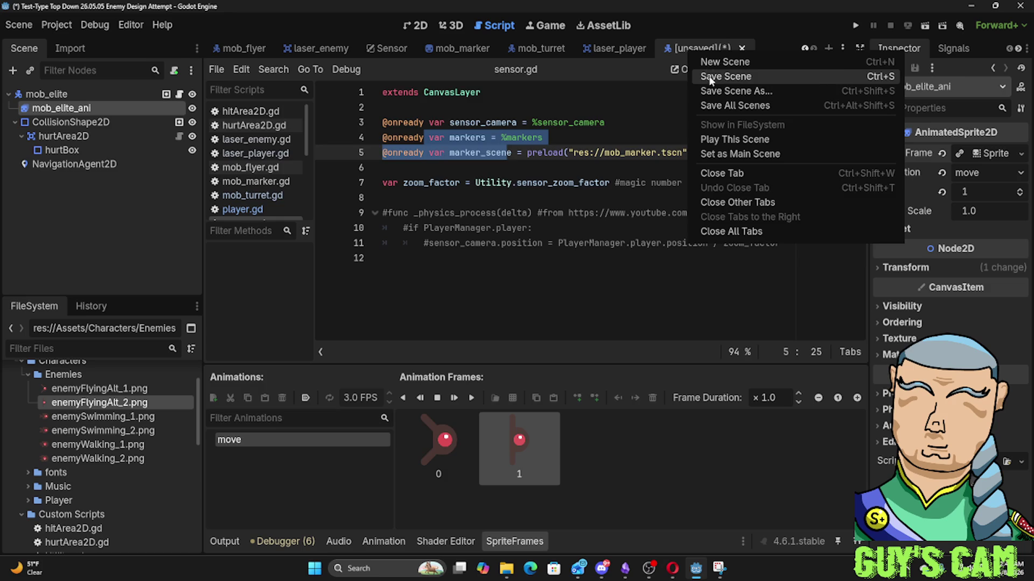
left_click(710, 77)
left_click(415, 467)
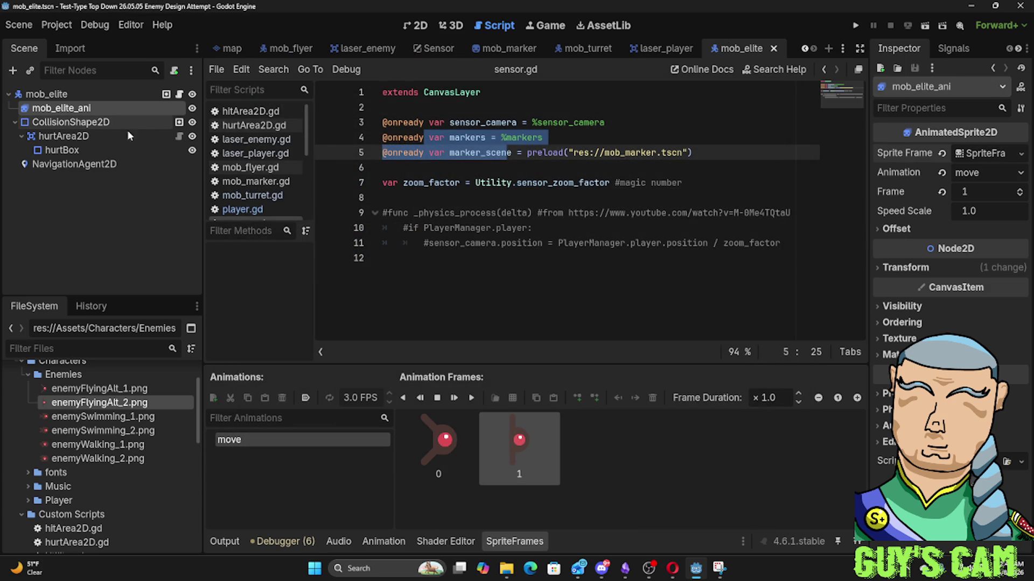
right_click(67, 164)
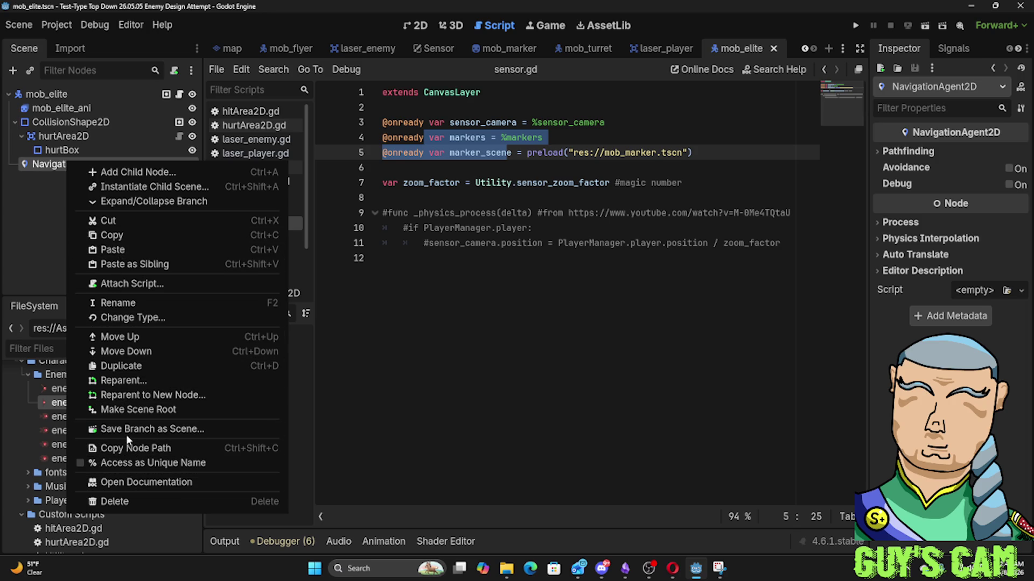
Delete the NavigationAgent2D node from mob_elite, then select the mob_elite_ani sprite
left_click(100, 506)
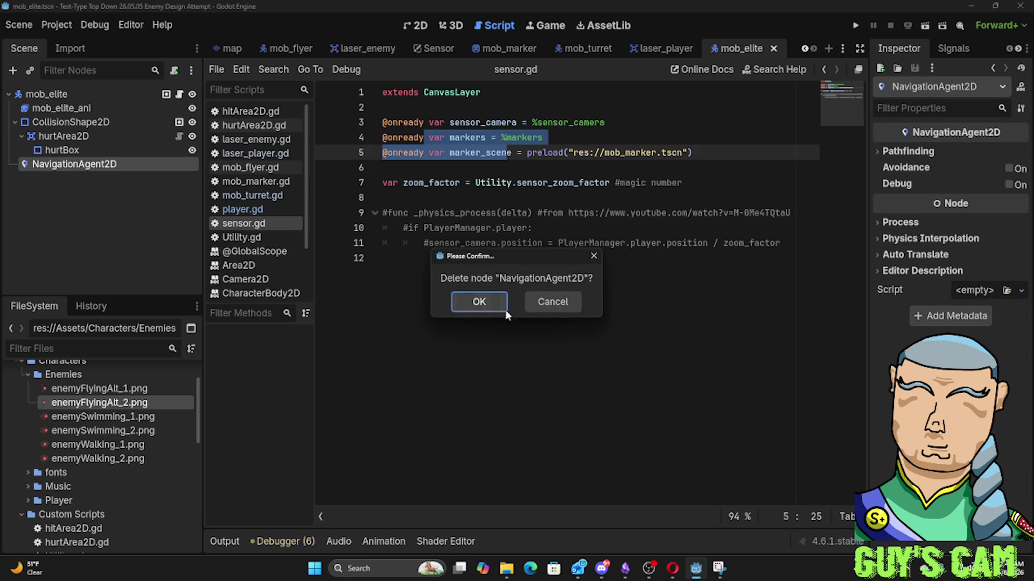
left_click(487, 299)
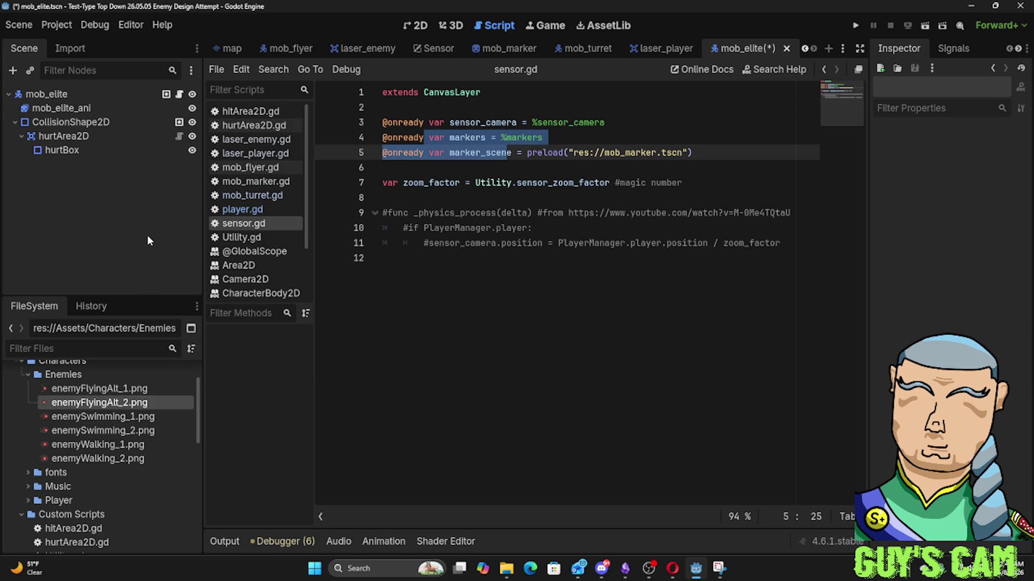
left_click(46, 94)
left_click(60, 107)
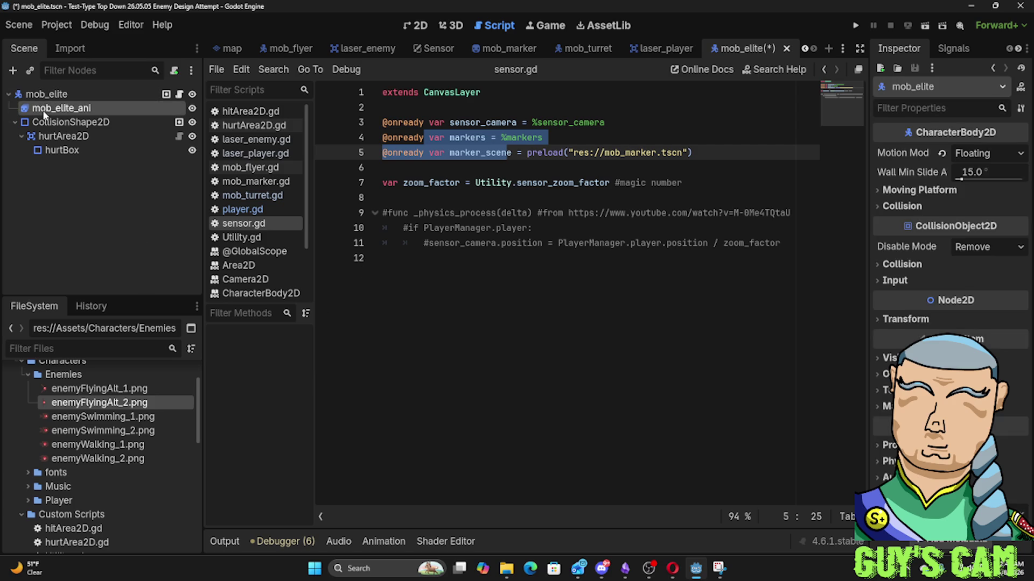
Replace the old flyer frames in the move animation with enemySwimming_1.png and enemySwimming_2.png
mouse_move(107, 417)
left_mouse_down()
mouse_move(460, 496)
mouse_move(444, 496)
mouse_move(410, 454)
left_mouse_up()
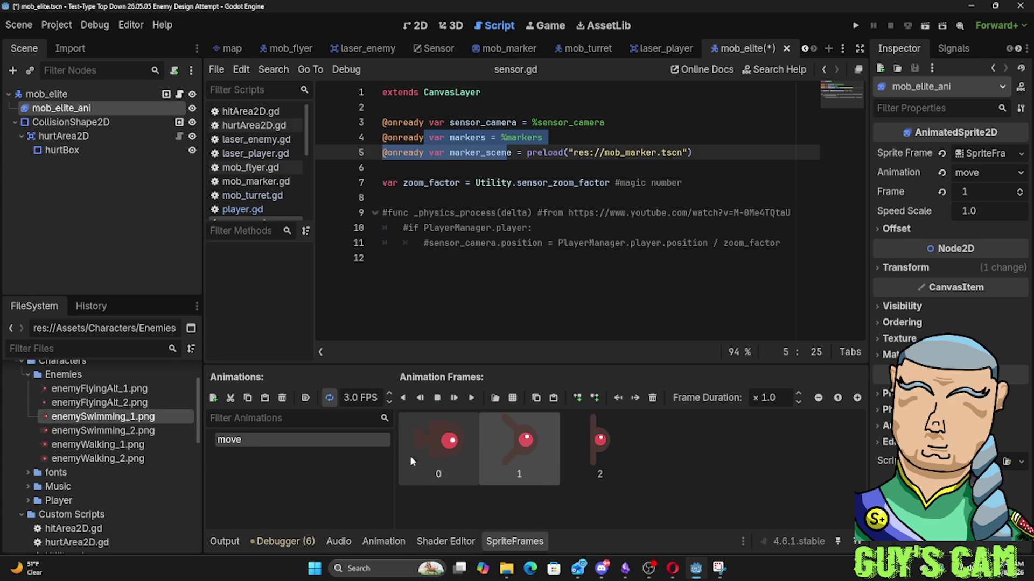
mouse_move(102, 430)
left_mouse_down()
mouse_move(178, 454)
mouse_move(502, 472)
left_mouse_up()
left_click(612, 450)
key("Delete")
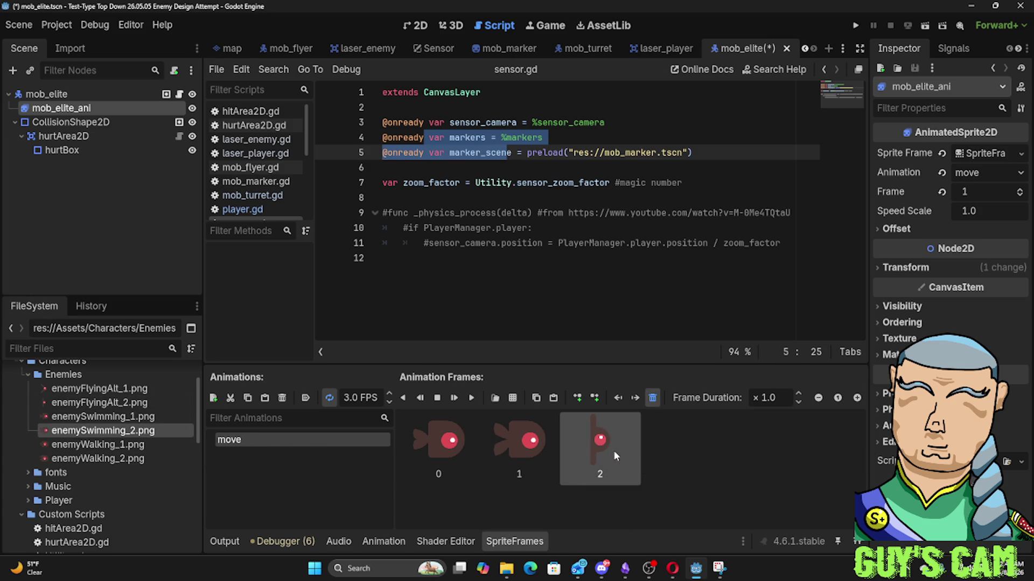
key("Delete")
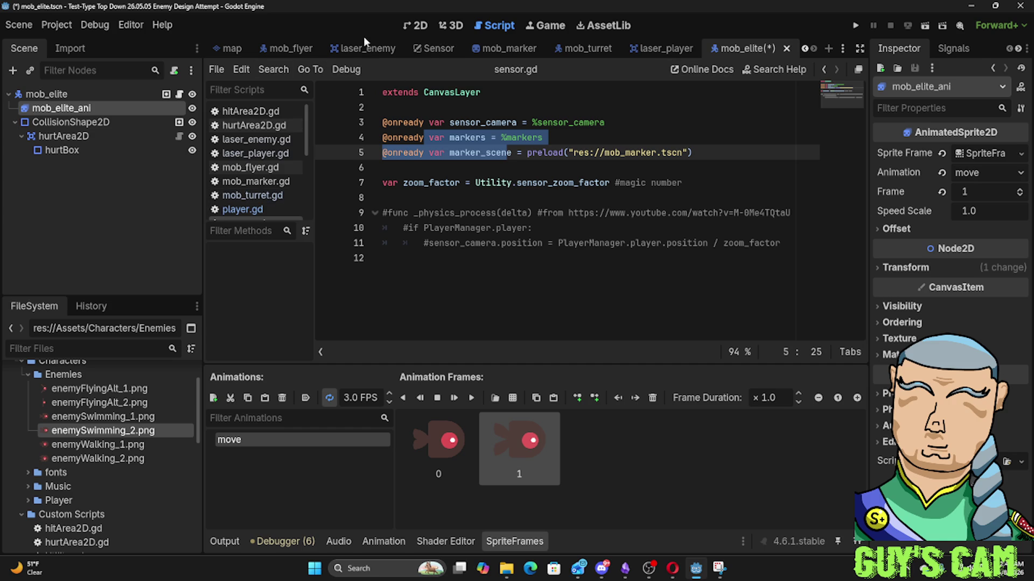
Switch to the 2D view and open mob_elite's attached script, mob_flyer.gd
left_click(415, 26)
scroll(275, 139, "up", 5)
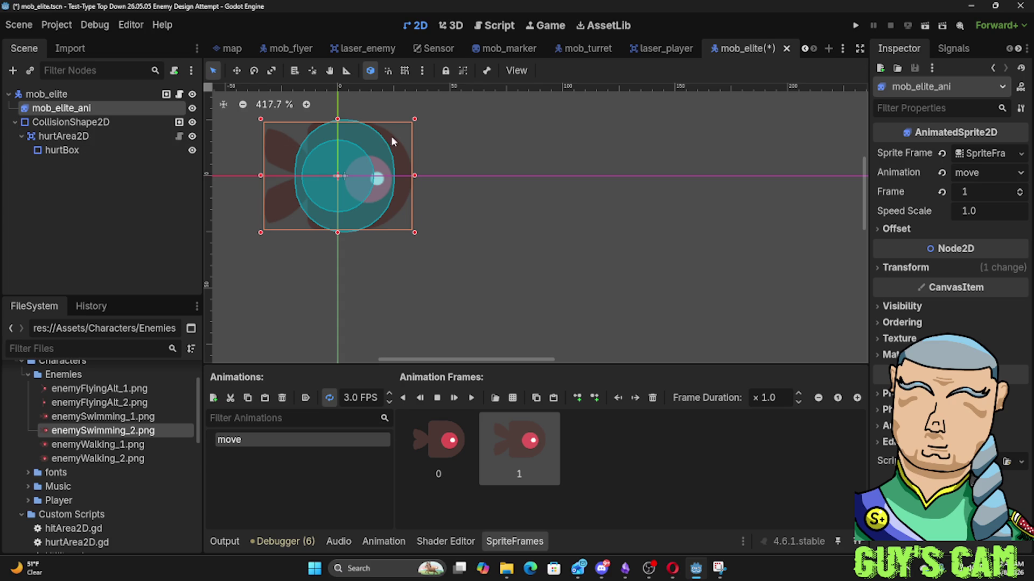
left_click(181, 95)
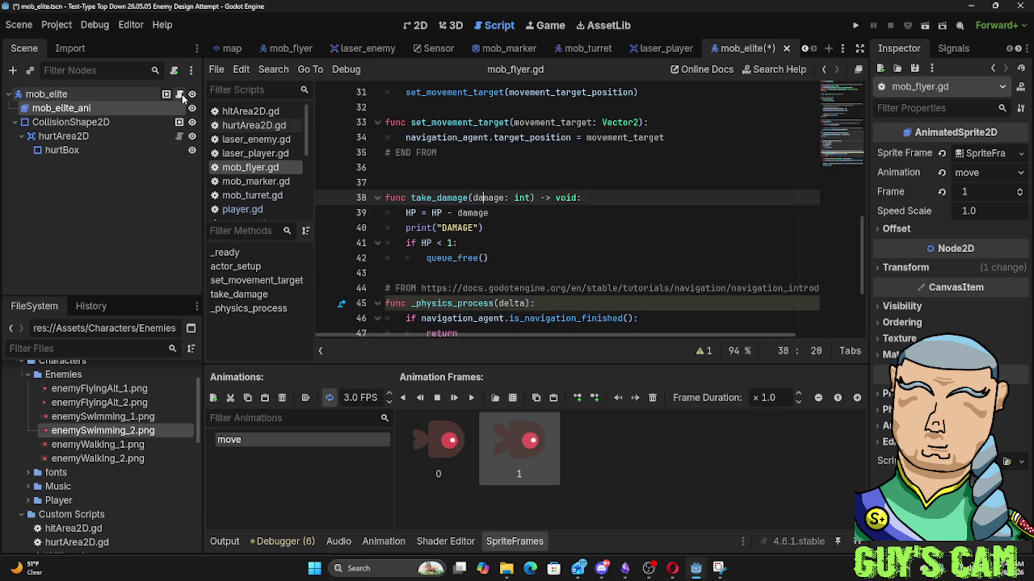
Copy all of the mob_flyer.gd code and detach that script from mob_elite
triple_click(498, 259)
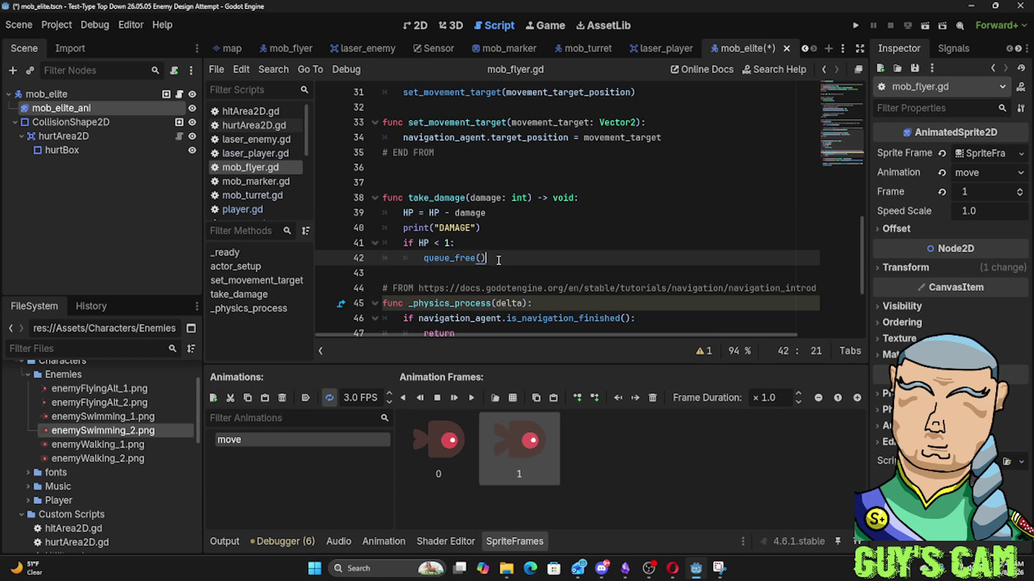
key("ctrl+a")
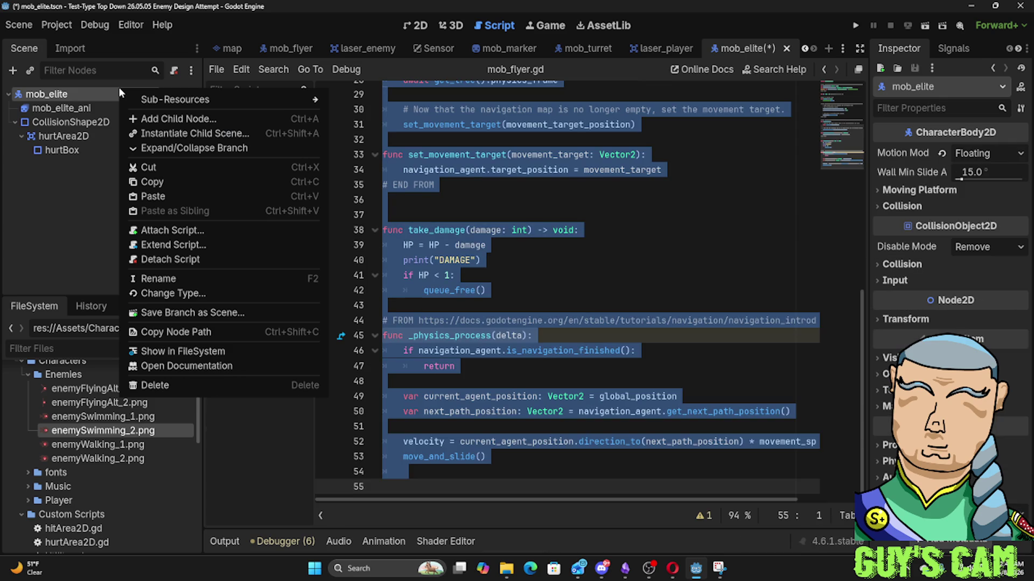
right_click(118, 90)
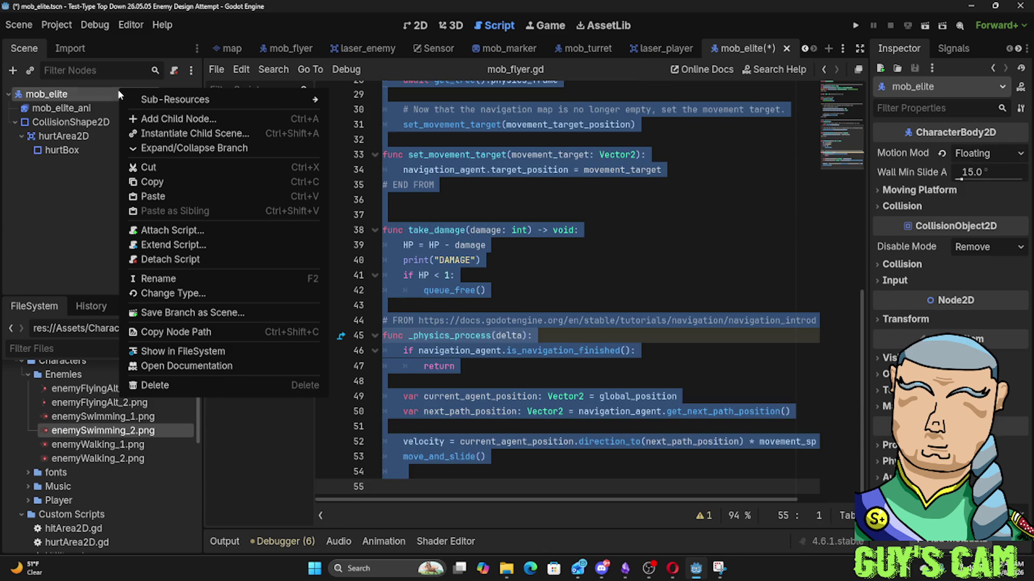
left_click(179, 262)
Attach a newly created mob_elite.gd script to the mob_elite node
right_click(76, 93)
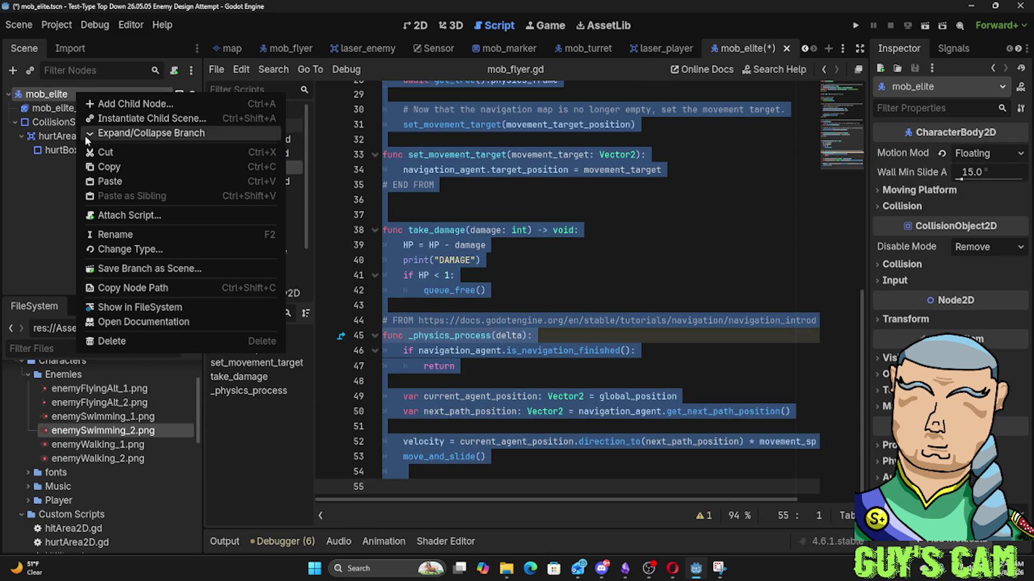
left_click(123, 213)
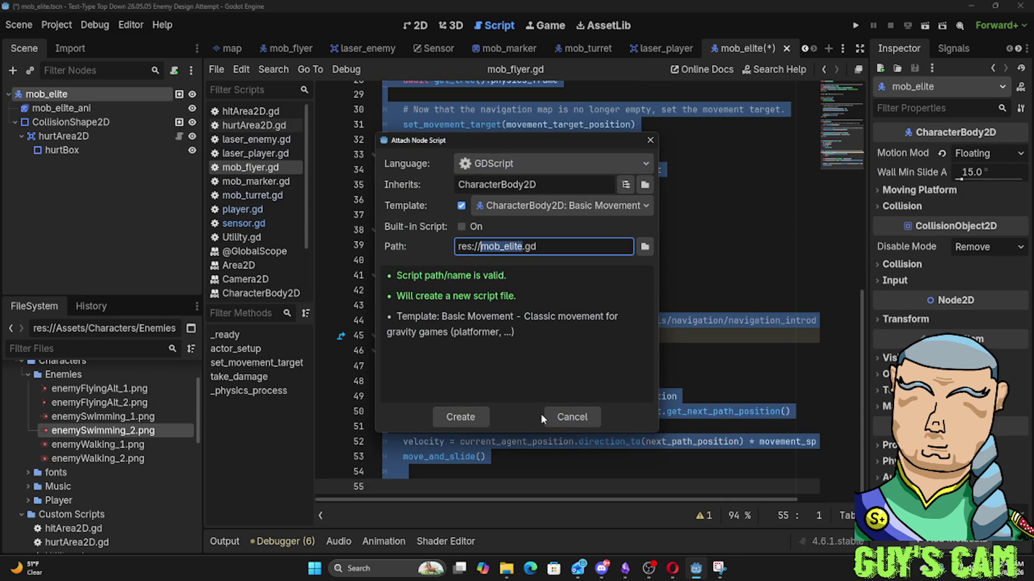
left_click(474, 418)
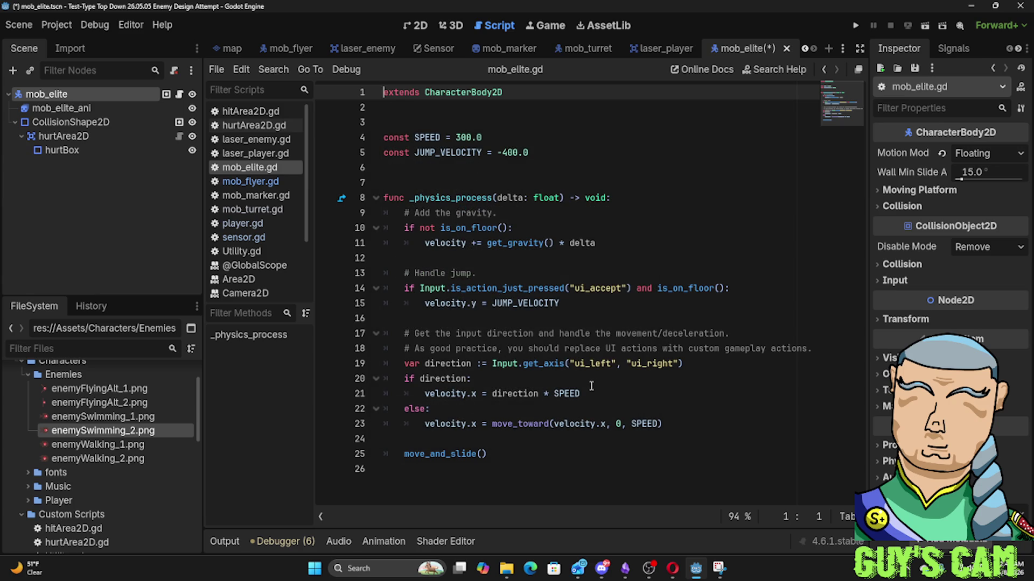
Replace the template with the flyer code and delete the actor_setup and set_movement_target functions
key("ctrl+a")
key("ctrl+v")
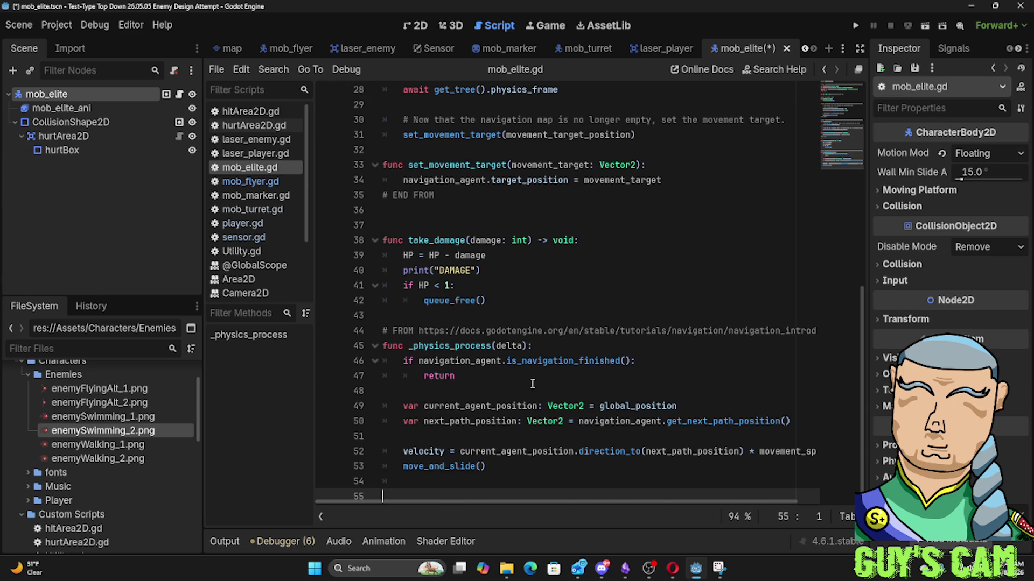
scroll(555, 381, "up", 3)
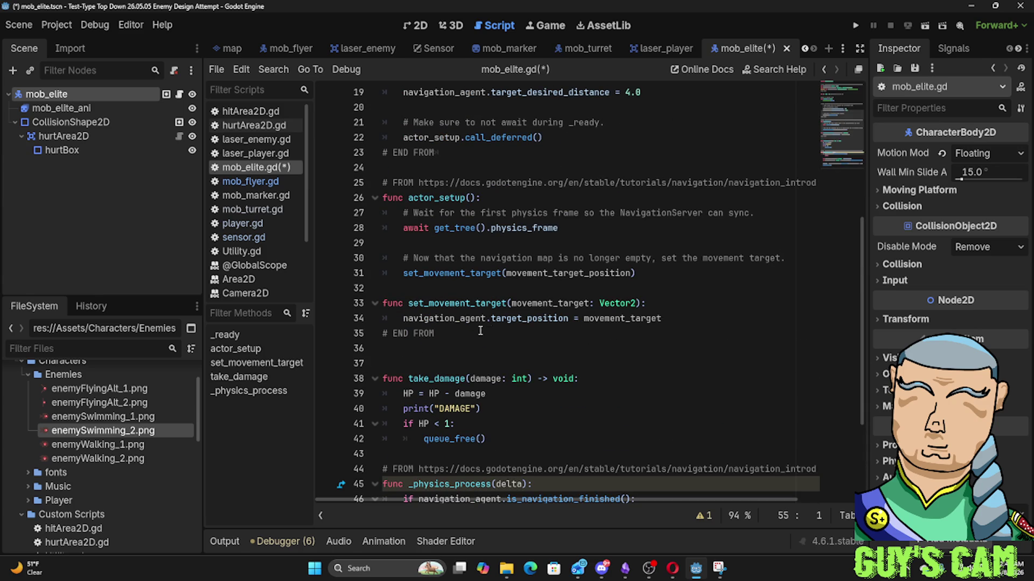
mouse_move(687, 320)
left_mouse_down()
mouse_move(388, 257)
mouse_move(372, 197)
left_mouse_up()
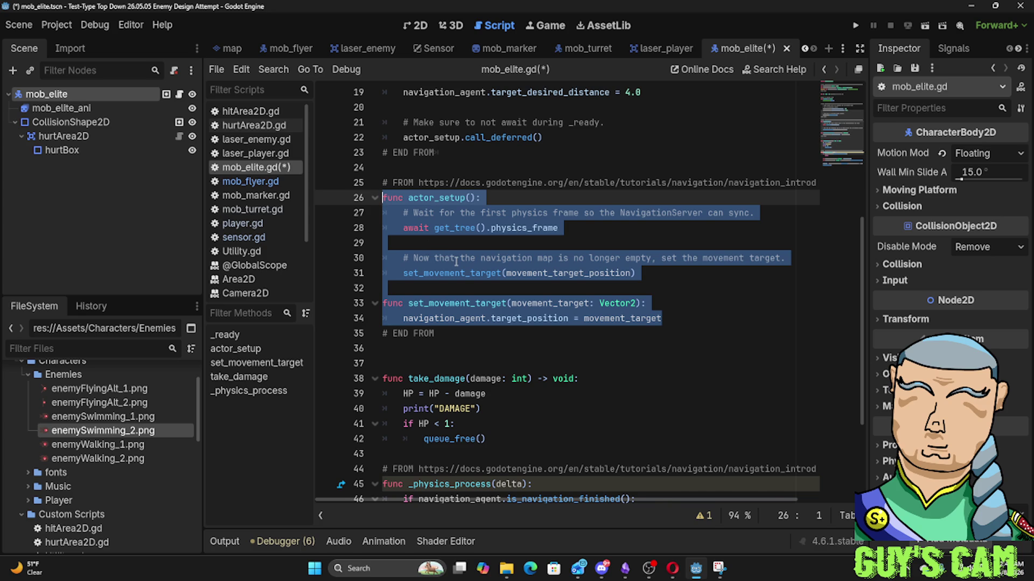
scroll(456, 262, "down", 1)
left_click(459, 233)
left_click(459, 233, "ctrl")
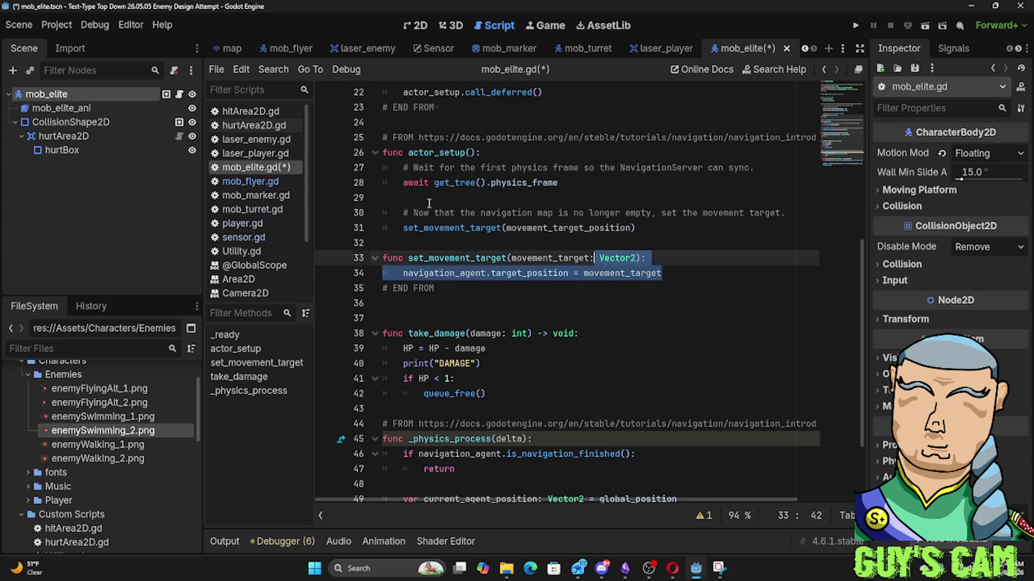
left_click(359, 174, "shift")
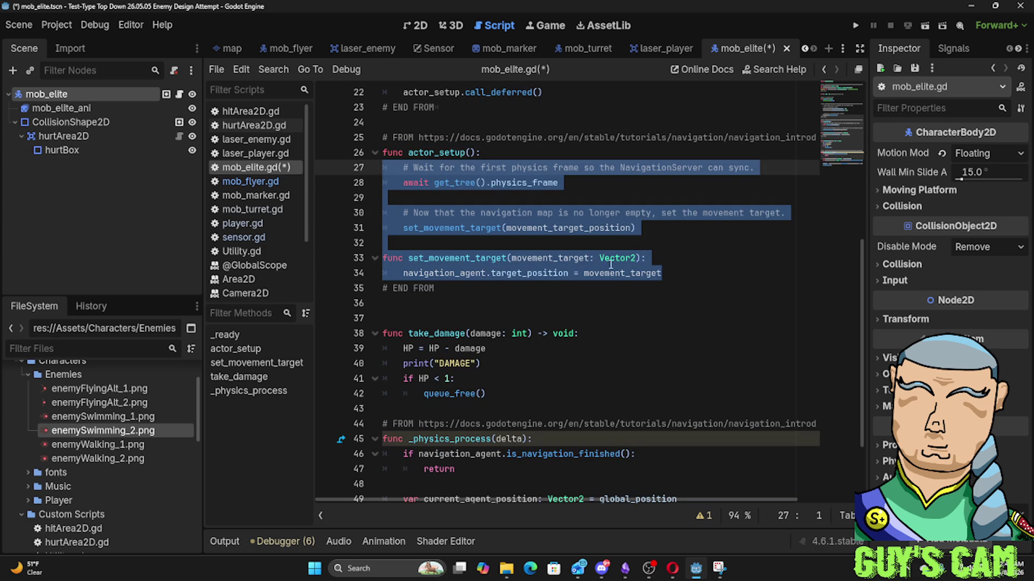
left_click(608, 290)
key("shift+Up")
key("shift+Up")
key("shift+Up")
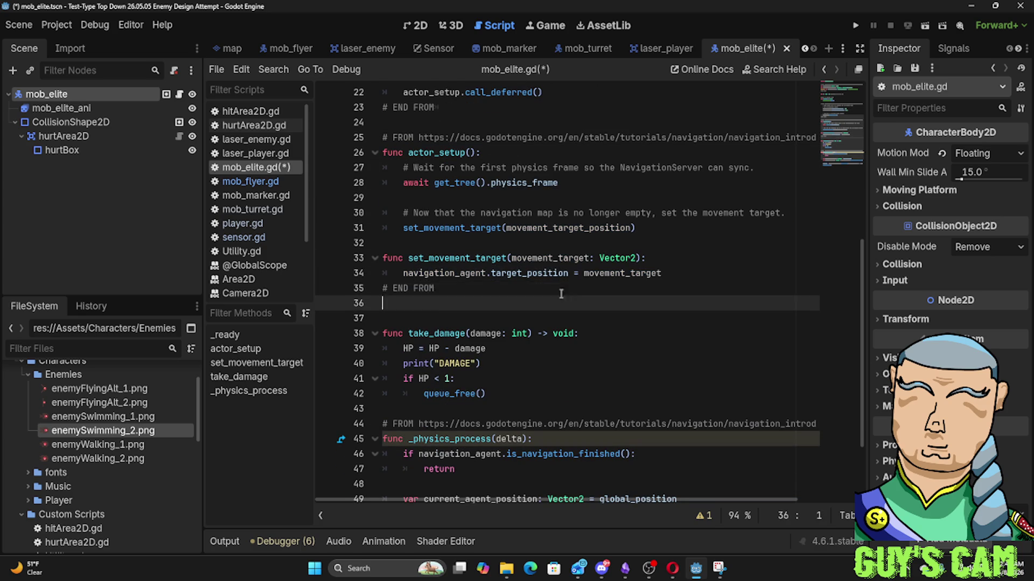
key("shift+Home")
key("BackSpace")
Remove the navigation setup from _ready along with the leftover FROM comment
scroll(445, 202, "up", 3)
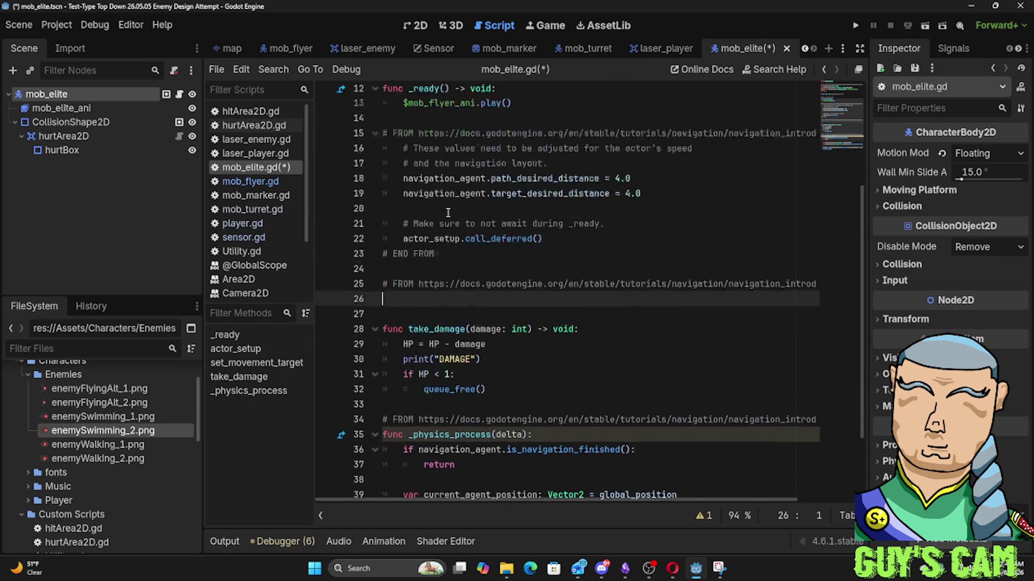
mouse_move(566, 300)
left_mouse_down()
mouse_move(433, 244)
mouse_move(347, 147)
mouse_move(341, 165)
left_mouse_up()
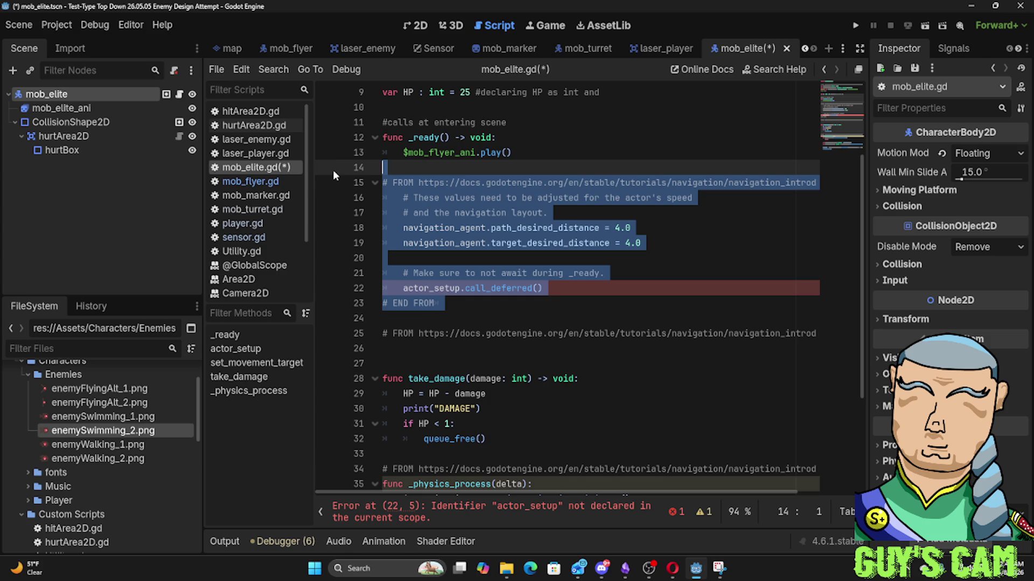
key("Delete")
scroll(416, 227, "up", 1)
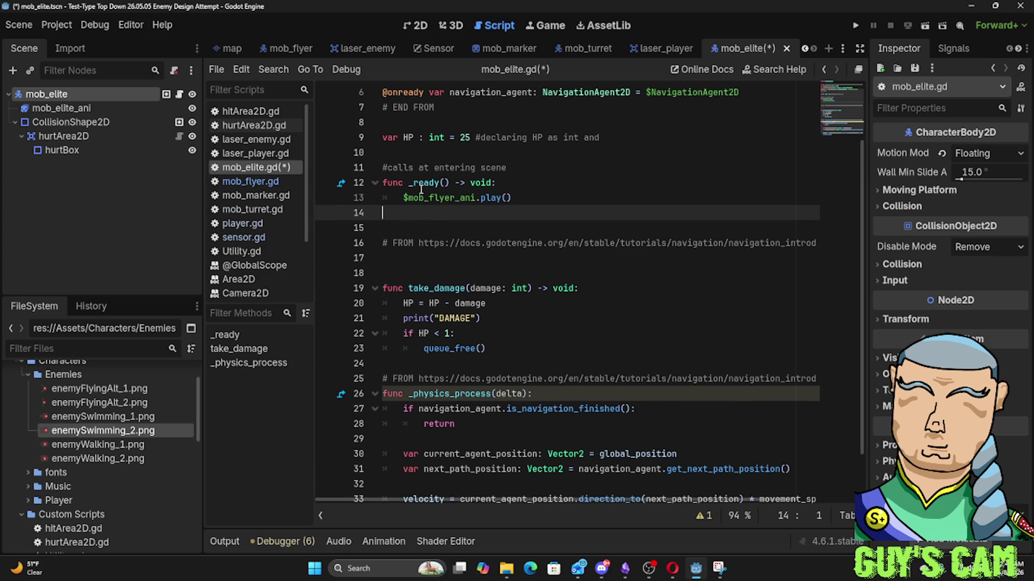
triple_click(408, 245)
key("Delete")
key("BackSpace")
Delete the movement_target_position and navigation_agent variables
scroll(385, 229, "up", 2)
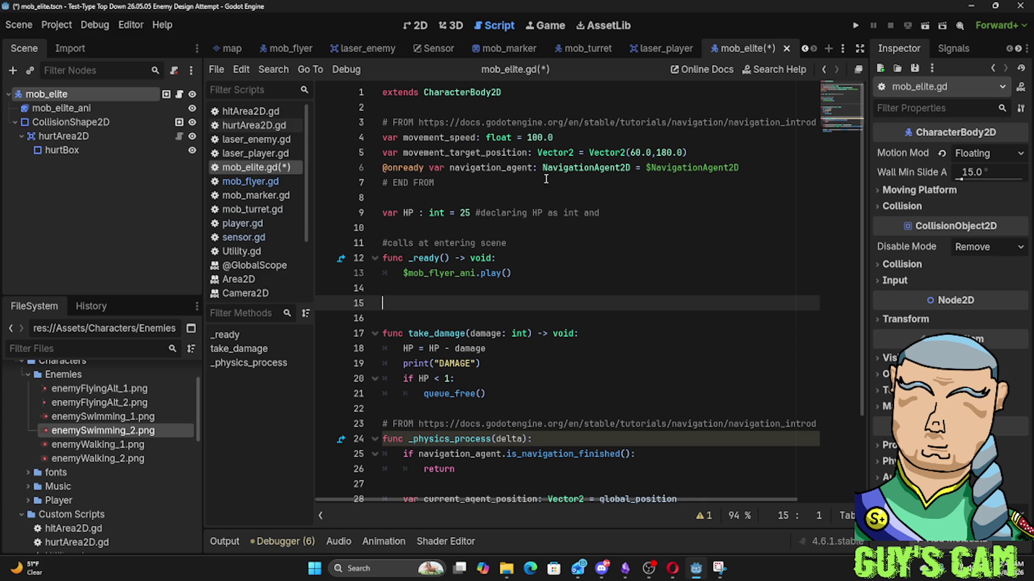
left_click_drag(753, 169, 728, 140)
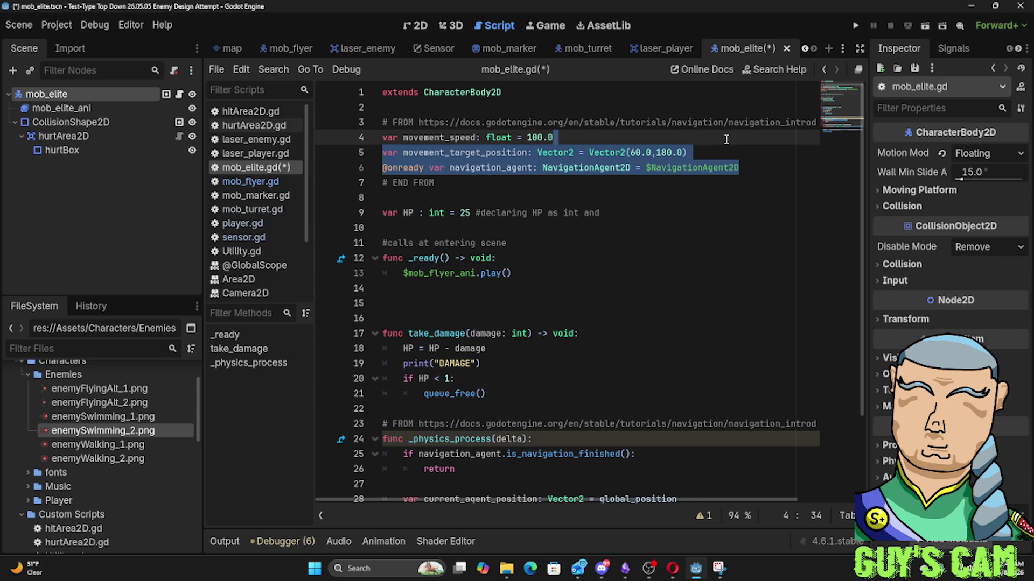
key("Delete")
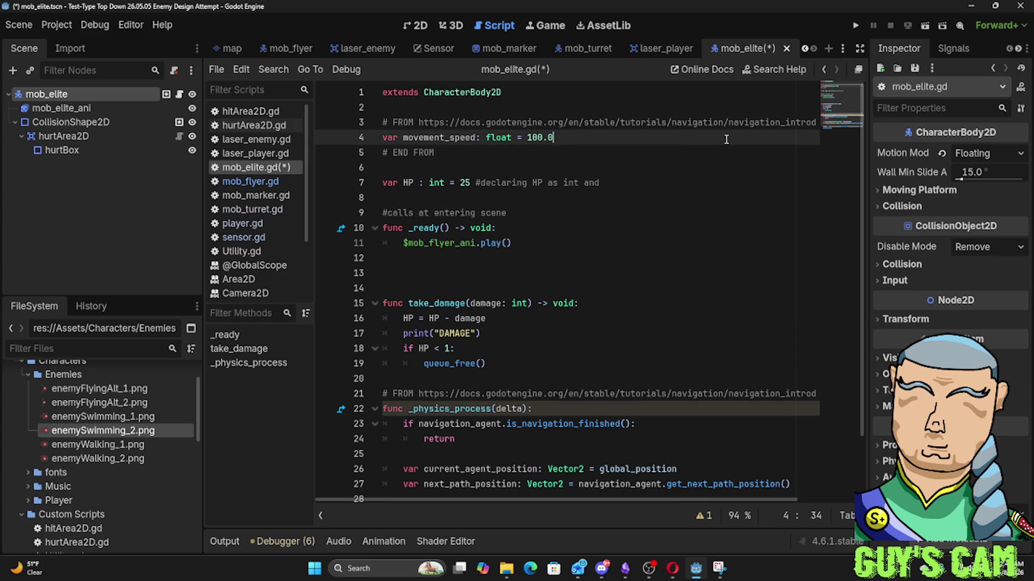
Strip the navigation logic from _physics_process, leaving only an indented move_and_slide()
mouse_move(580, 183)
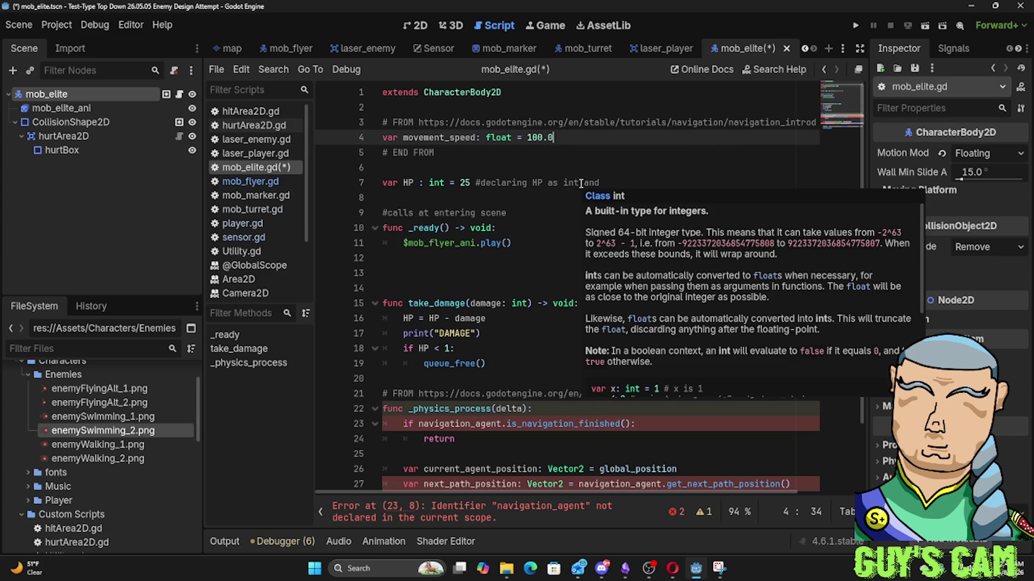
scroll(522, 319, "down", 2)
left_click(646, 364)
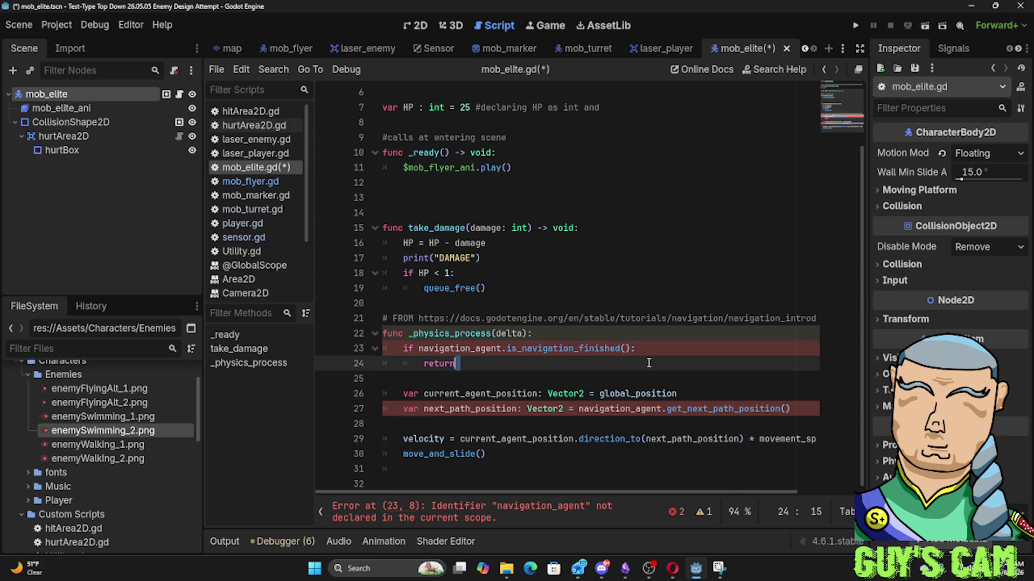
left_click(582, 382)
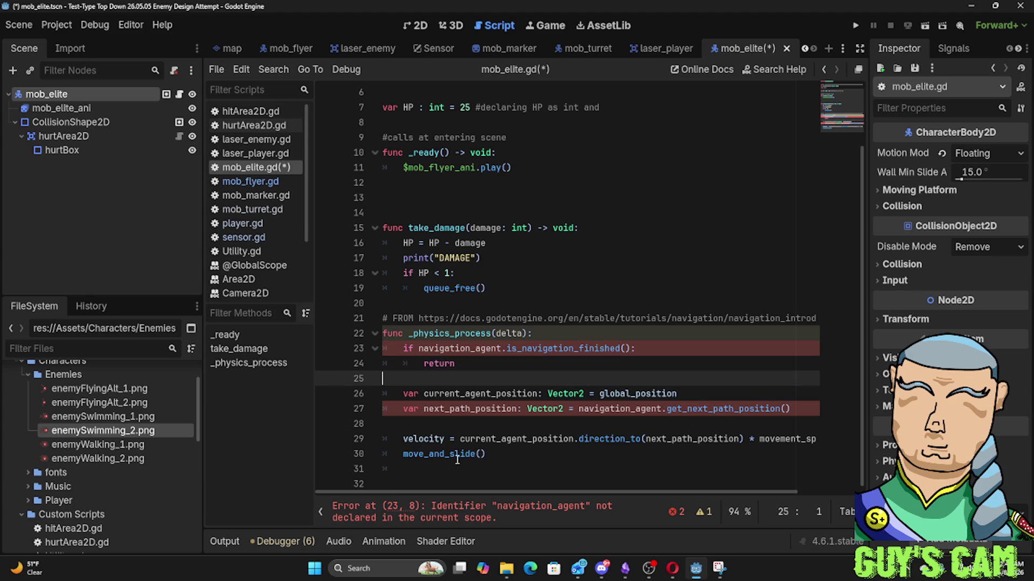
left_click(402, 430)
key("shift+Up")
key("shift+Up")
key("shift+Up")
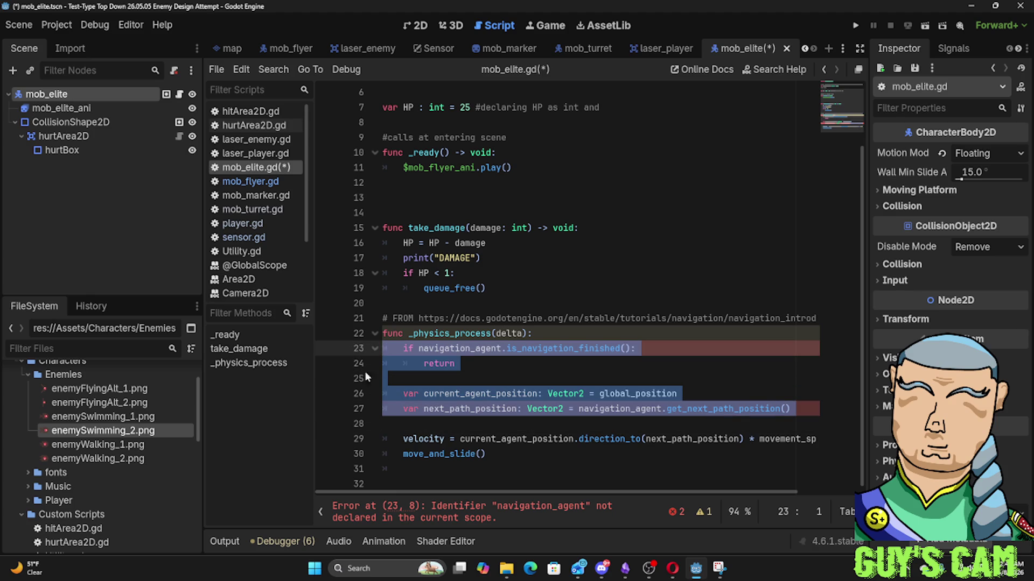
left_click_drag(402, 454, 367, 347)
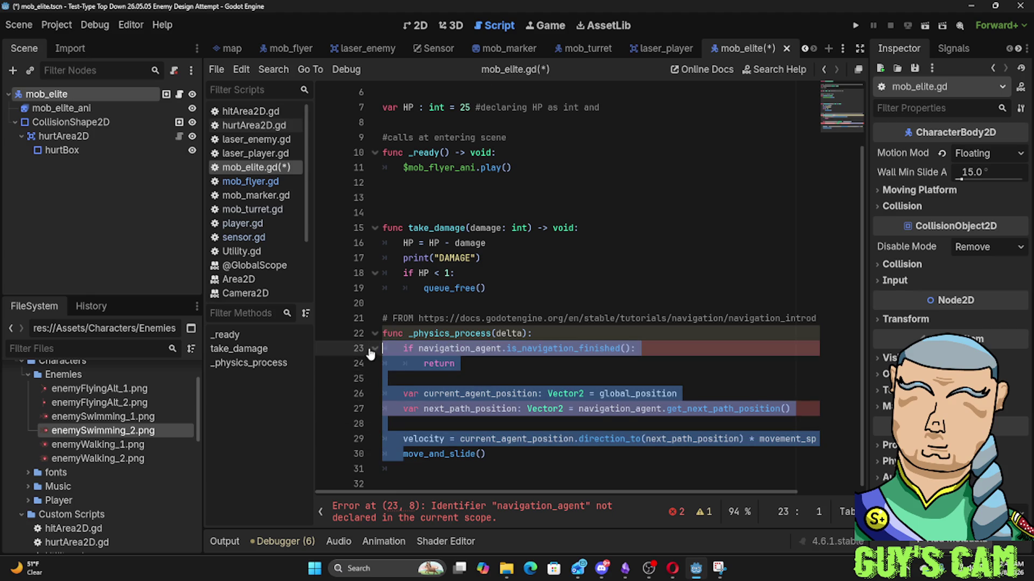
key("BackSpace")
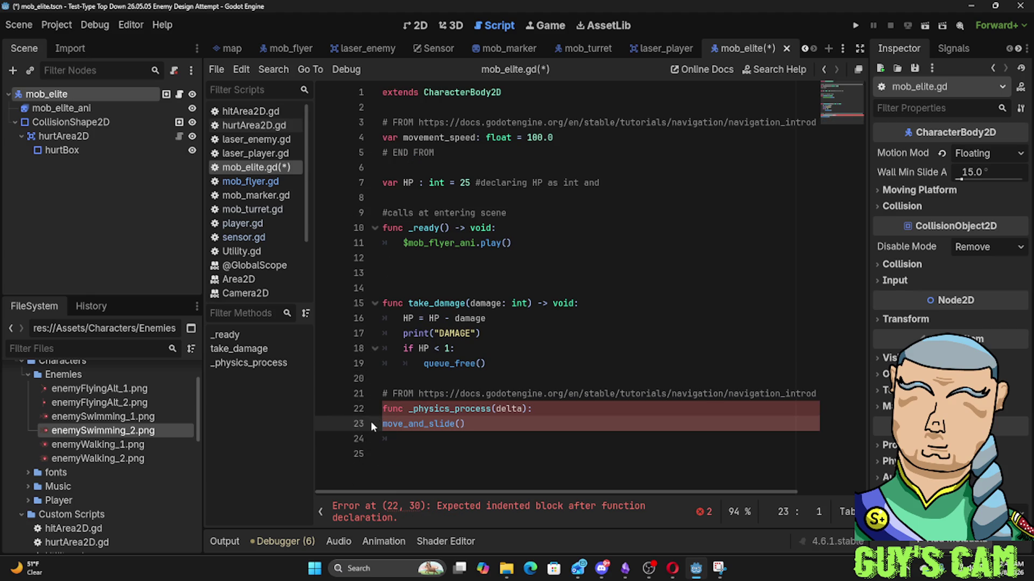
key("Tab")
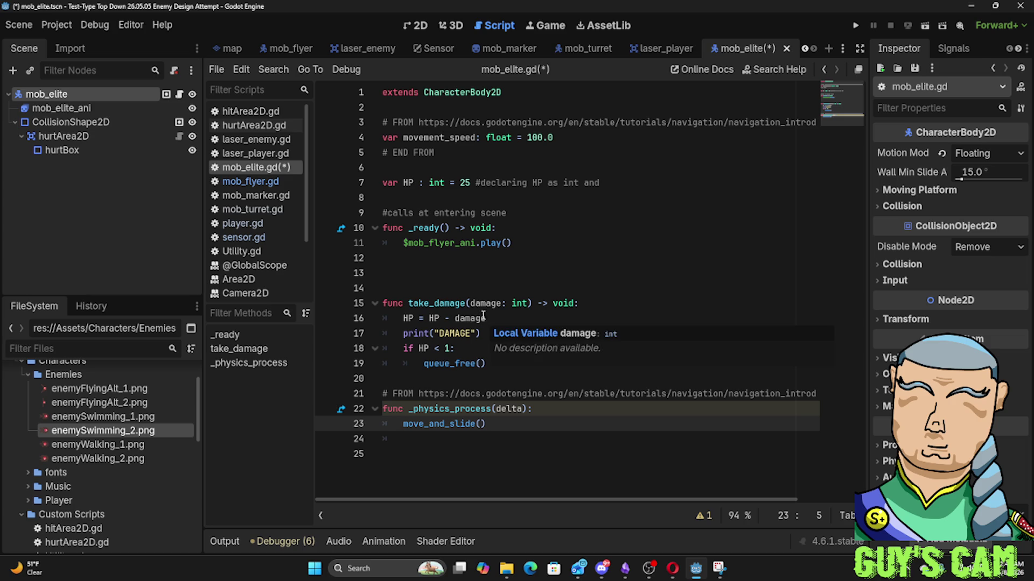
left_click(495, 228)
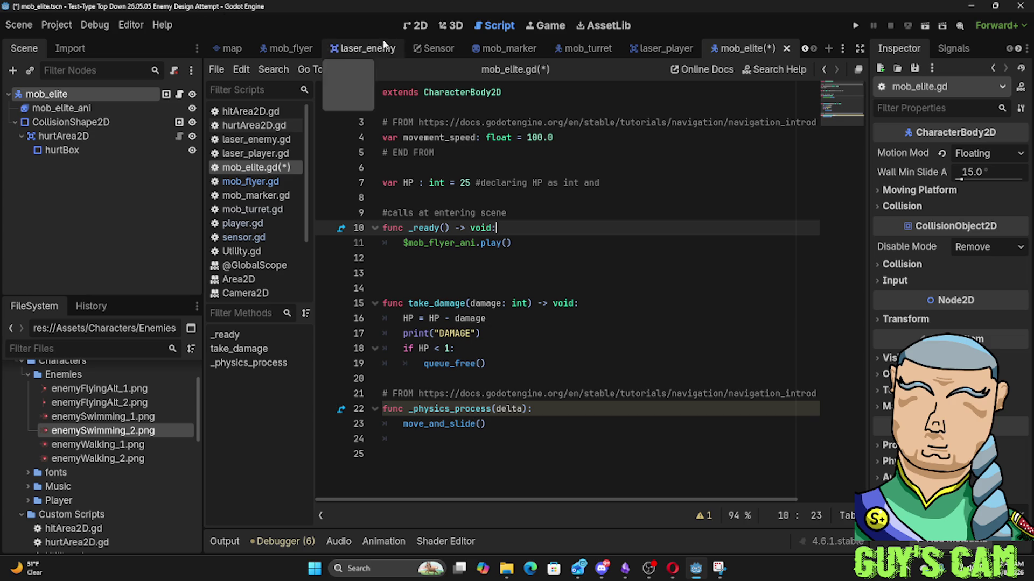
Bring the hidden level tab into view, open the level scene, and scroll down to its scene files
left_click(240, 50)
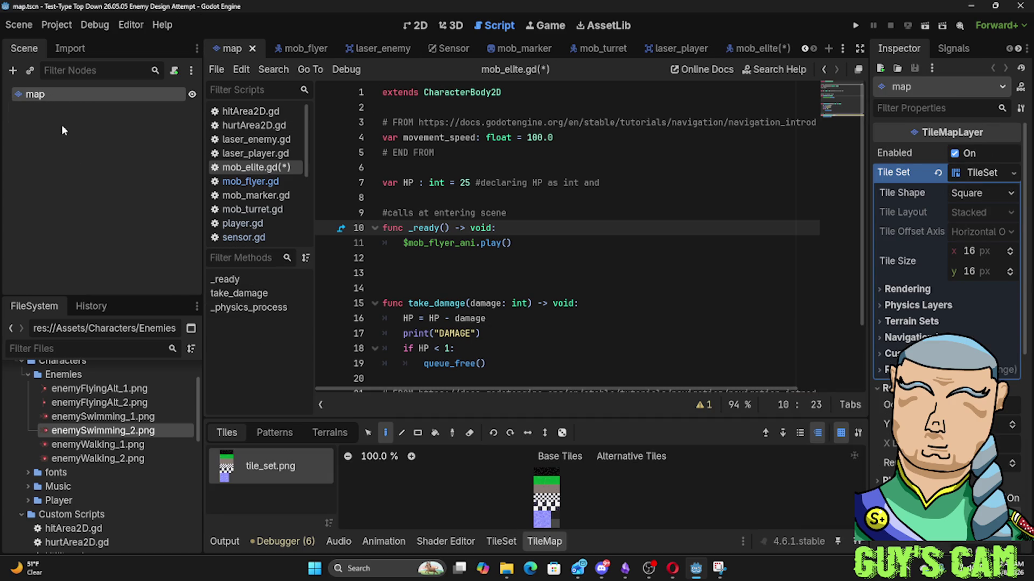
left_click(30, 128)
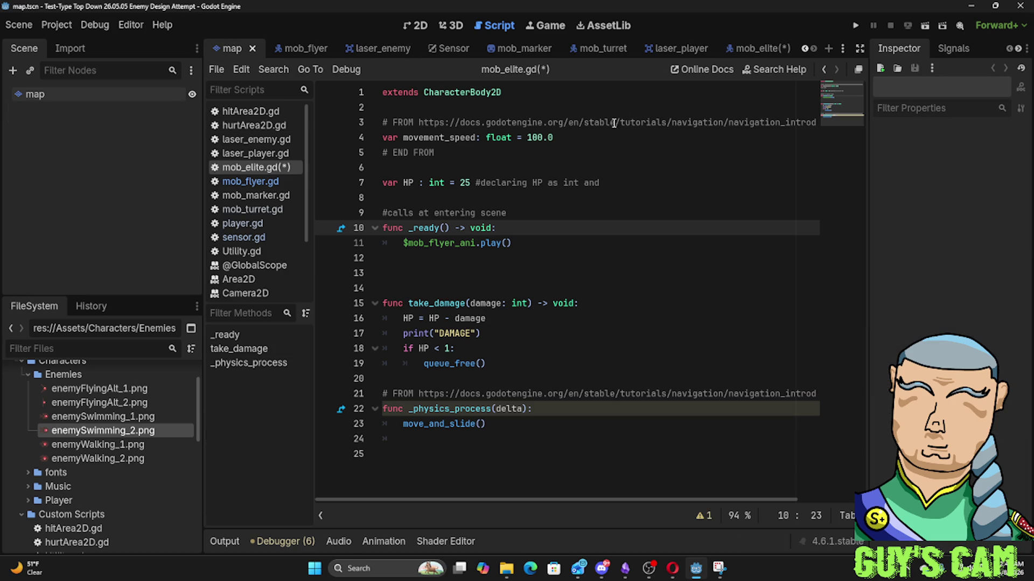
left_click(807, 49)
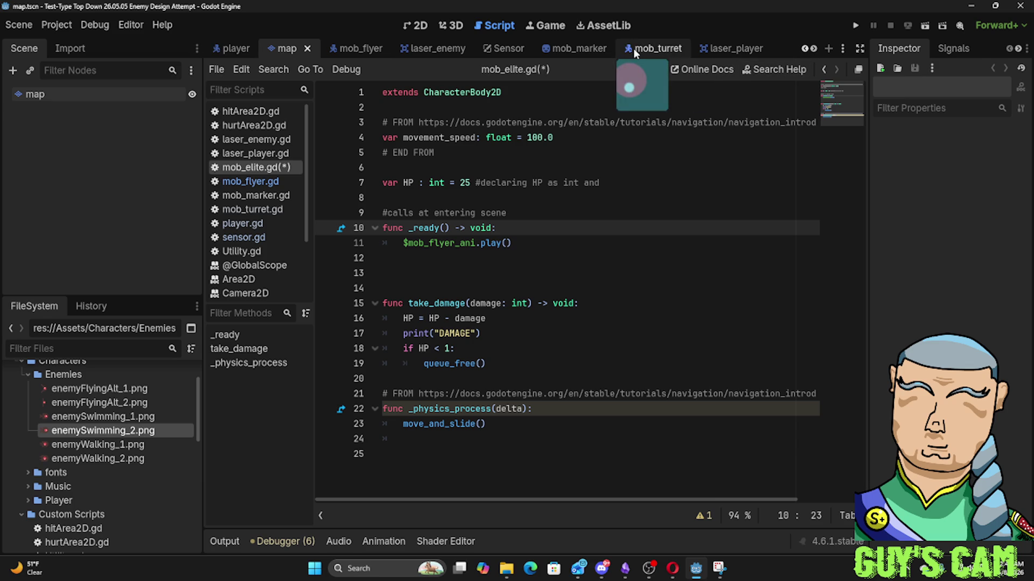
left_click(805, 49)
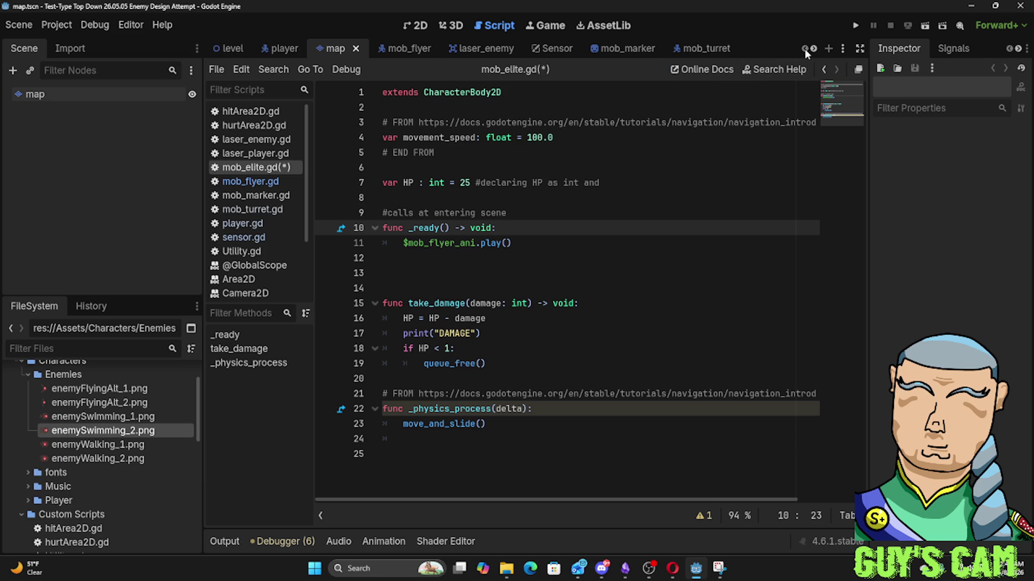
left_click(229, 48)
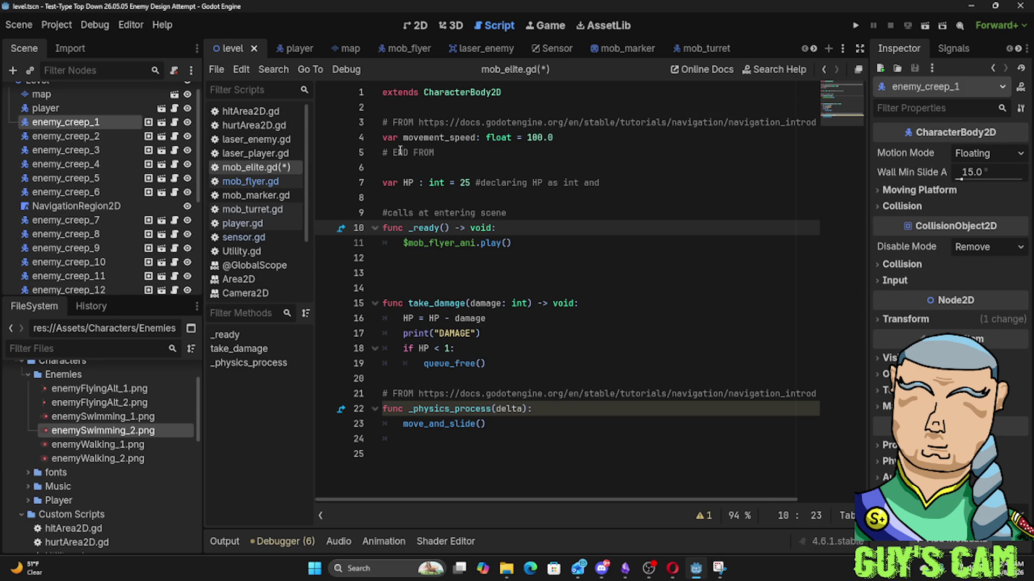
scroll(80, 125, "up", 1)
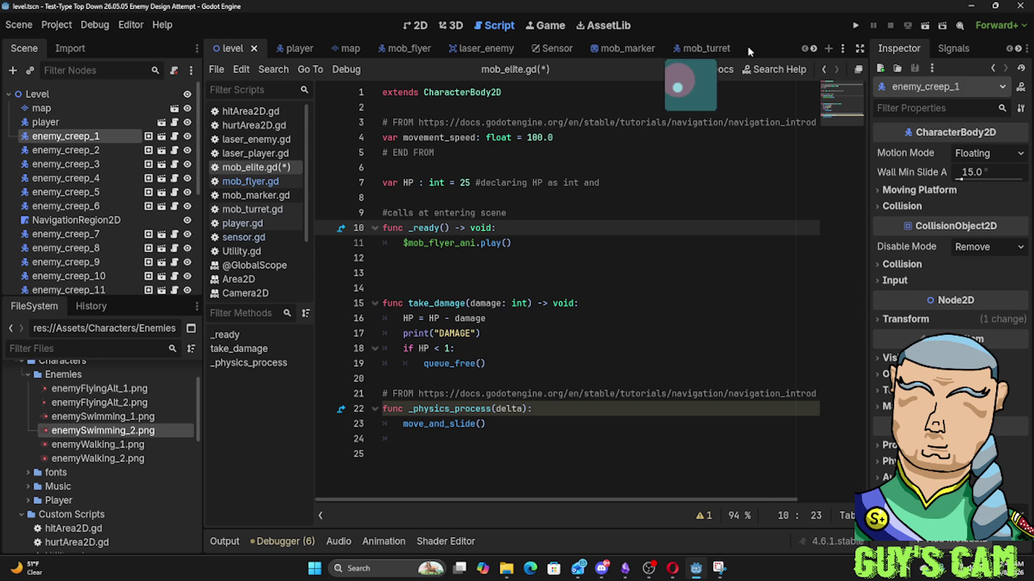
scroll(79, 250, "down", 3)
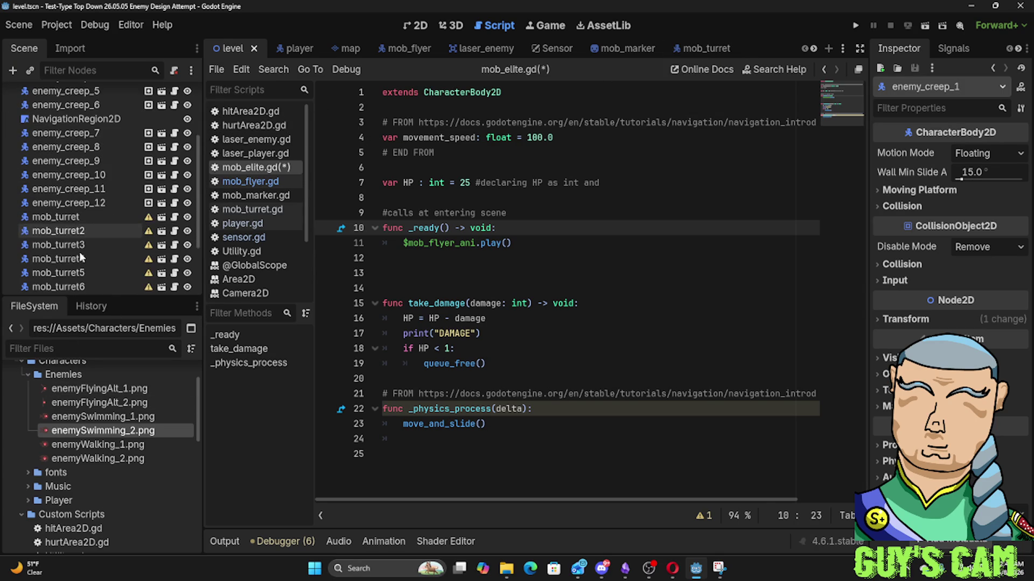
scroll(82, 490, "down", 3)
scroll(81, 489, "down", 3)
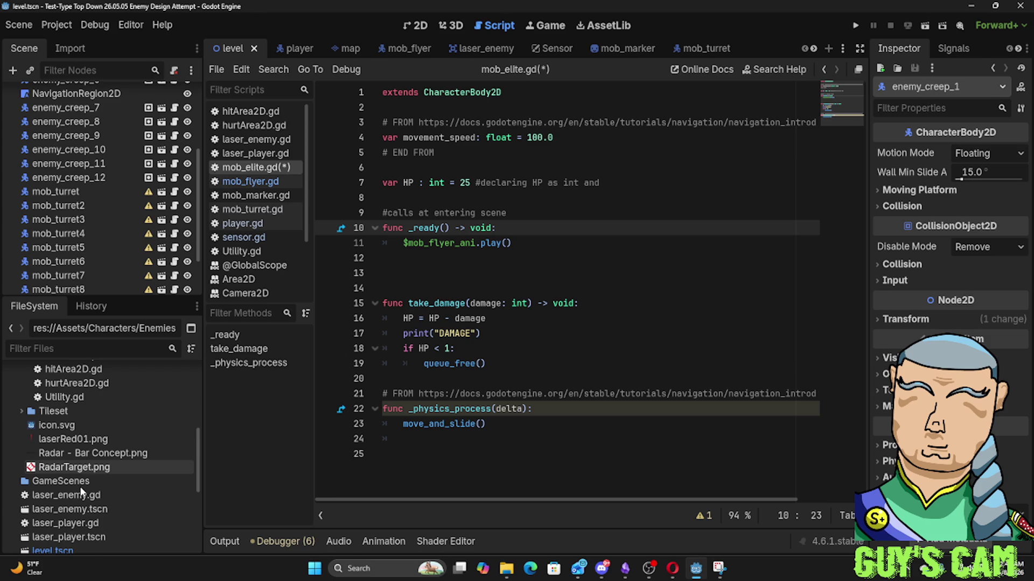
scroll(80, 490, "down", 2)
scroll(81, 491, "down", 2)
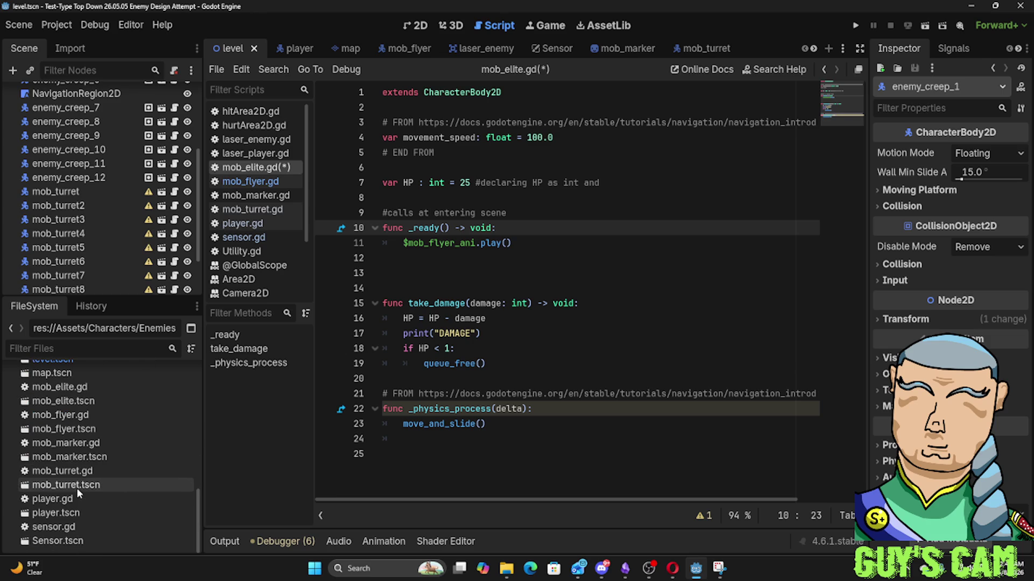
Add a mob_elite instance by dragging mob_elite.tscn into the level's Scene tree
left_click(63, 402)
scroll(124, 131, "up", 5)
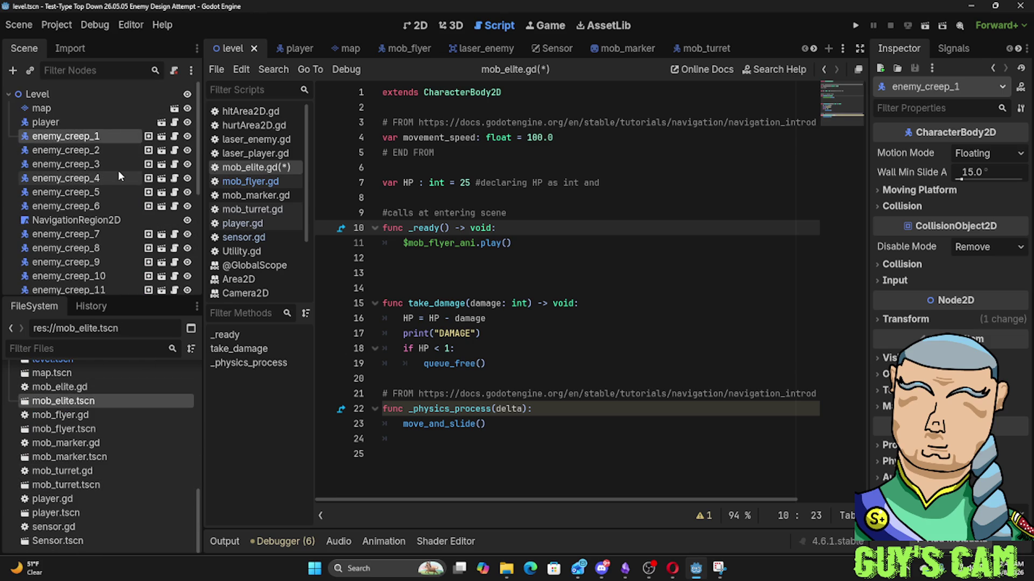
left_click_drag(62, 405, 96, 120)
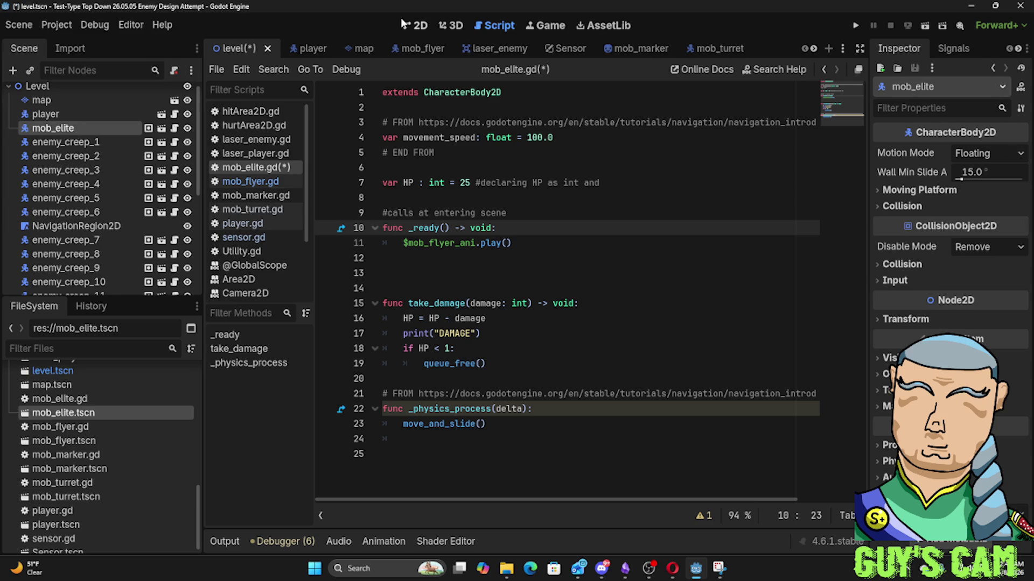
left_click(415, 25)
Position the mob_elite instance over the blue water area on the map's right
scroll(431, 263, "down", 3)
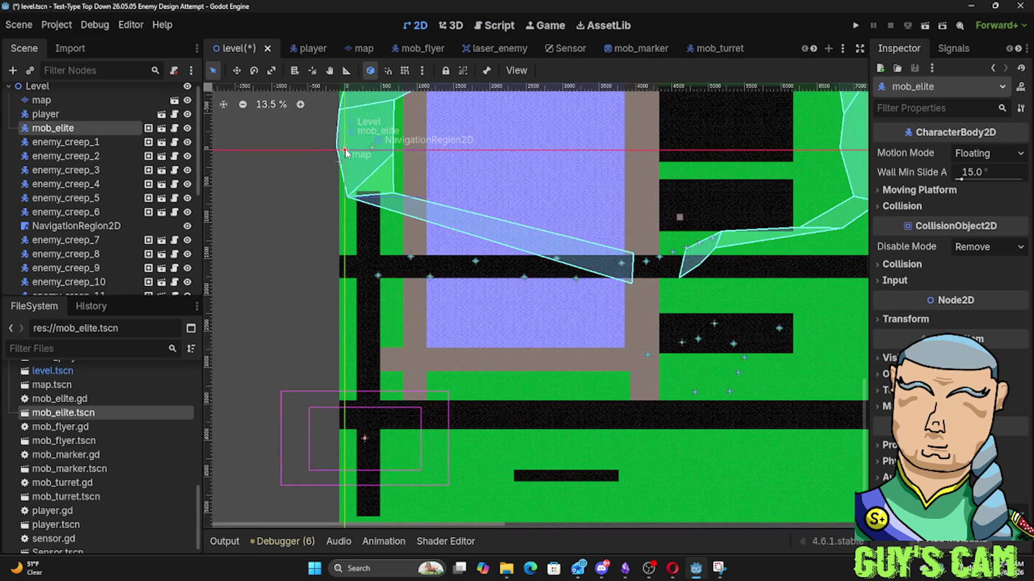
scroll(345, 153, "up", 10)
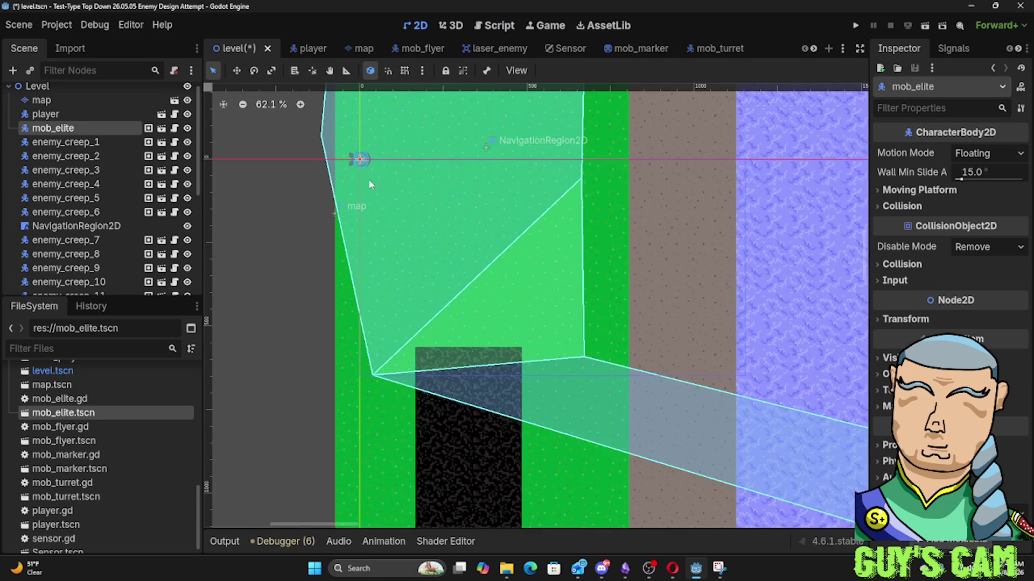
left_click_drag(360, 158, 469, 165)
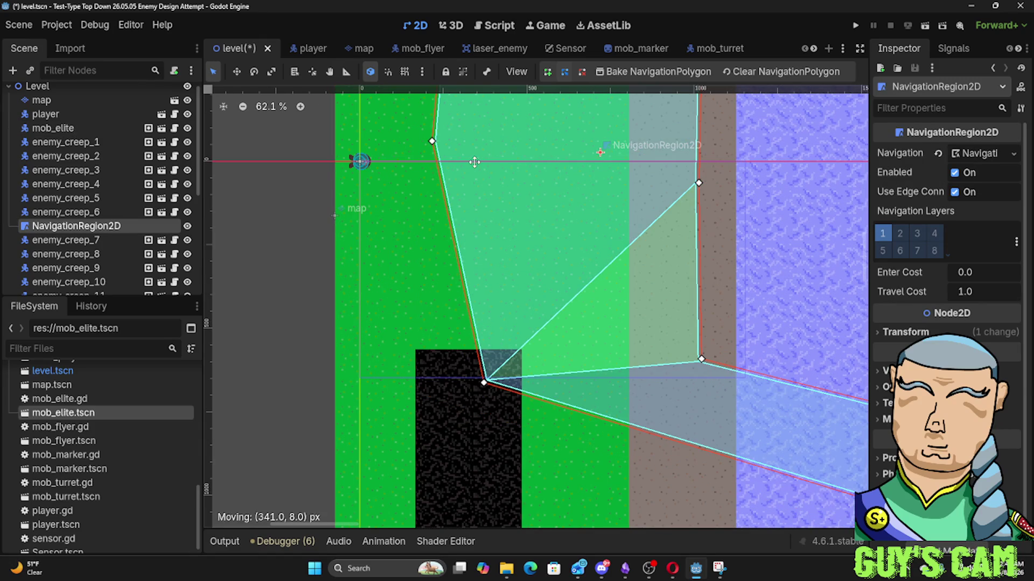
mouse_move(360, 165)
left_mouse_down()
mouse_move(395, 199)
mouse_move(803, 203)
left_mouse_up()
scroll(683, 233, "down", 3)
scroll(683, 230, "down", 4)
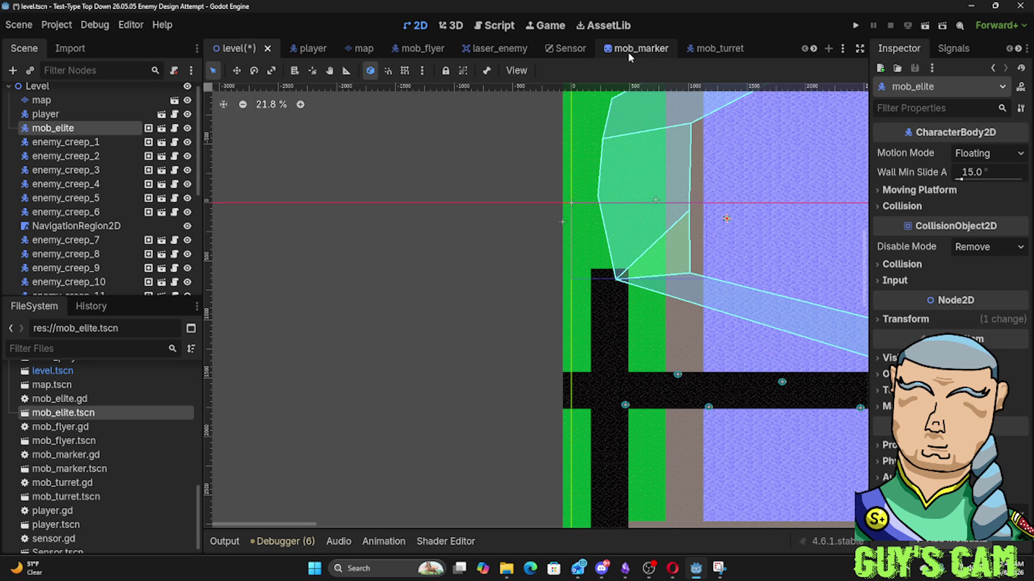
Open the mob_turret scene and select all of the mob_turret.gd code for copying
left_click(718, 49)
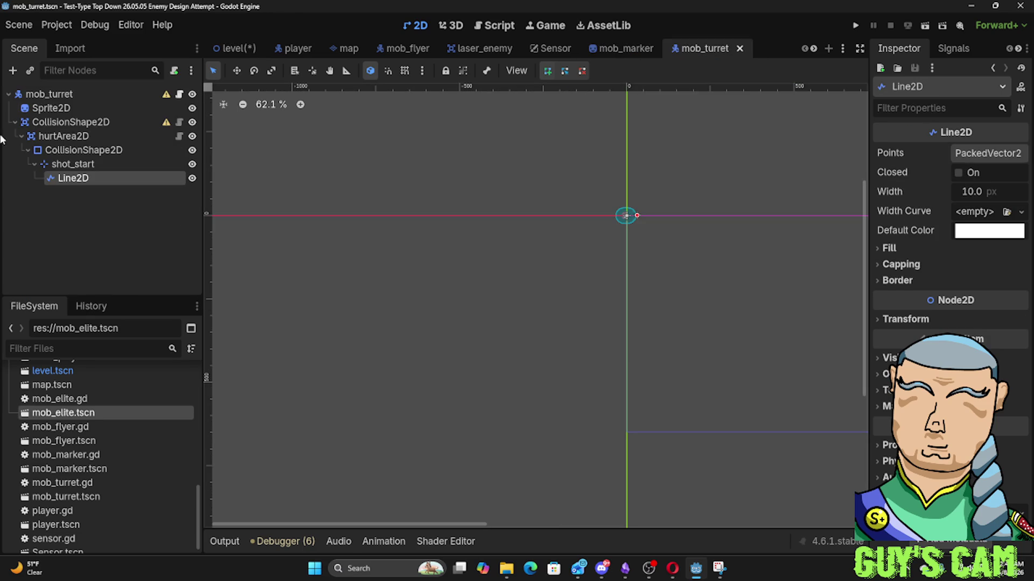
left_click(496, 28)
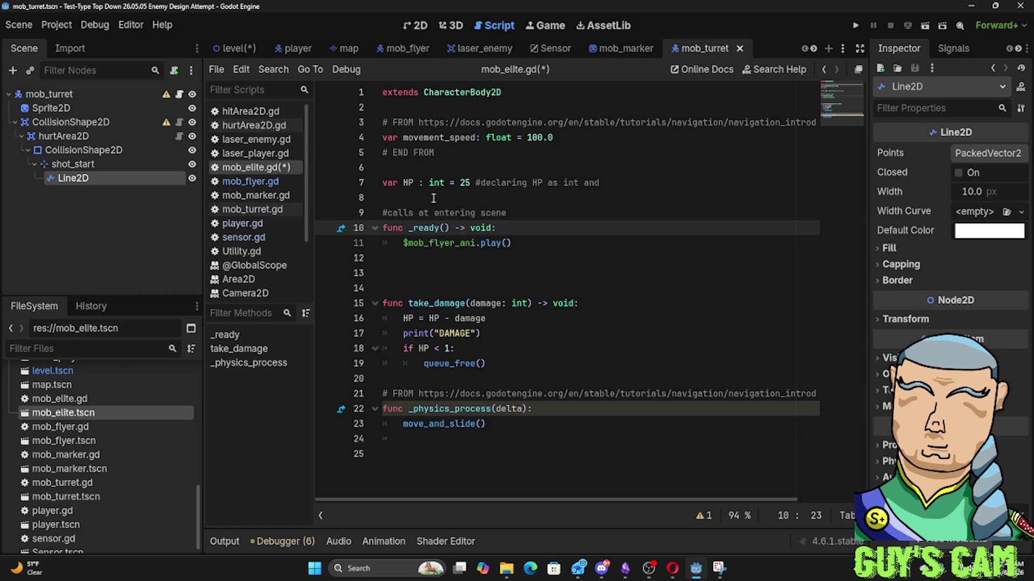
mouse_move(456, 434)
left_mouse_down()
mouse_move(410, 213)
mouse_move(334, 50)
left_mouse_up()
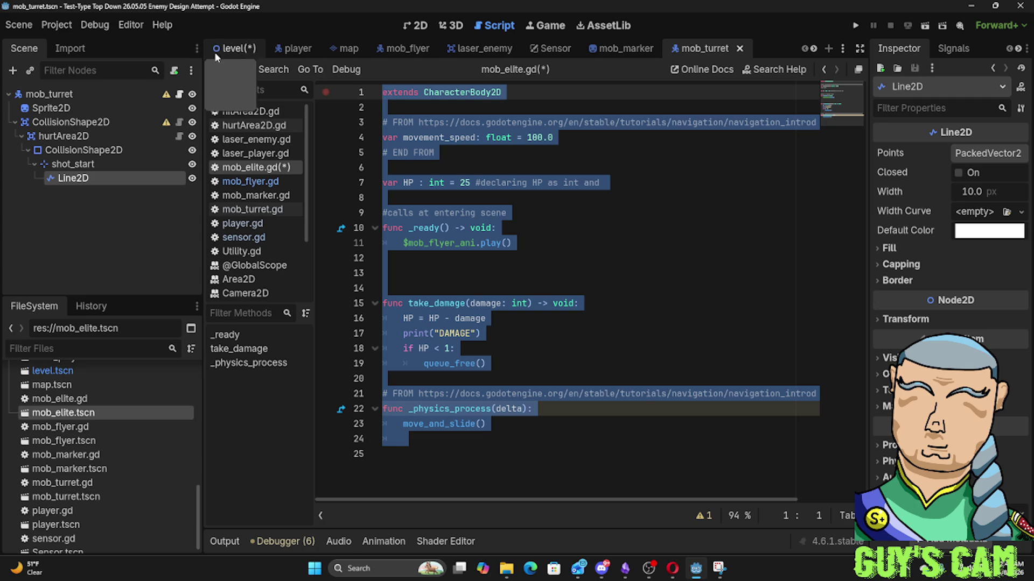
left_click(254, 182)
left_click(264, 209)
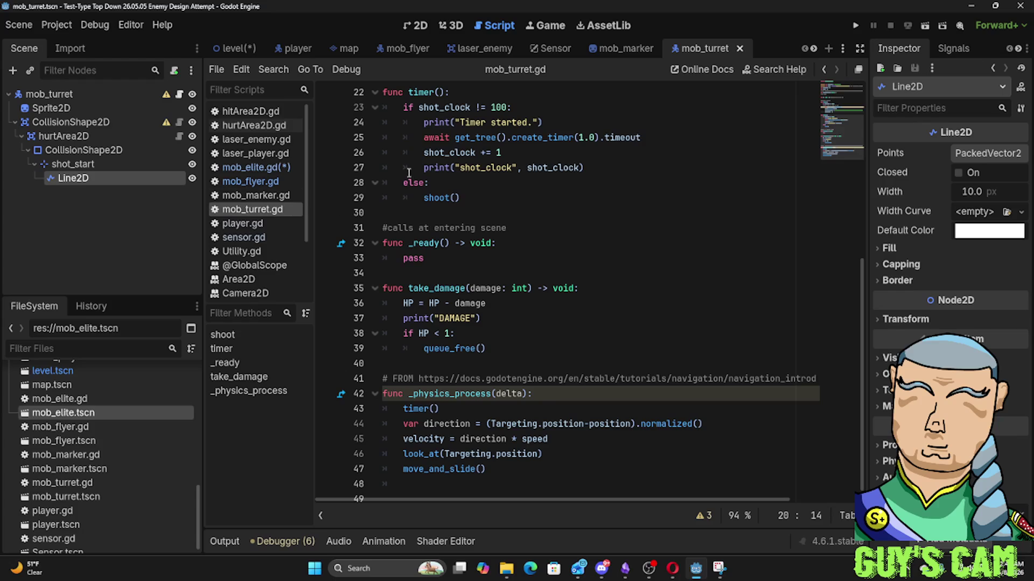
key("ctrl+a")
key("ctrl+c")
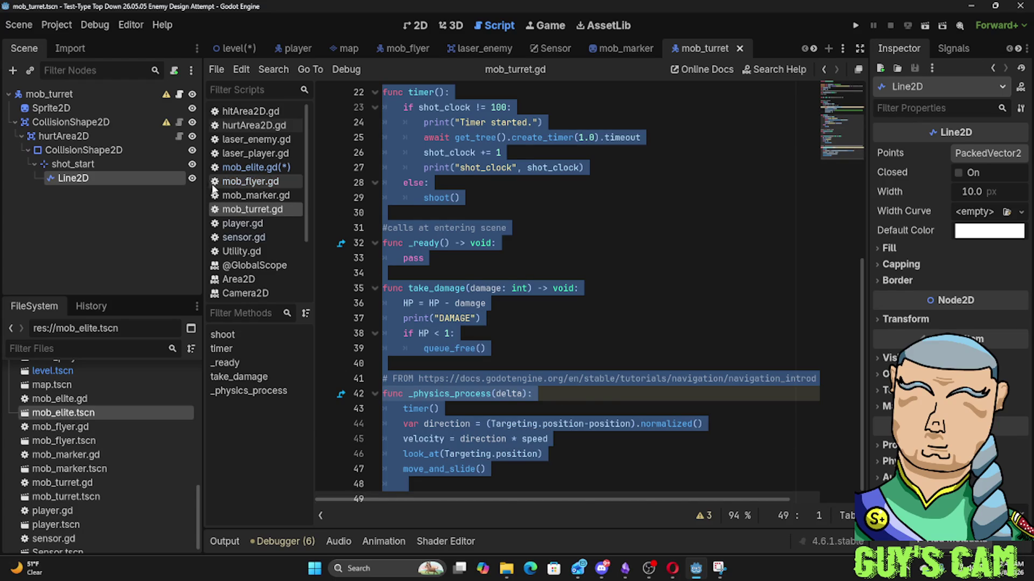
Return to mob_elite.gd and add an empty line after its last line
left_click(238, 196)
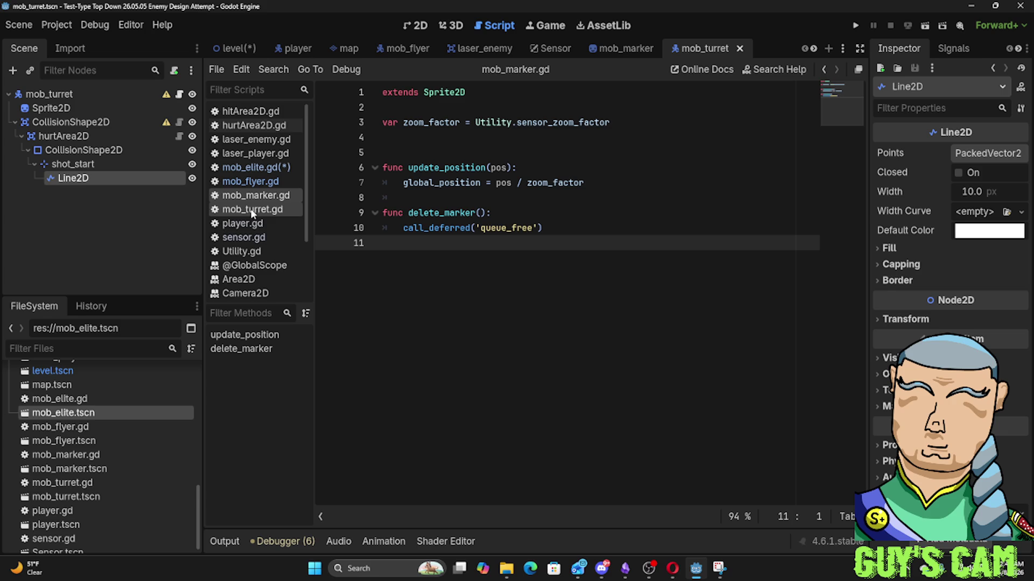
left_click(242, 153)
left_click(243, 167)
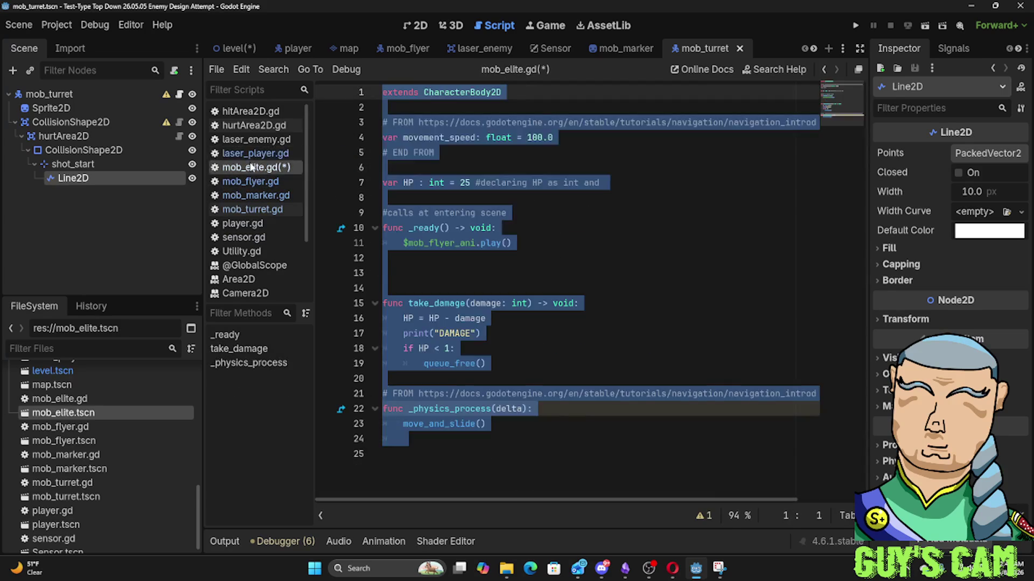
left_click(487, 453)
key("Return")
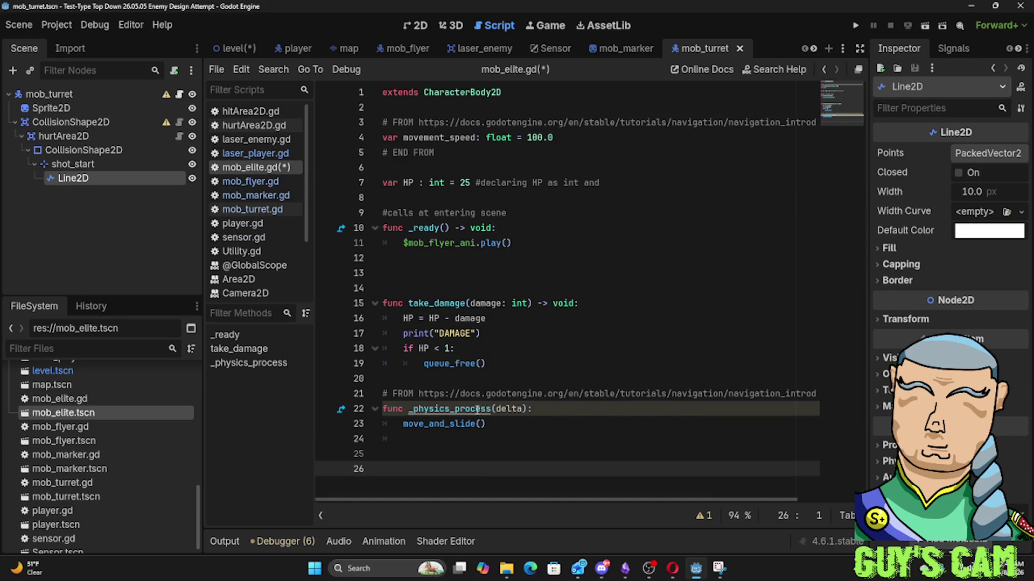
Paste the turret code and change both shot_clock limits, in timer and shoot, from 100 to 200
key("ctrl+v")
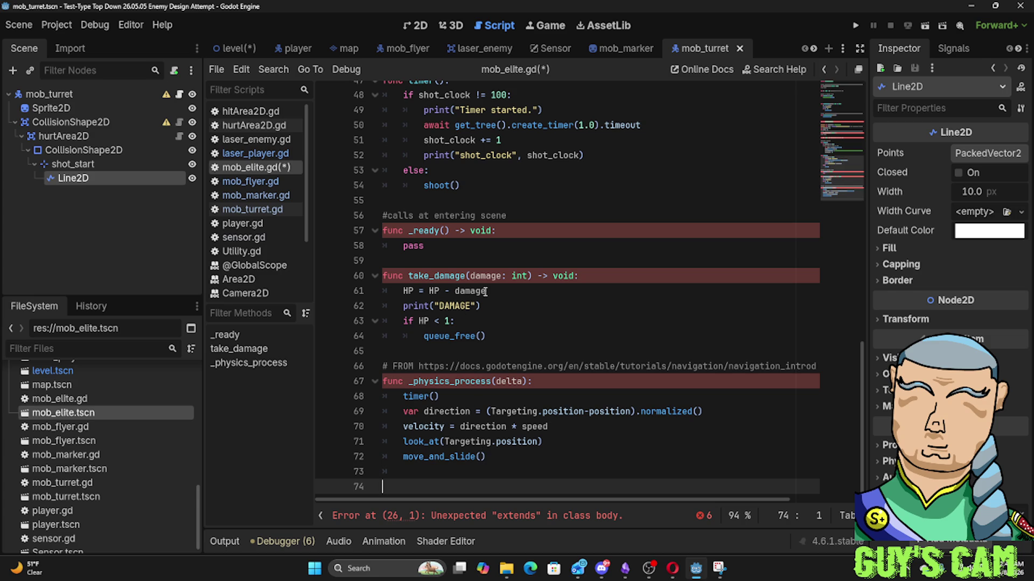
scroll(486, 288, "up", 3)
left_click(496, 230)
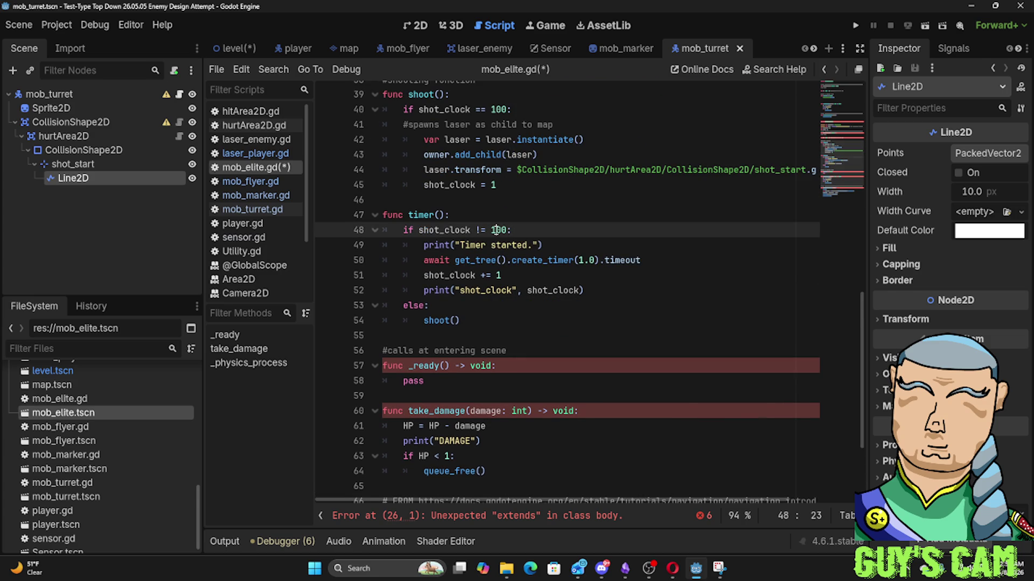
key("BackSpace")
type("2")
left_click(507, 311)
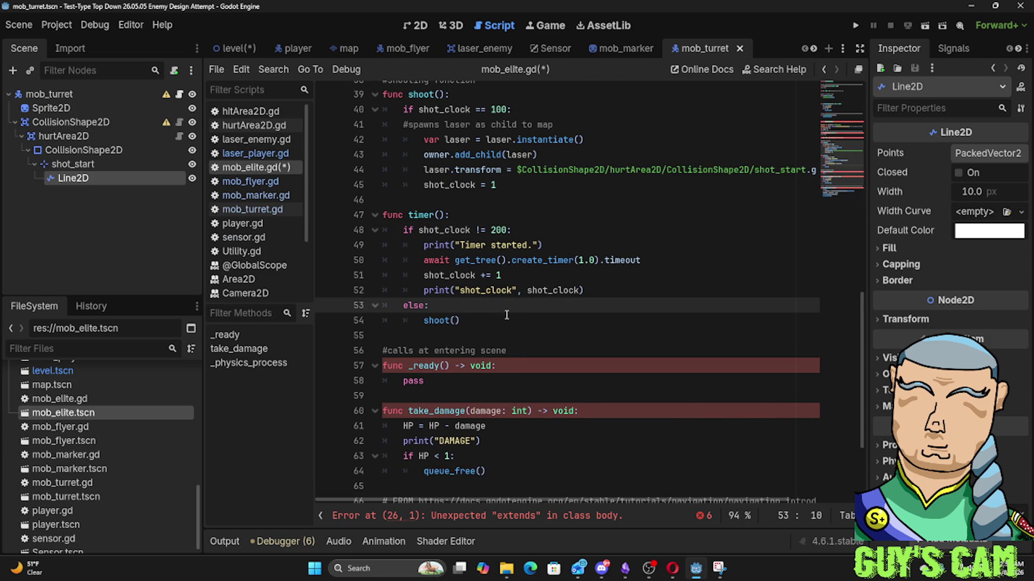
scroll(477, 213, "up", 1)
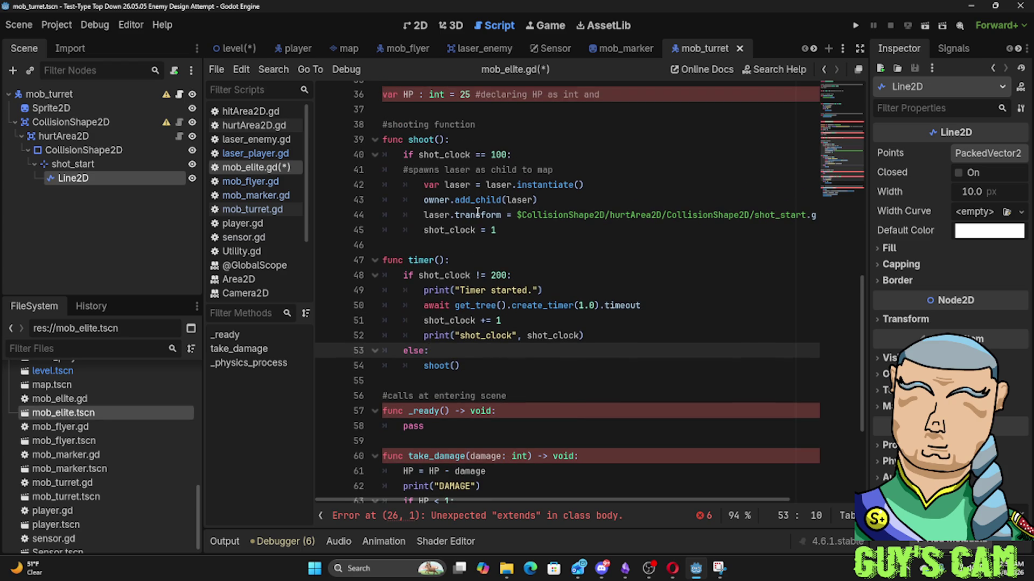
left_click(491, 154)
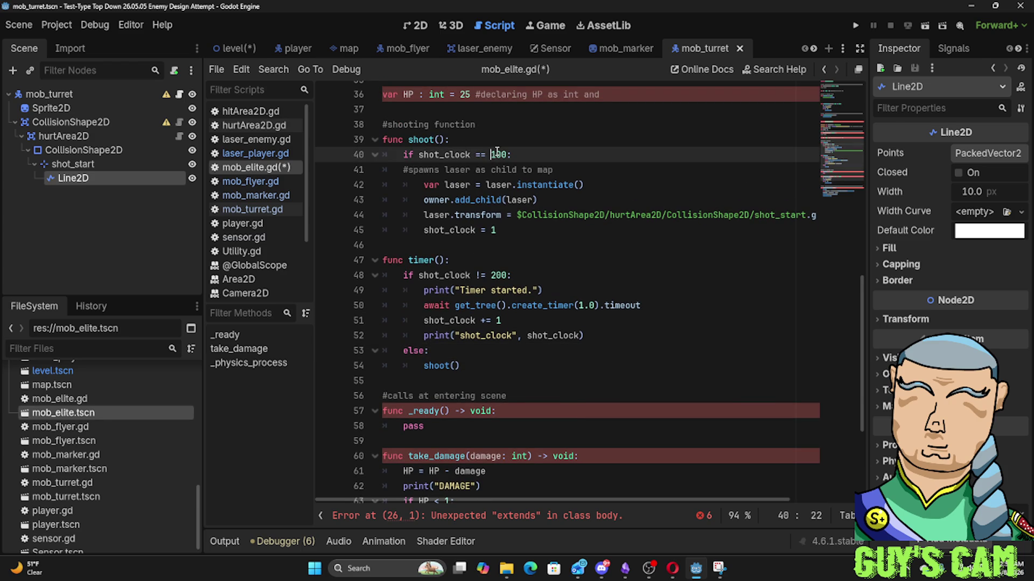
key("Delete")
type("2")
left_click(492, 136)
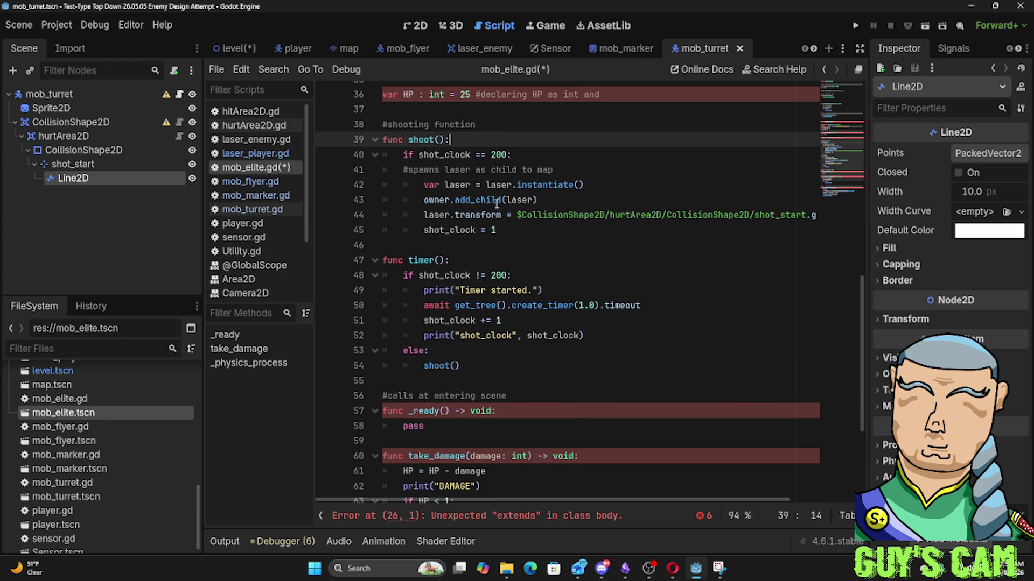
Delete the stray pasted 'extends CharacterBody2D' line
scroll(489, 216, "up", 2)
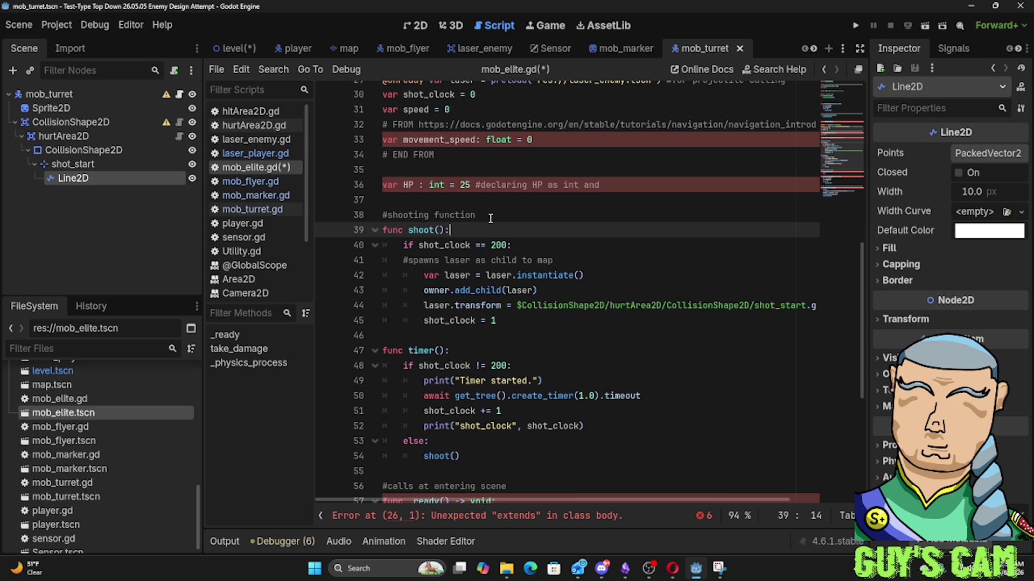
scroll(490, 218, "up", 2)
scroll(490, 218, "up", 2)
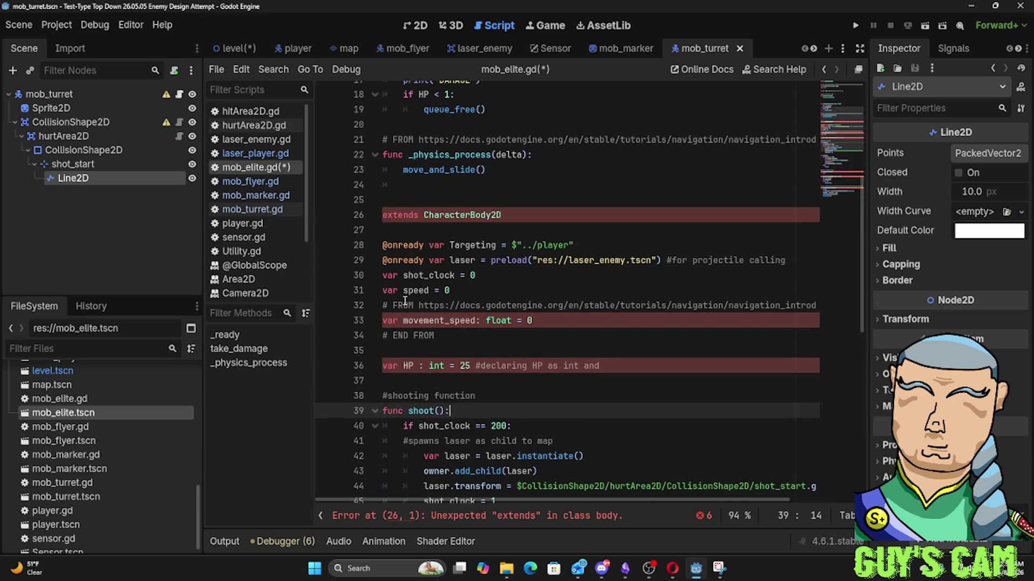
mouse_move(618, 372)
left_mouse_down()
mouse_move(383, 339)
mouse_move(370, 321)
left_mouse_up()
left_click(482, 319)
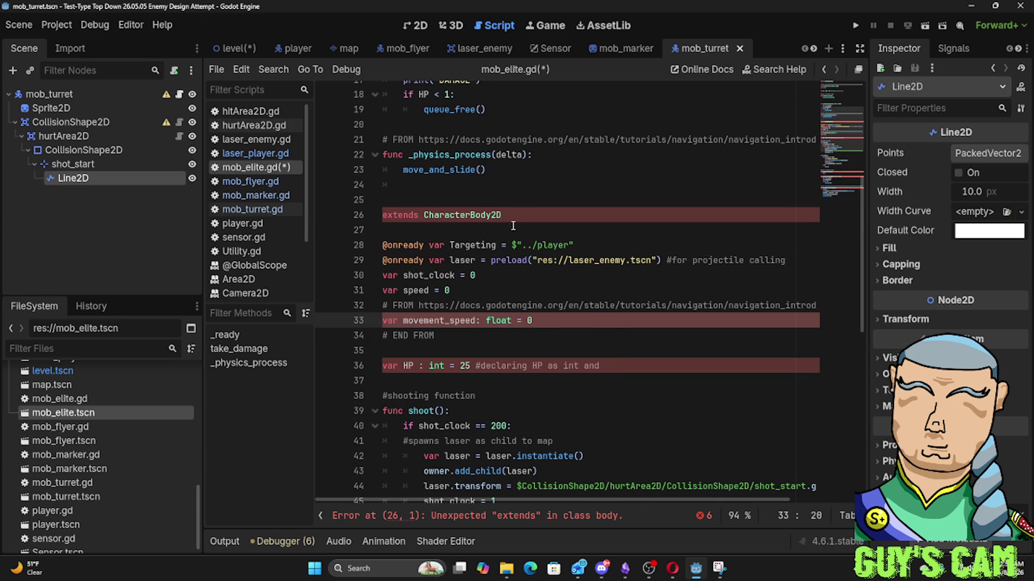
left_click_drag(383, 230, 382, 200)
key("BackSpace")
Delete the duplicate movement_speed declaration and its leftover FROM / END FROM comments
scroll(391, 211, "up", 1)
scroll(391, 211, "up", 5)
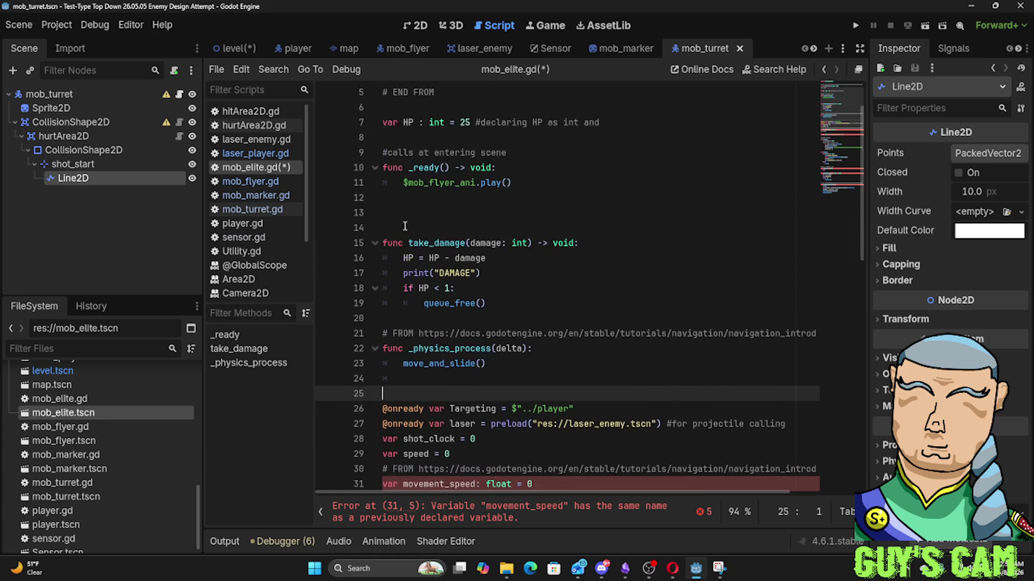
scroll(529, 161, "down", 5)
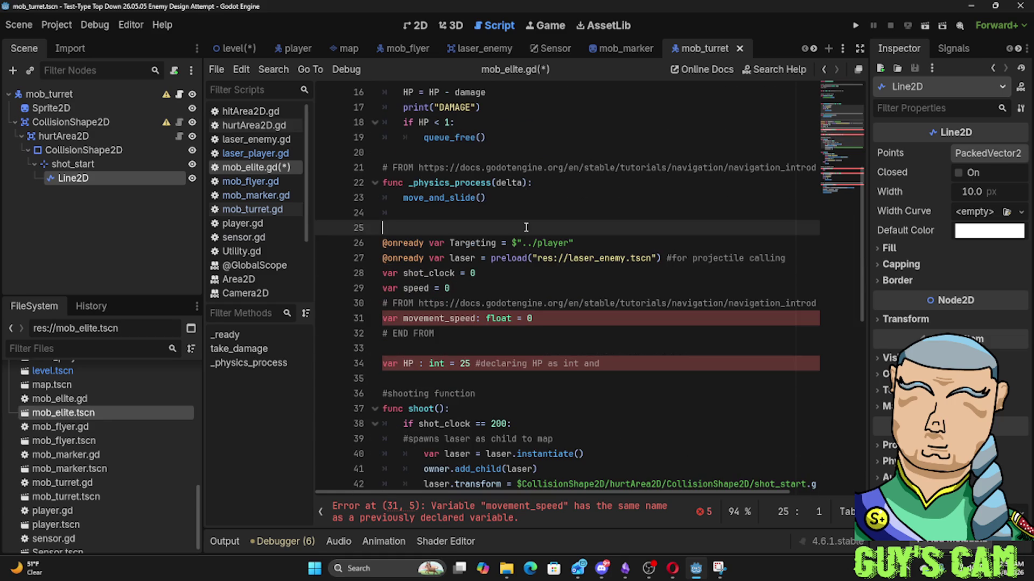
left_click_drag(533, 318, 351, 322)
key("BackSpace")
left_click_drag(434, 333, 381, 303)
key("BackSpace")
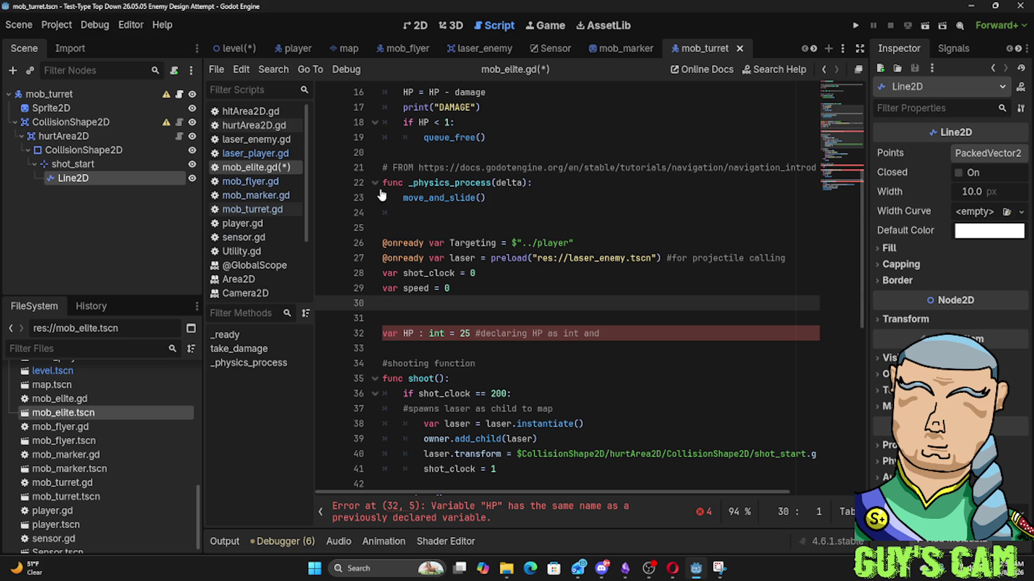
Delete the duplicate 'var HP' declaration
mouse_move(492, 364)
left_mouse_down()
mouse_move(484, 317)
mouse_move(488, 342)
left_mouse_up()
left_click(485, 315)
key("BackSpace")
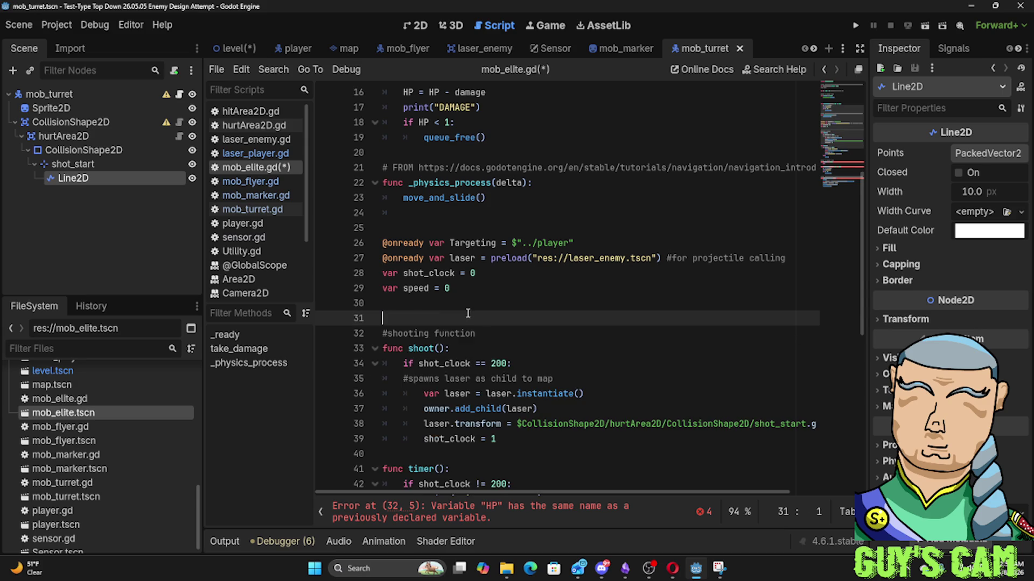
scroll(467, 311, "up", 5)
scroll(467, 312, "down", 6)
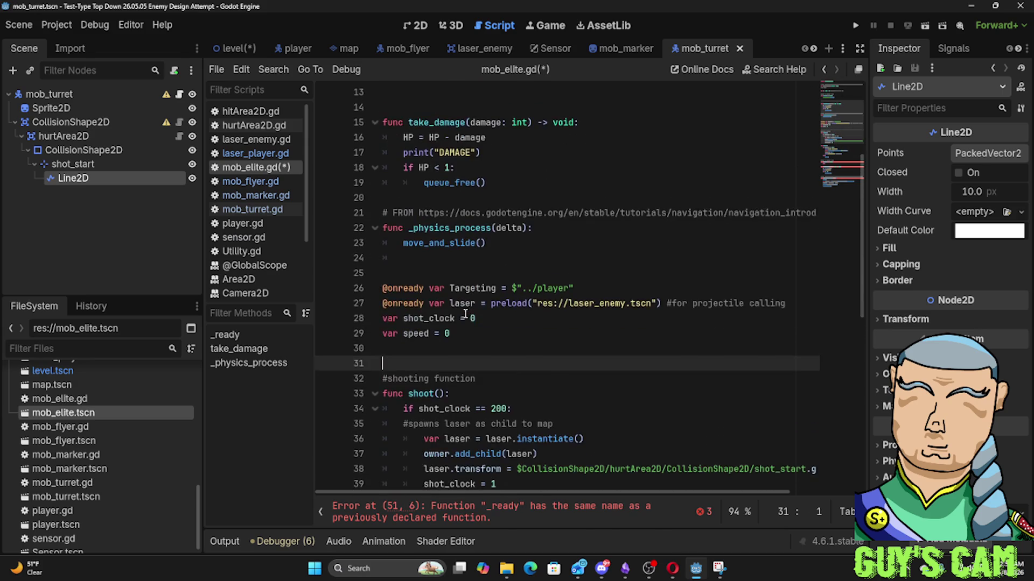
scroll(465, 307, "up", 3)
scroll(465, 307, "up", 3)
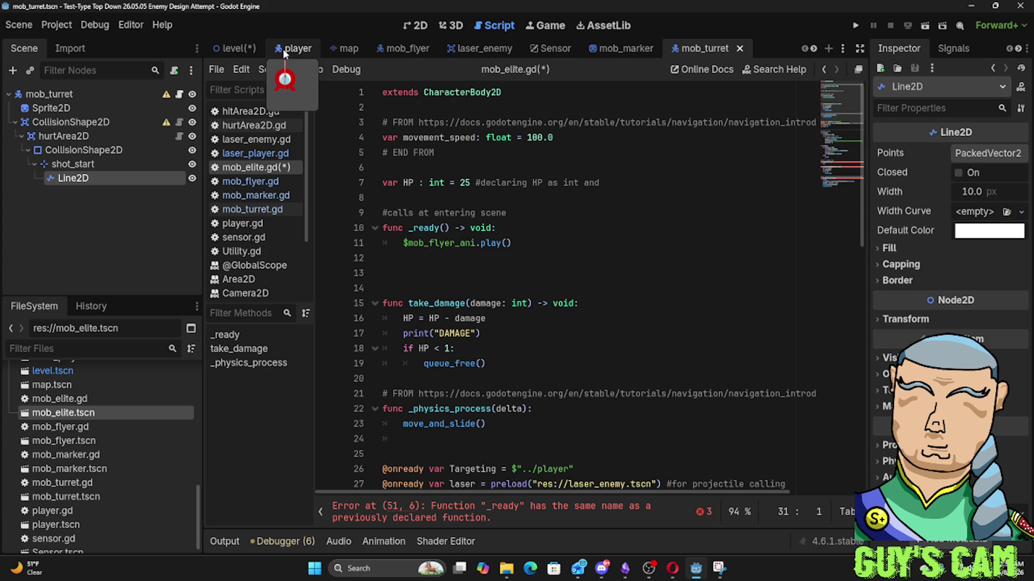
Switch to the mob_elite scene and select its mob_elite_ani animated sprite node
left_click(808, 51)
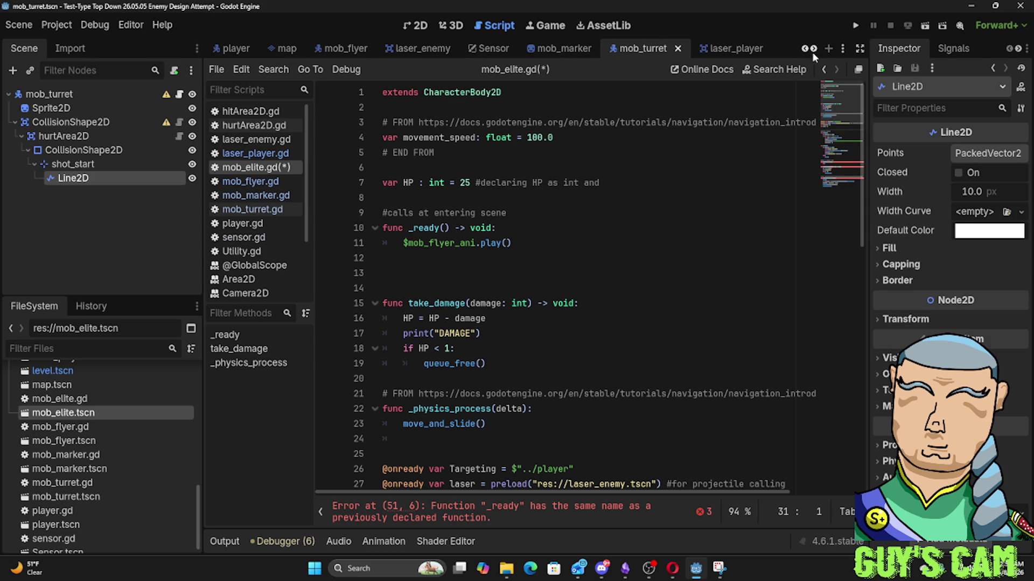
left_click(812, 53)
left_click(753, 49)
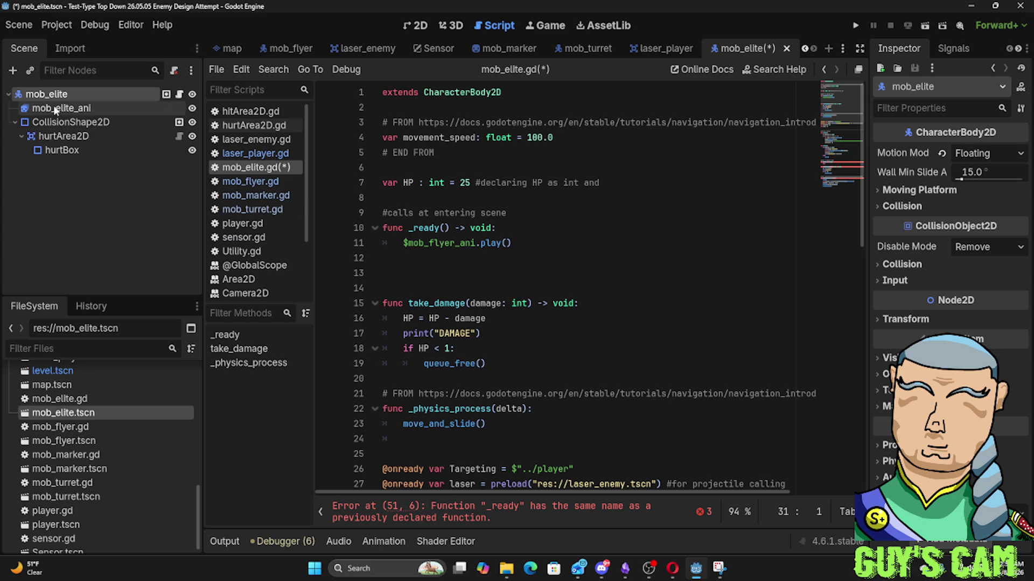
left_click(60, 109)
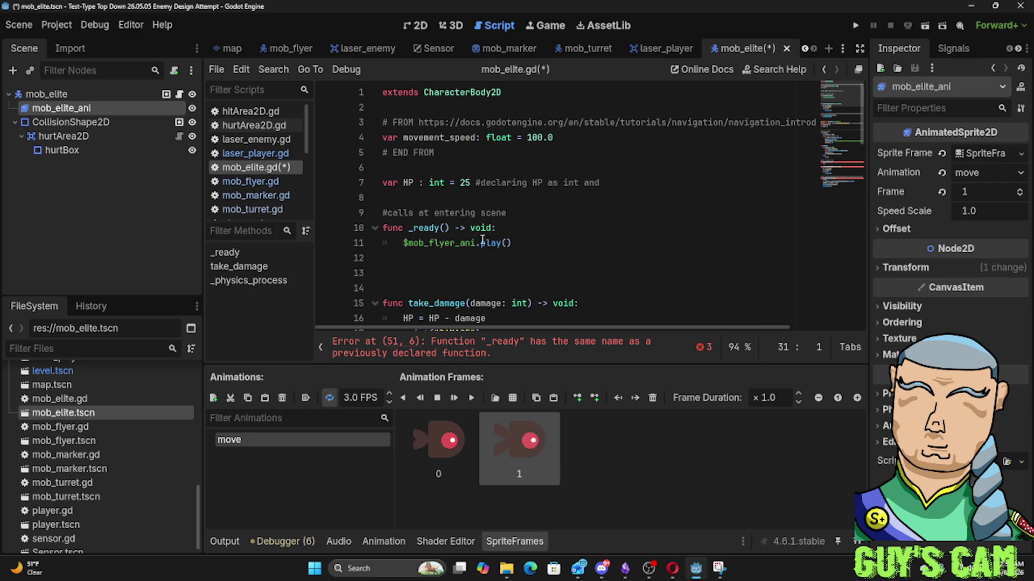
Change the _ready animation path from mob_flyer_ani to mob_elite_ani and run the game with F5
left_click(455, 243)
left_click_drag(455, 243, 428, 242)
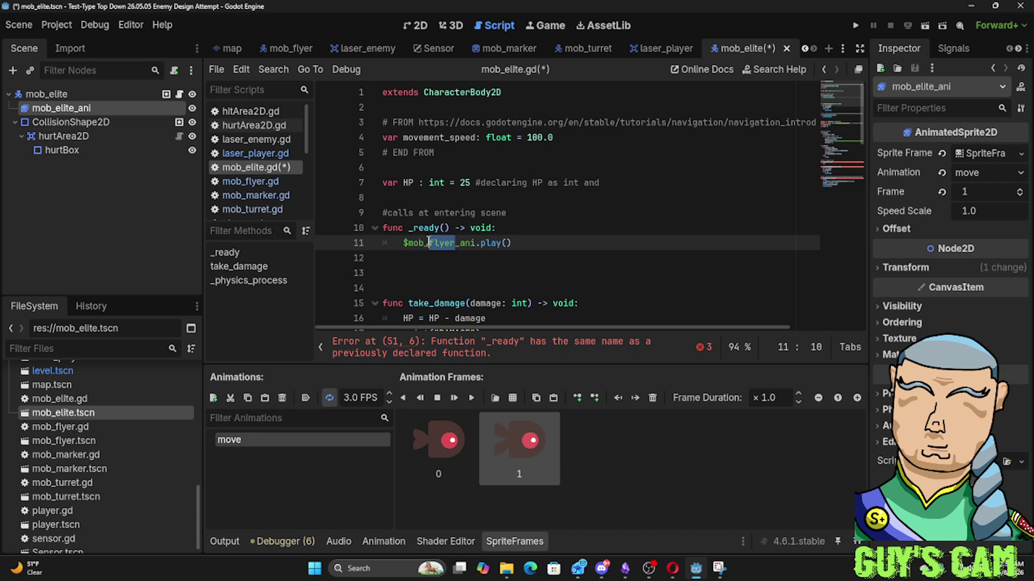
type("elite")
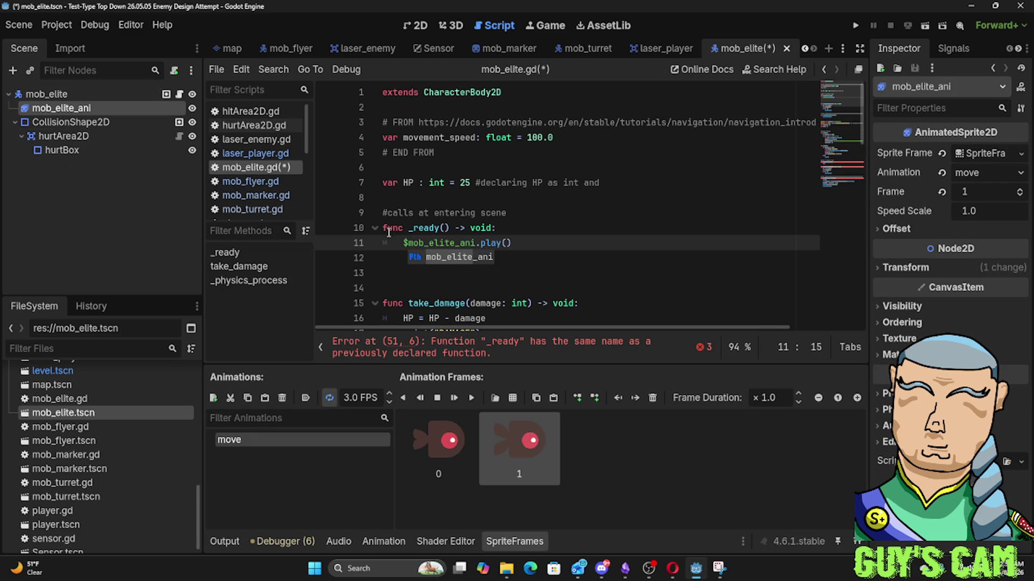
left_click(460, 183)
key("F5")
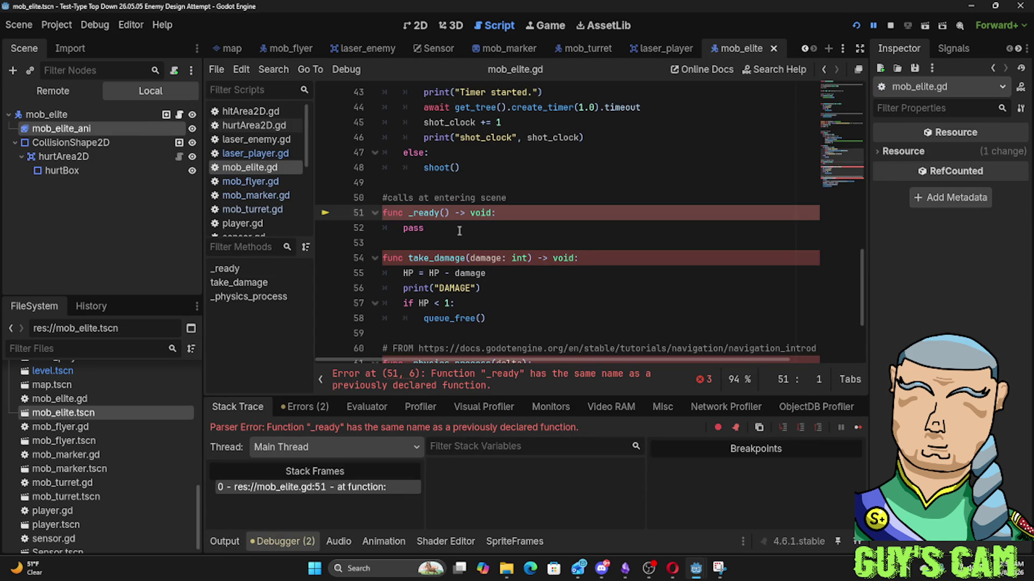
Delete the empty 'func _ready() -> void: pass' block at line 51 of mob_elite.gd
left_click(458, 232)
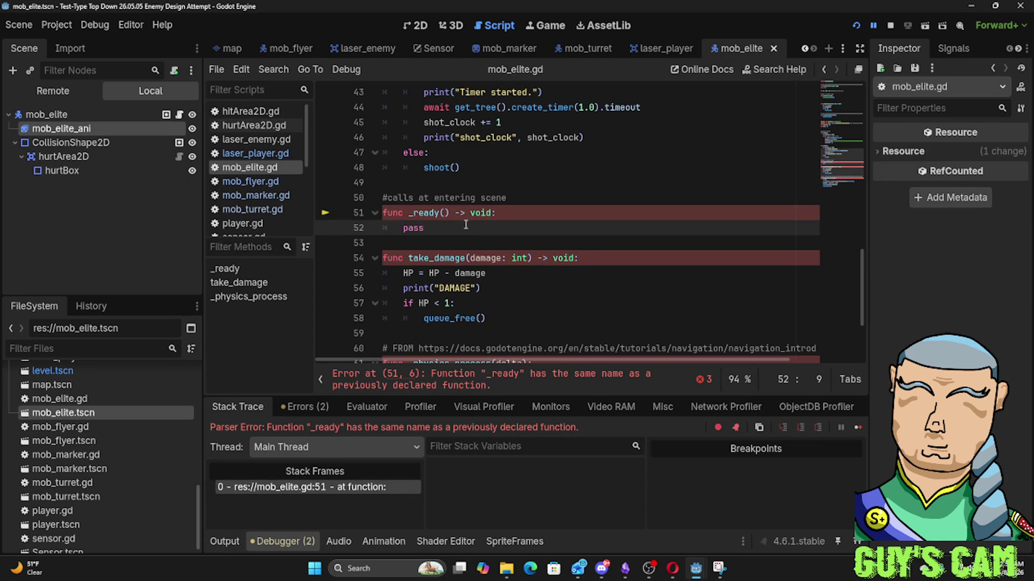
mouse_move(453, 230)
left_mouse_down()
mouse_move(380, 228)
mouse_move(382, 214)
left_mouse_up()
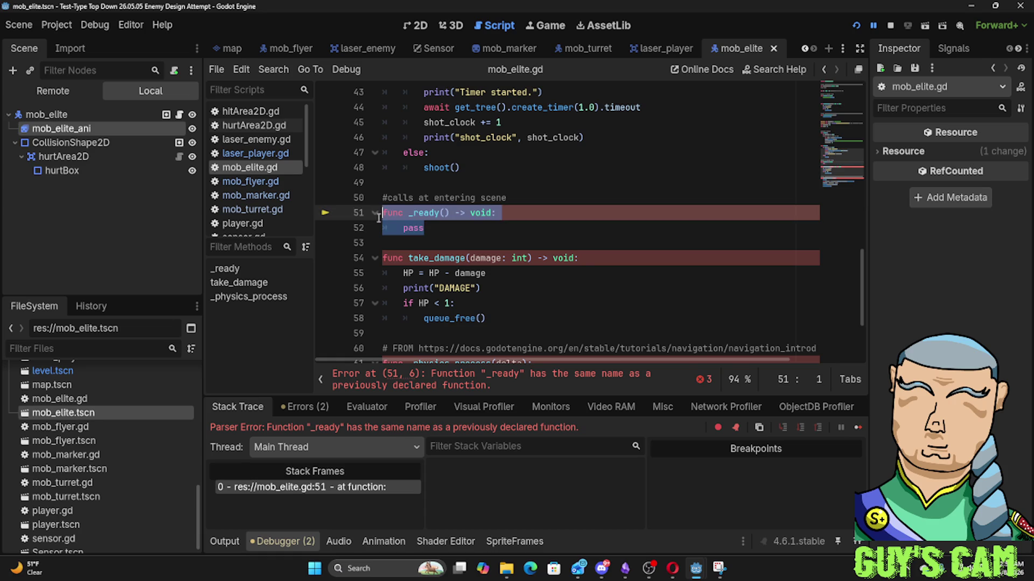
key("BackSpace")
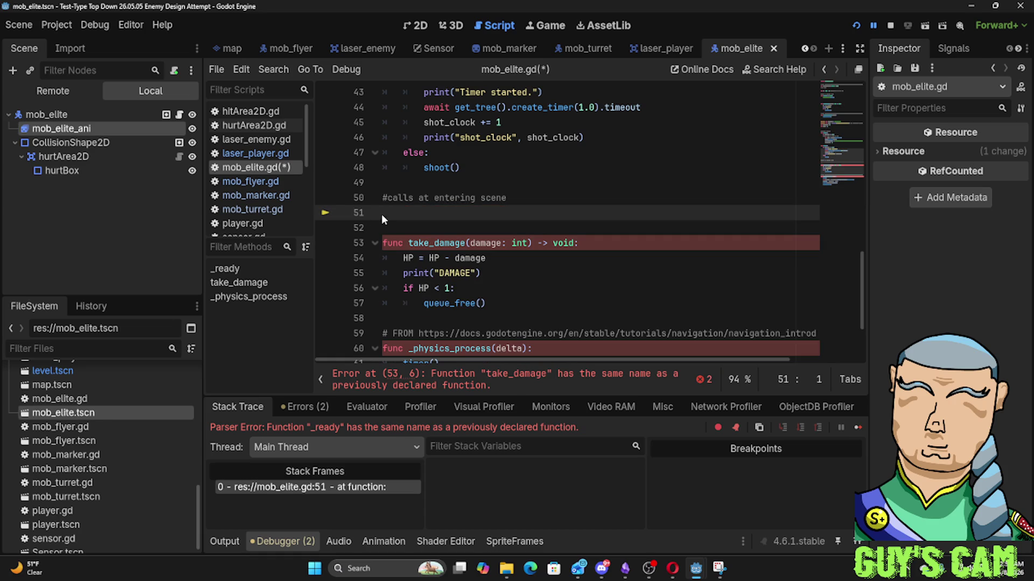
Cut the turret movement lines out of the second _physics_process function
key("shift+Up")
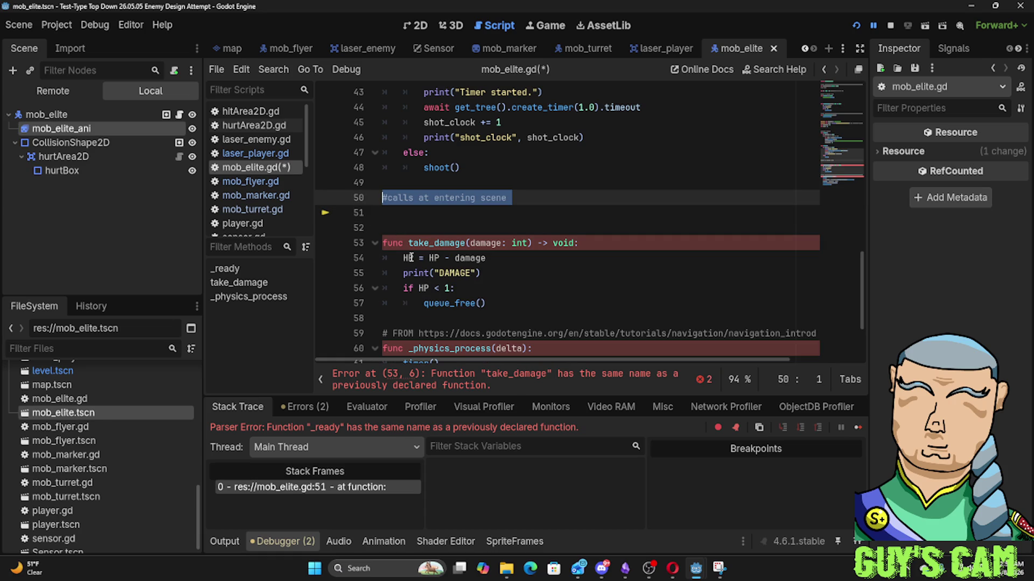
scroll(407, 264, "down", 2)
left_click_drag(489, 334, 384, 260)
key("ctrl+c")
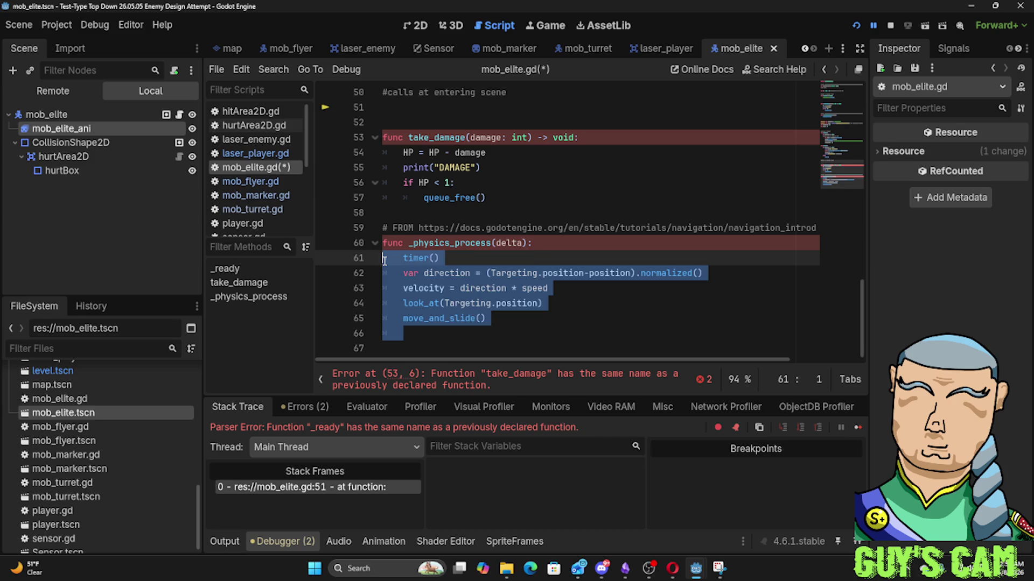
key("BackSpace")
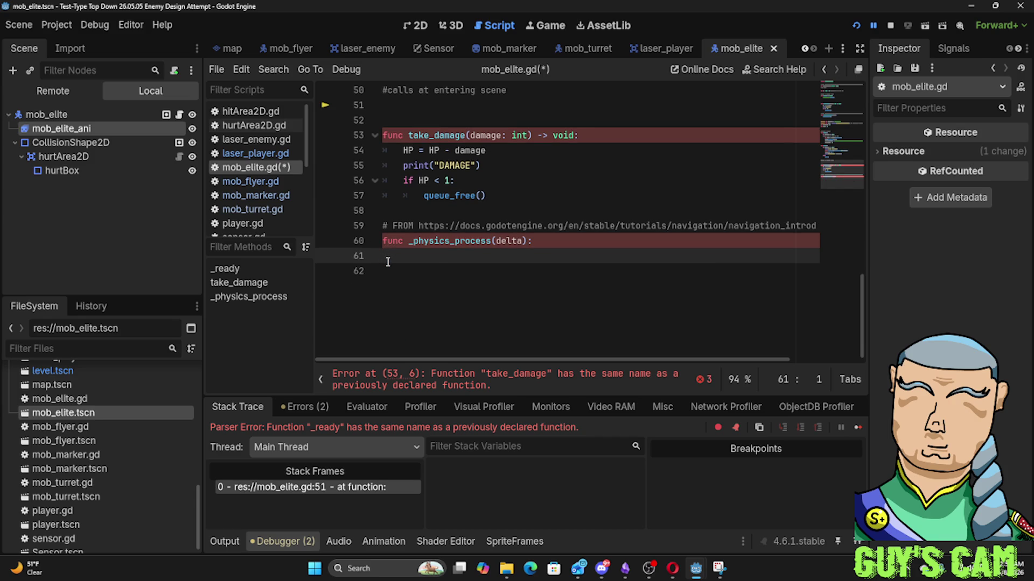
Paste those lines into the first _physics_process, drop the duplicate move_and_slide, and re-indent timer()
scroll(387, 260, "up", 7)
scroll(390, 260, "up", 7)
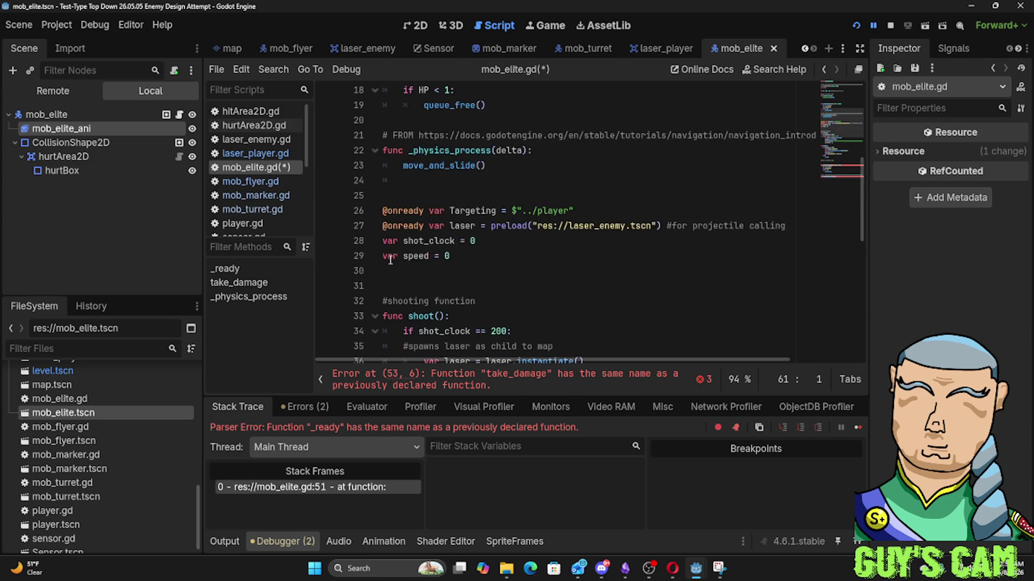
scroll(472, 288, "down", 3)
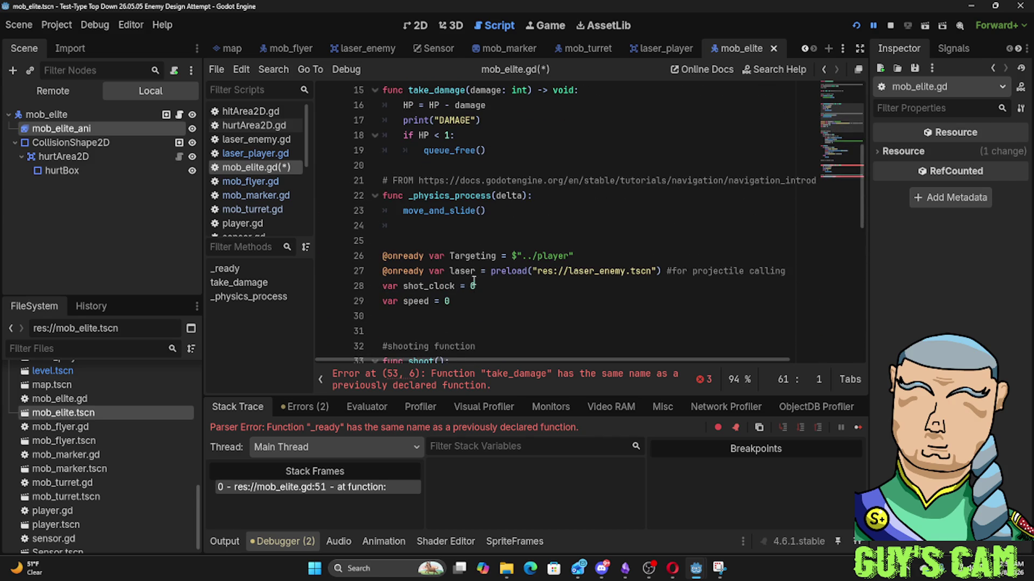
left_click(549, 198)
key("Down")
key("Down")
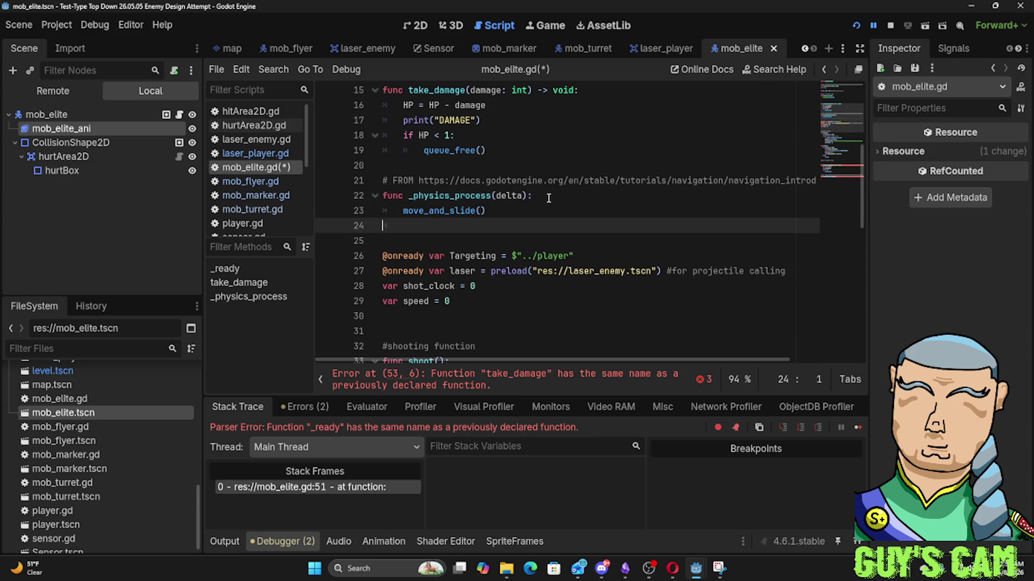
key("ctrl+v")
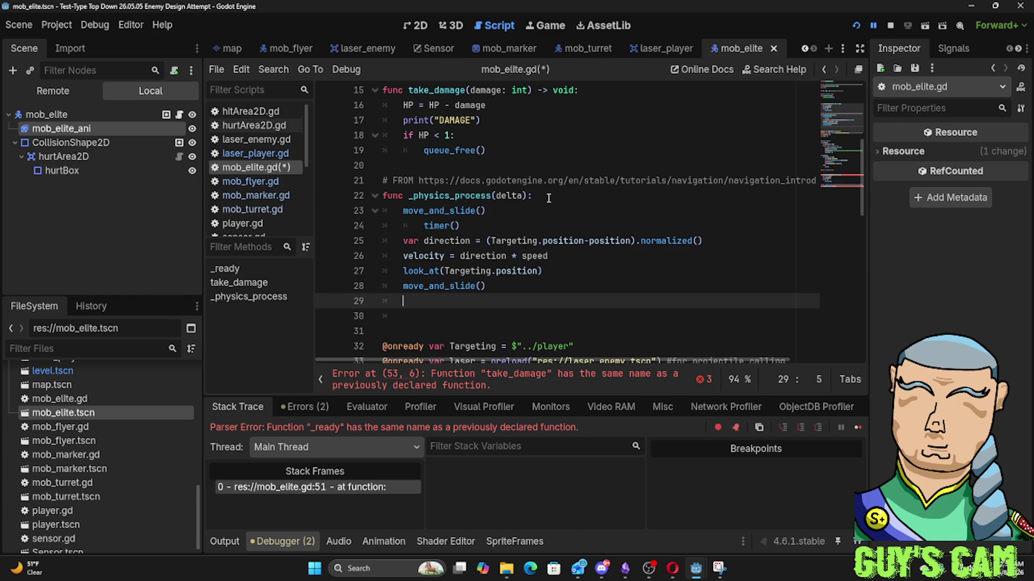
left_click_drag(498, 289, 403, 289)
key("BackSpace")
left_click(422, 227)
key("BackSpace")
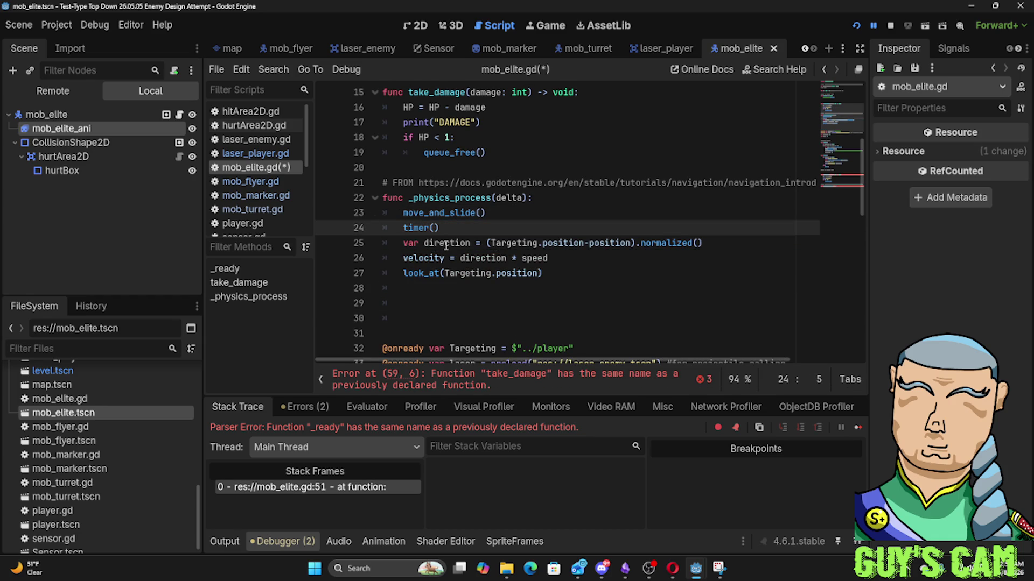
Delete the duplicate Targeting, laser, shot_clock and speed declarations, then select the '# END FROM' comment
scroll(454, 267, "down", 2)
scroll(453, 270, "down", 1)
mouse_move(477, 259)
left_mouse_down()
mouse_move(420, 257)
mouse_move(379, 216)
left_mouse_up()
key("ctrl+c")
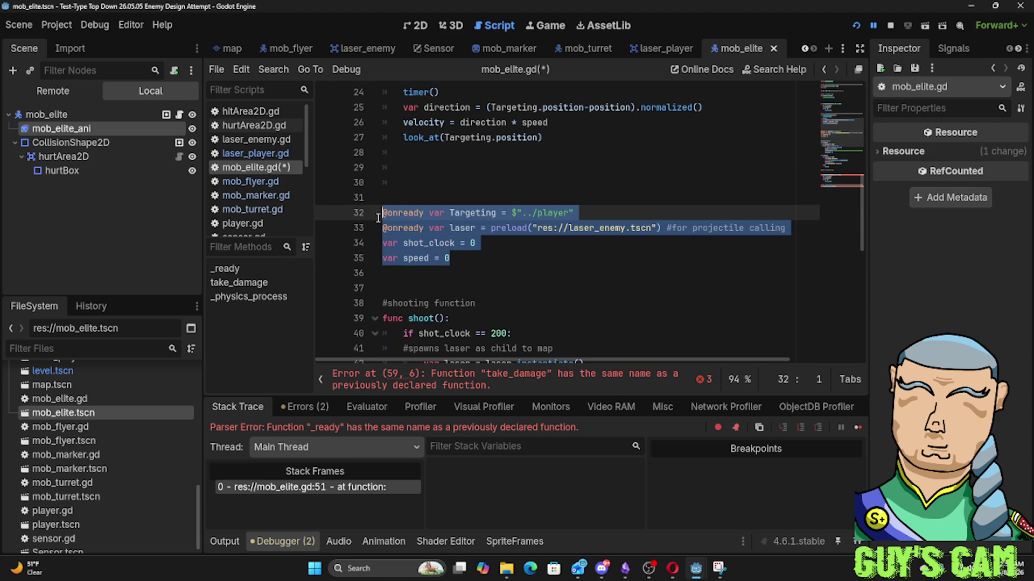
key("BackSpace")
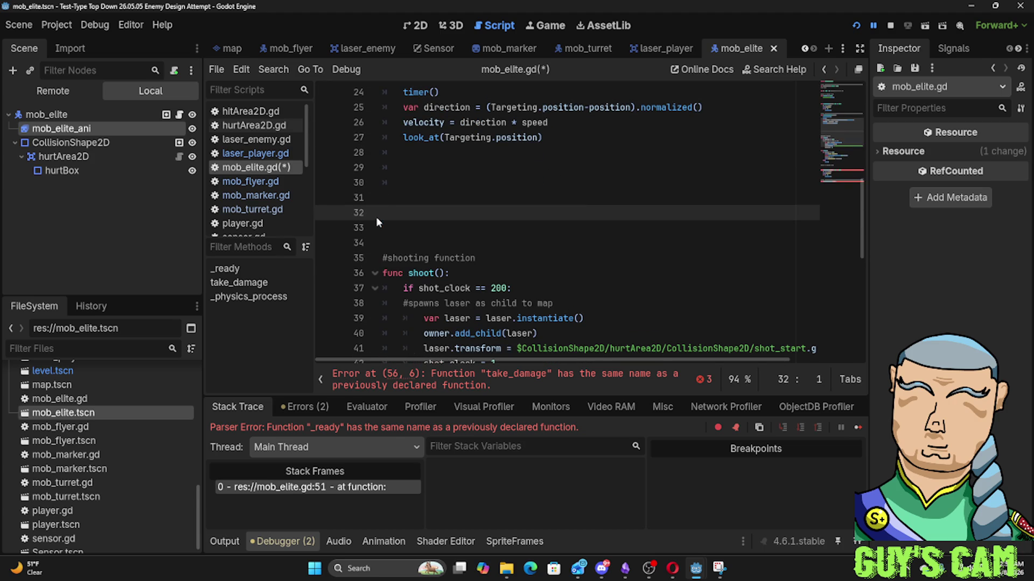
key("BackSpace")
key("BackSpace")
key("BackSpace")
key("BackSpace")
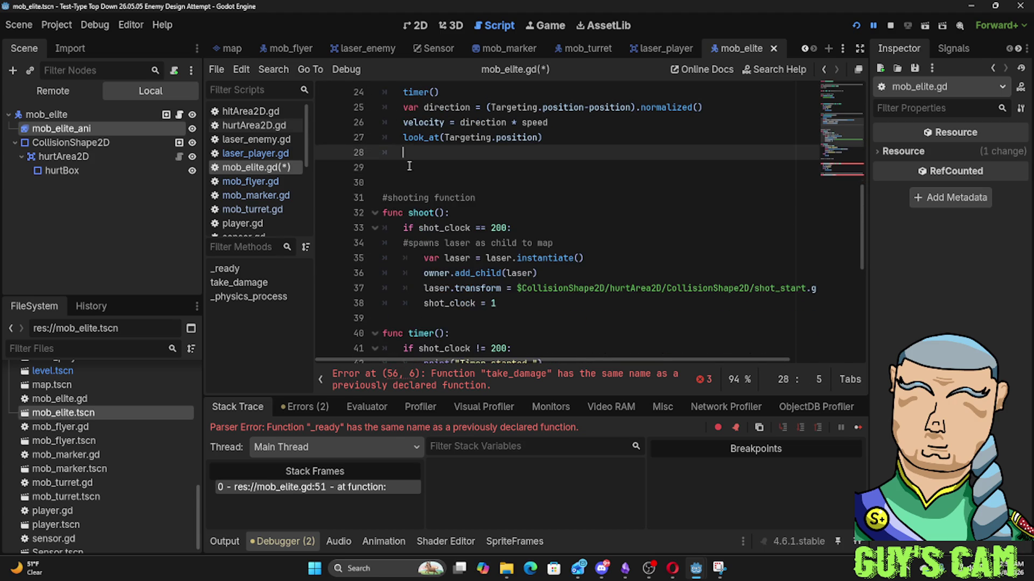
scroll(384, 170, "up", 8)
left_click_drag(454, 155, 380, 157)
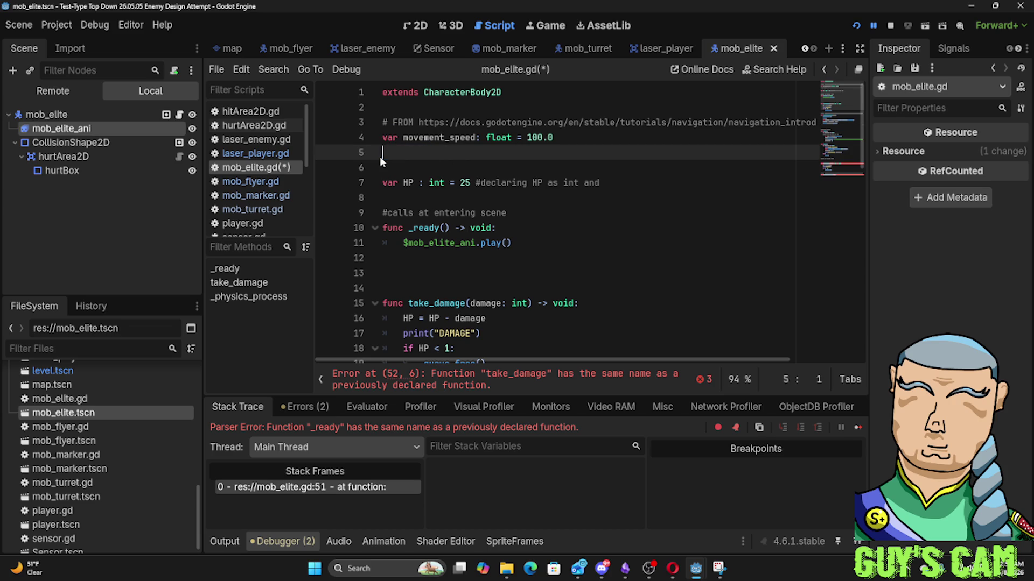
Paste the turret's variable declarations over the comment and set speed to 100.0
key("ctrl+v")
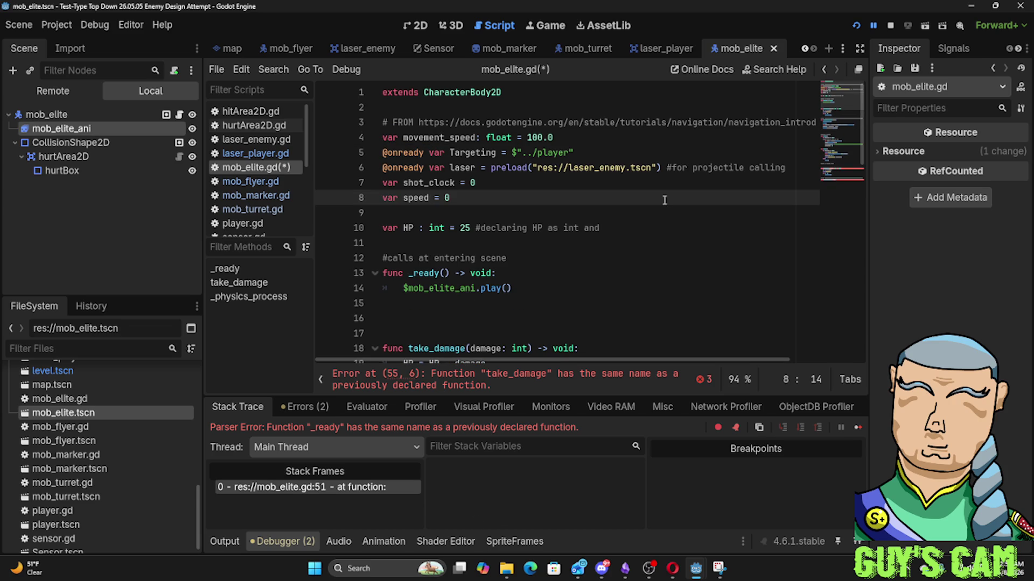
scroll(651, 218, "down", 5)
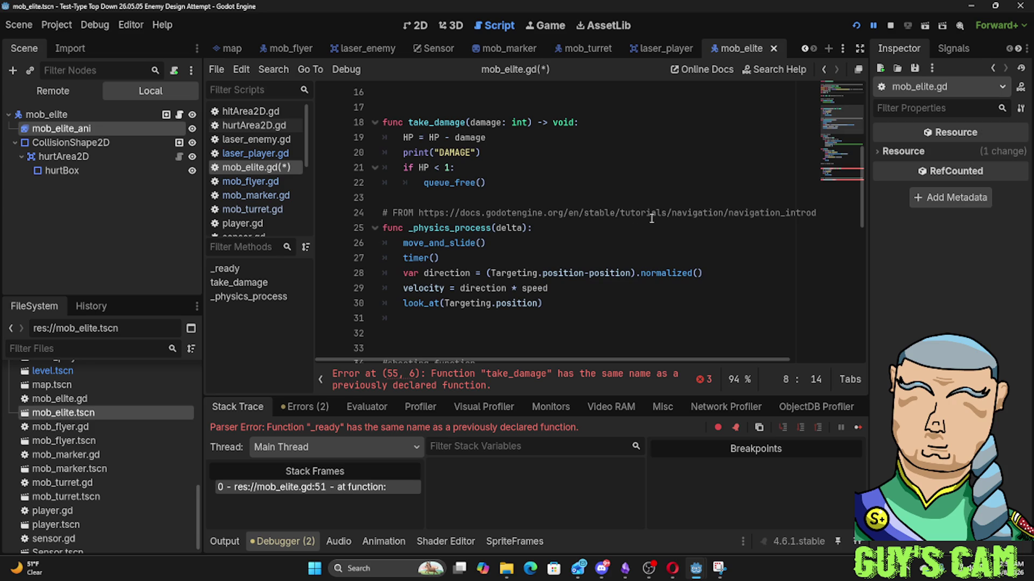
scroll(478, 297, "up", 3)
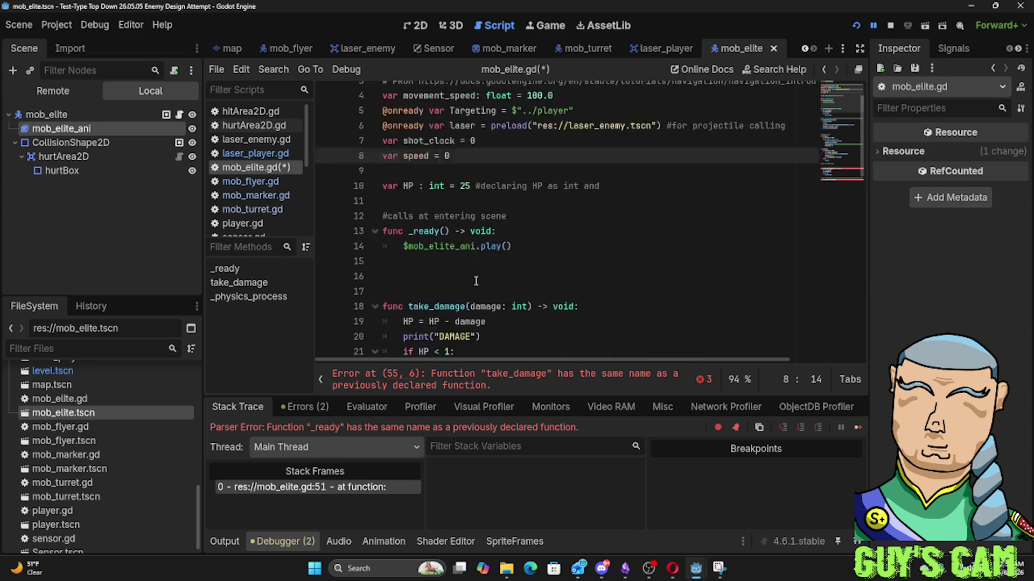
scroll(476, 281, "up", 2)
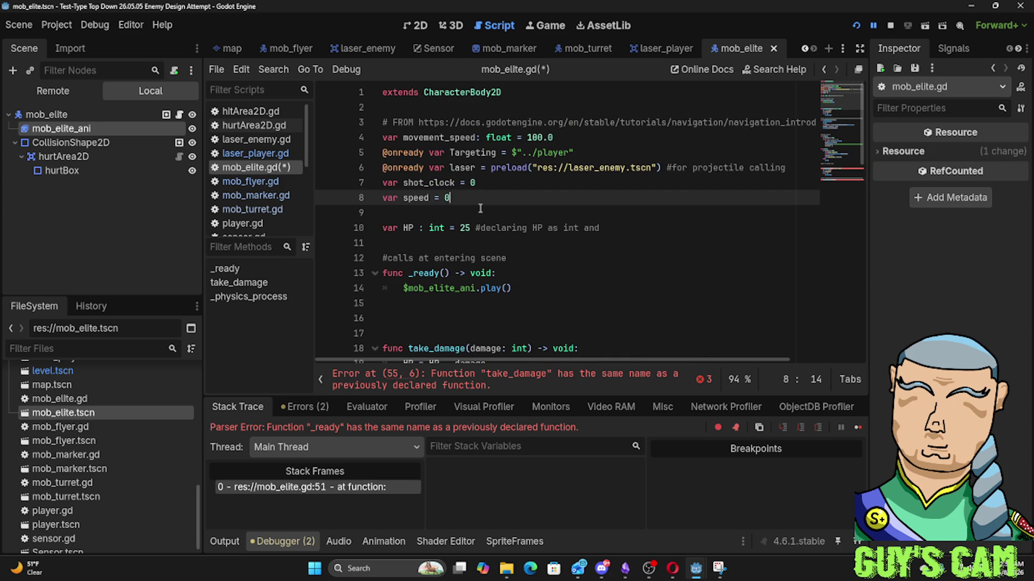
left_click(570, 135)
left_click(445, 198)
type("100")
key("BackSpace")
type(".0")
Delete the old movement_speed declaration and run the game to test
left_click_drag(553, 137, 375, 136)
key("Delete")
key("Delete")
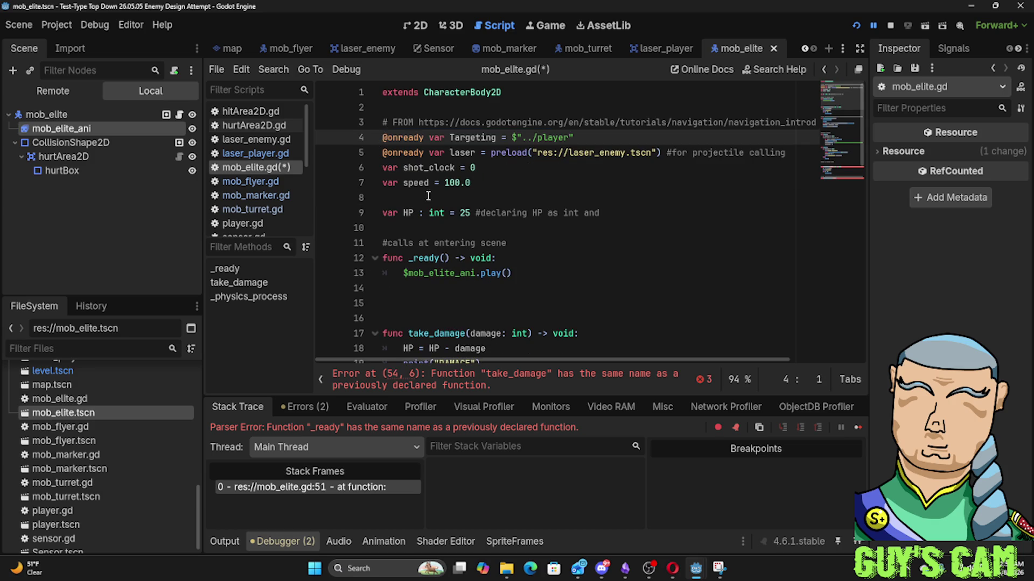
scroll(427, 196, "down", 5)
scroll(470, 305, "down", 3)
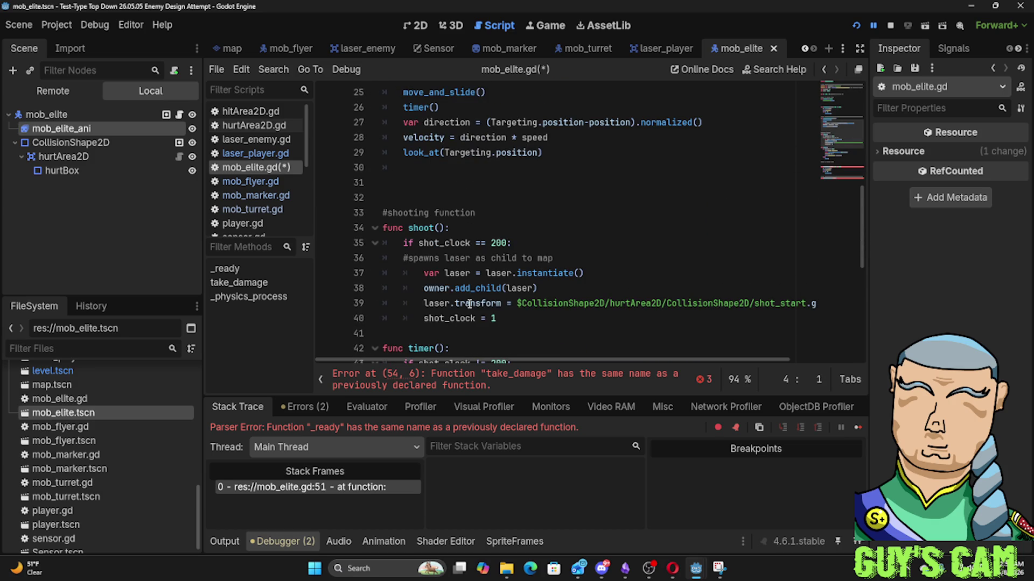
key("F5")
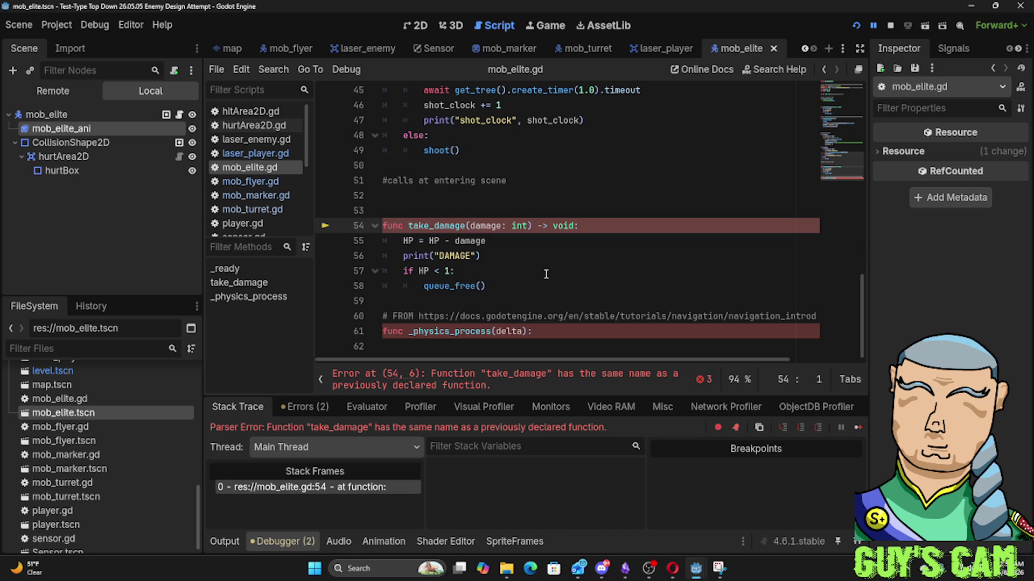
Remove the duplicate take_damage block and _physics_process header, then run the game again
left_click(478, 198)
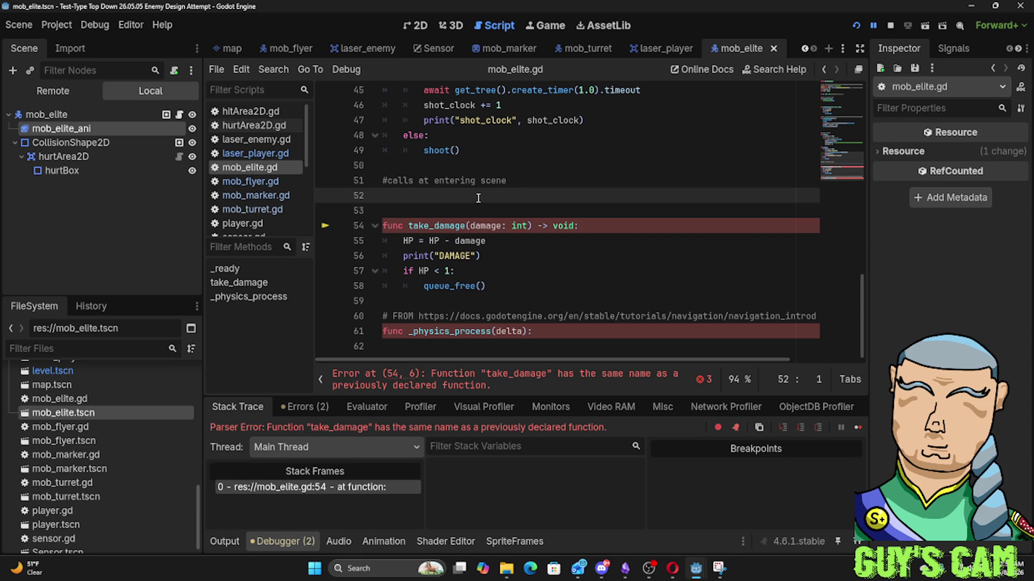
left_click_drag(528, 347, 415, 207)
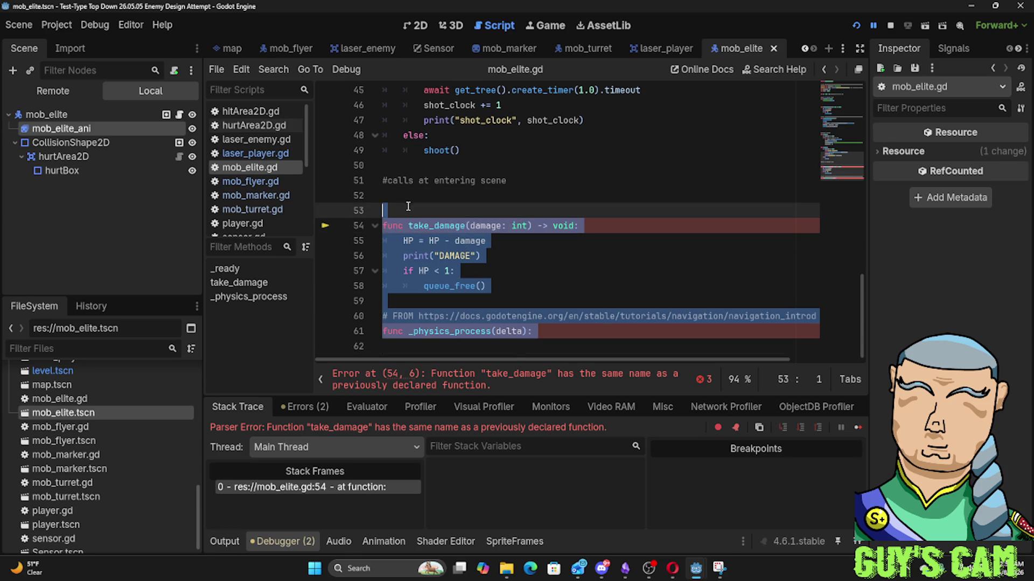
key("BackSpace")
key("F5")
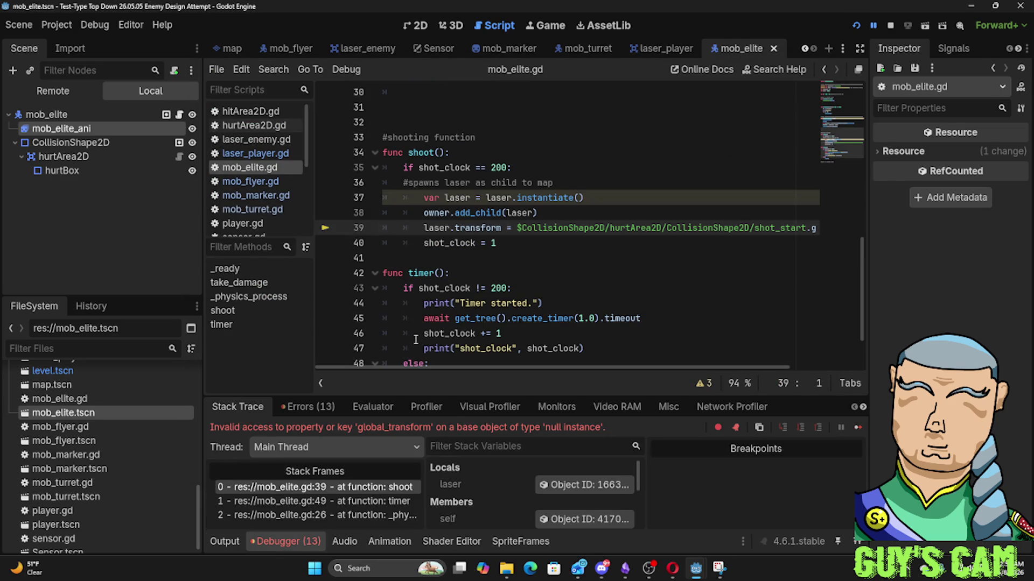
mouse_move(488, 316)
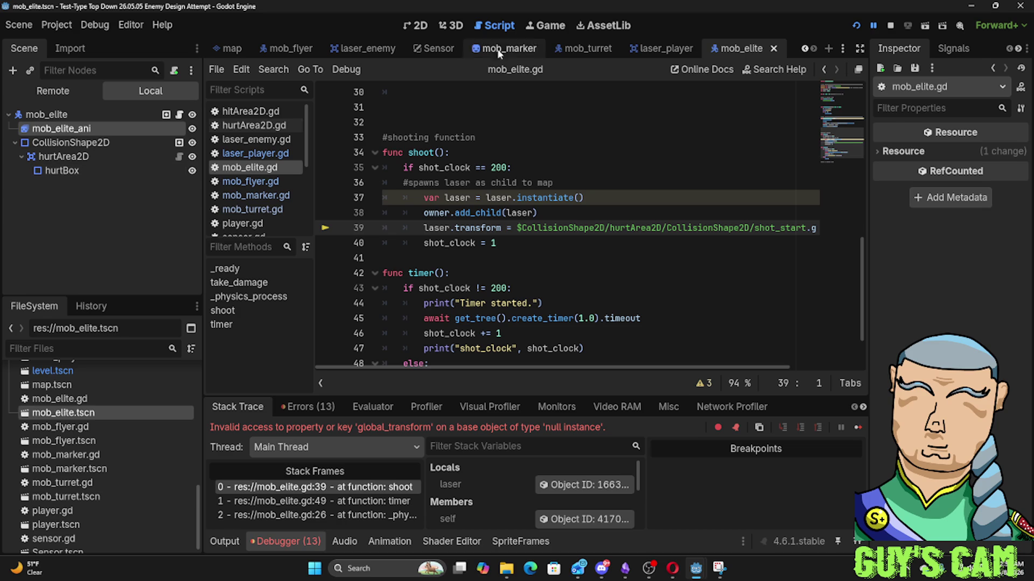
mouse_move(672, 58)
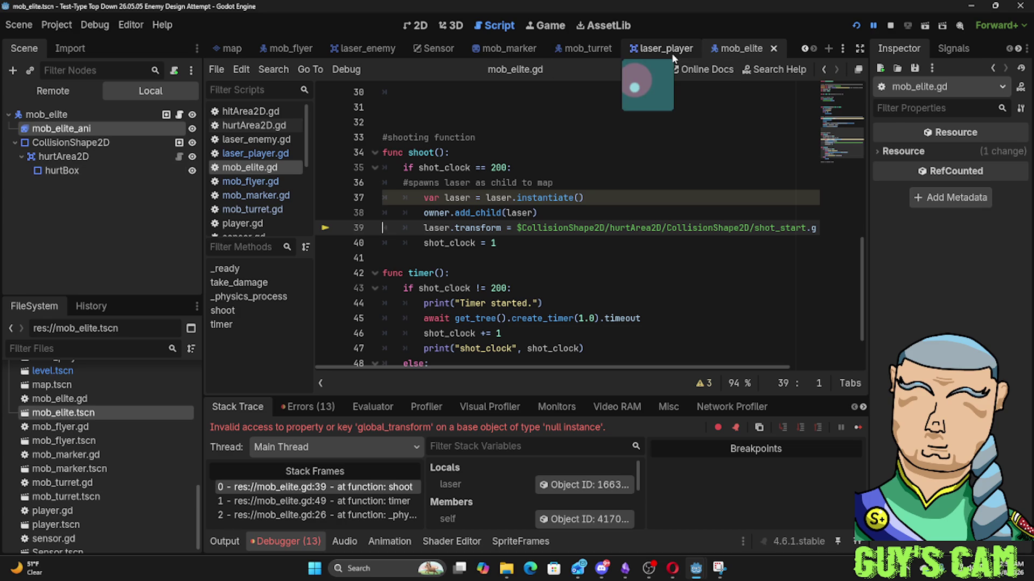
Copy the shot_start marker in mob_turret and move it directly under the mob_turret root
left_click(574, 51)
right_click(85, 201)
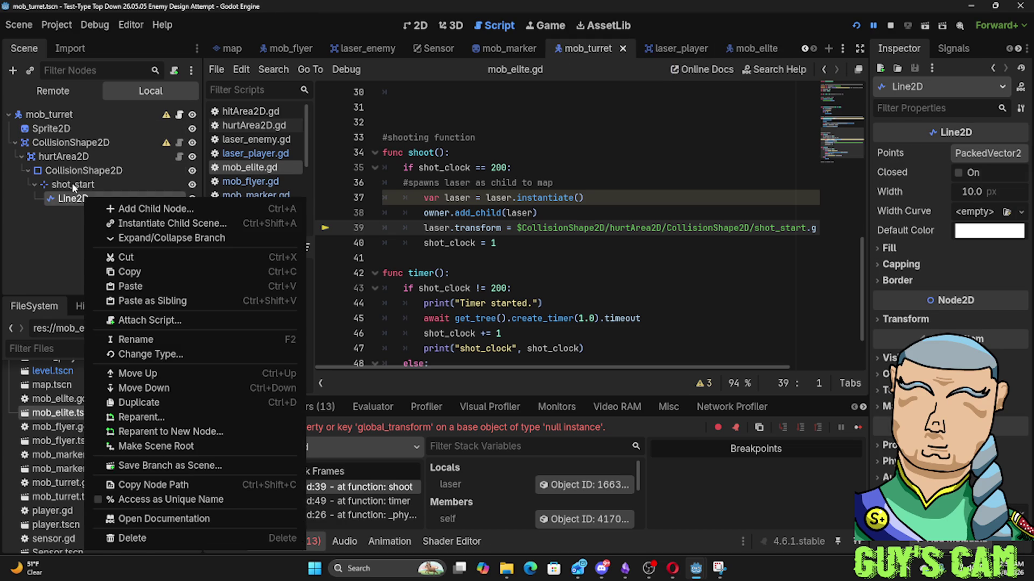
left_click(72, 183)
right_click(72, 183)
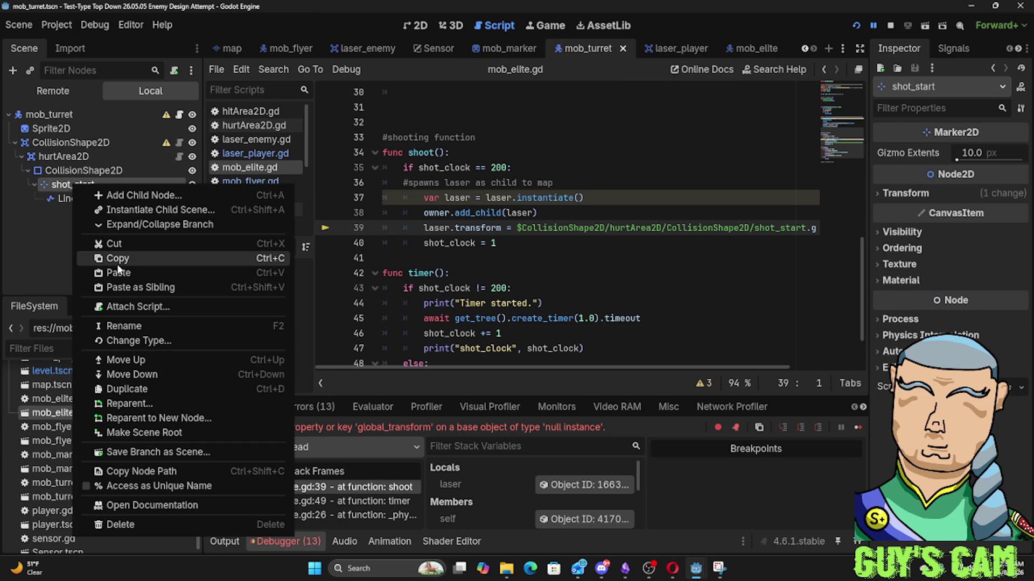
left_click(119, 269)
mouse_move(84, 188)
left_mouse_down()
mouse_move(79, 129)
mouse_move(64, 183)
mouse_move(59, 114)
left_mouse_up()
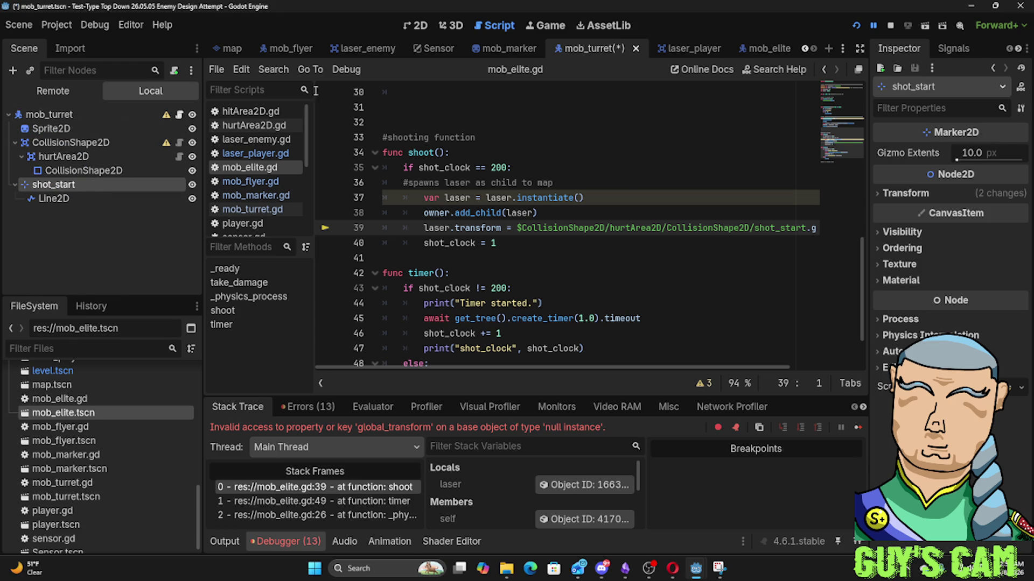
Paste shot_start under the mob_elite root node, then save and run the game
left_click(750, 47)
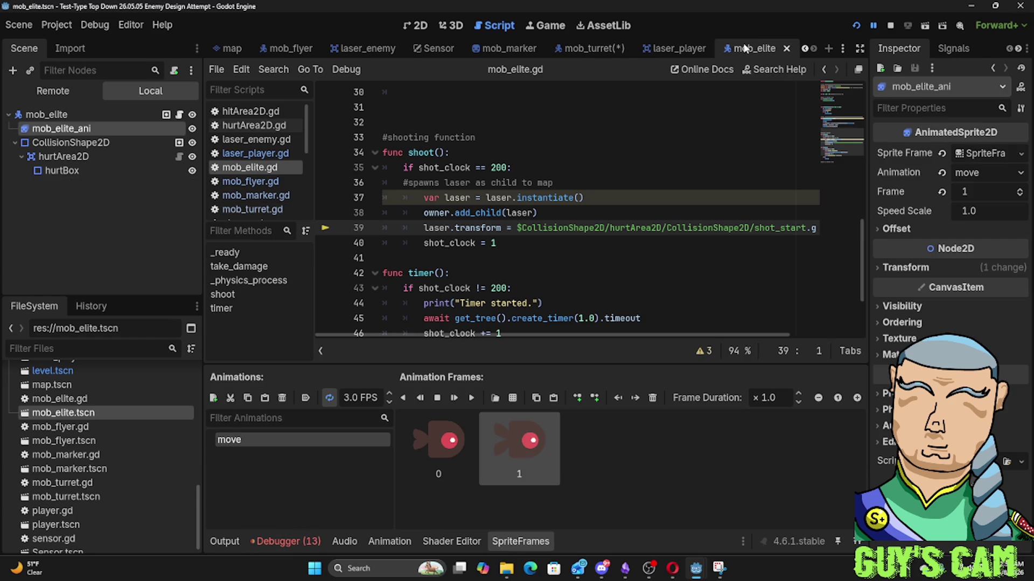
left_click(59, 115)
right_click(58, 117)
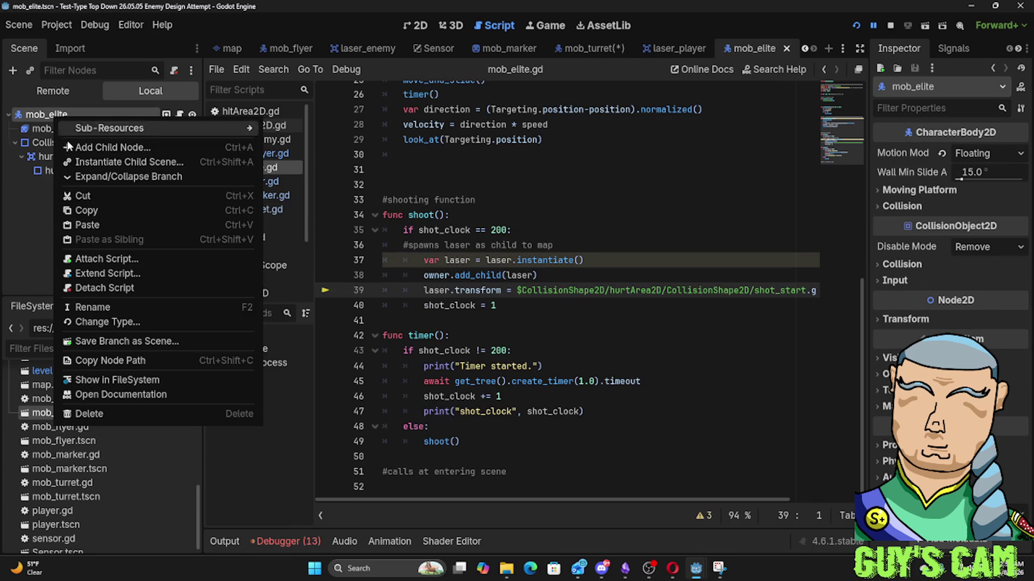
left_click(79, 228)
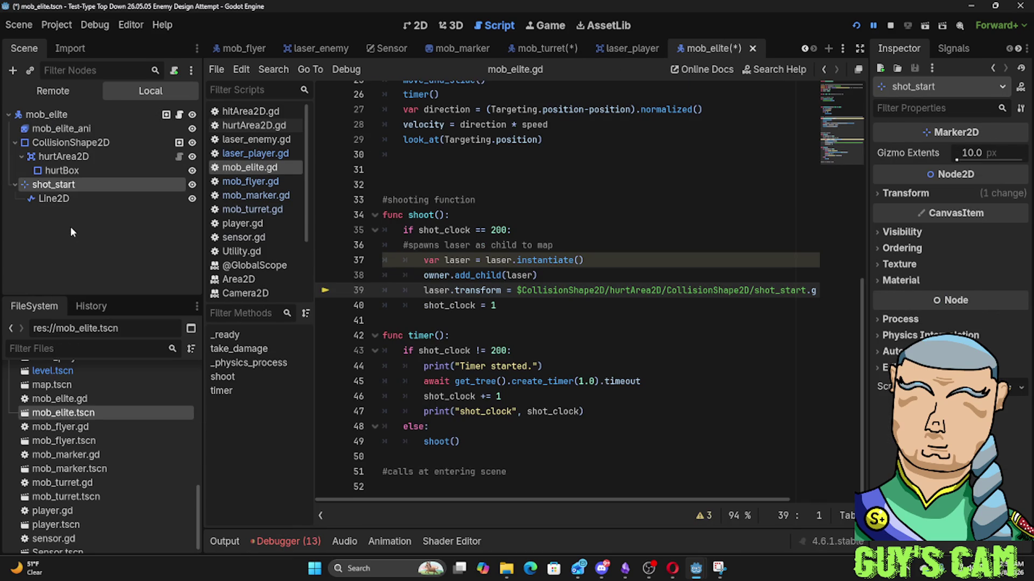
key("F5")
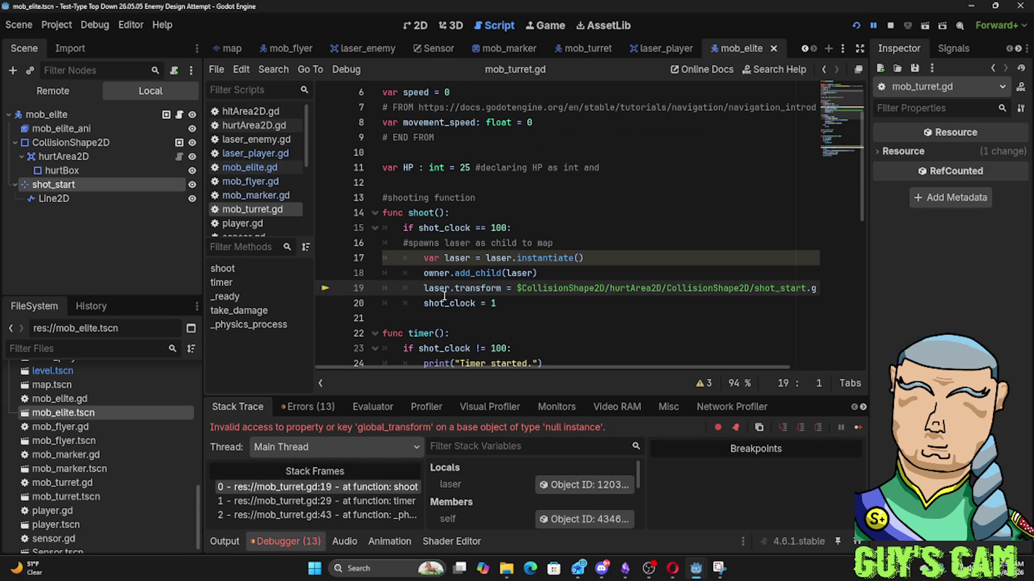
Inspect mob_turret.gd's shot_clock == 100 check and shoot() function around line 19
mouse_move(445, 295)
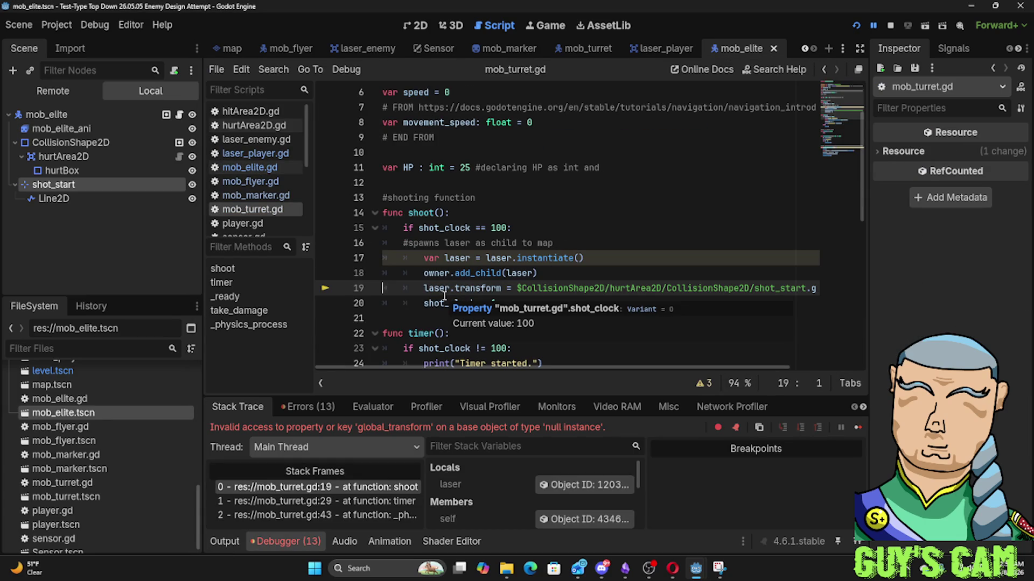
left_click(556, 225)
scroll(555, 224, "up", 2)
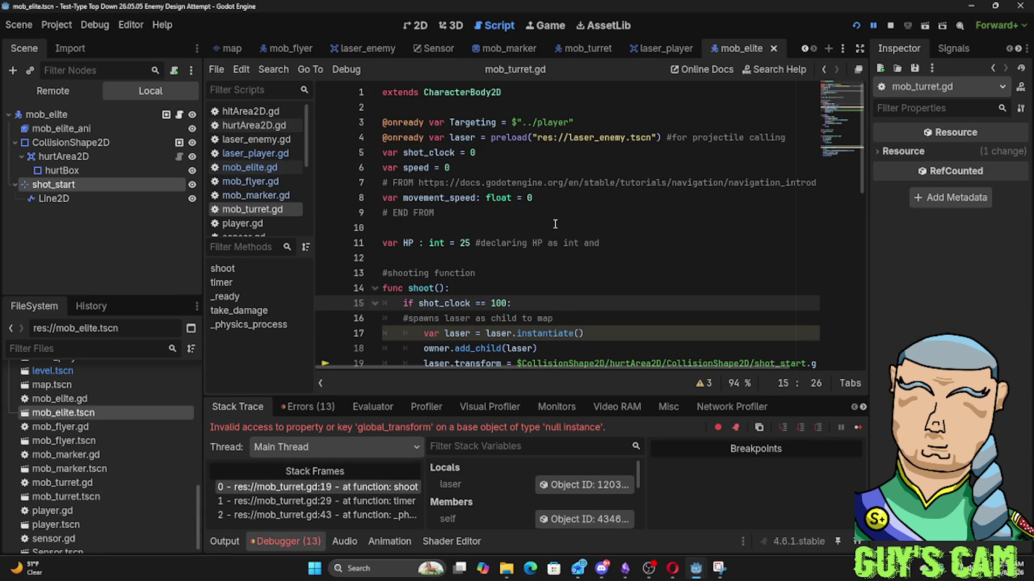
scroll(555, 224, "down", 4)
scroll(555, 225, "up", 2)
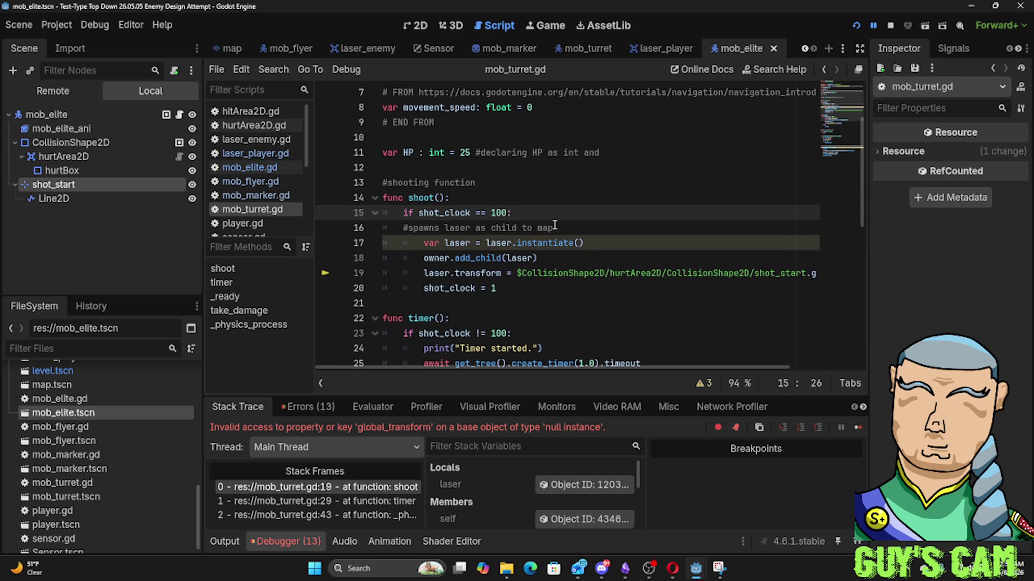
scroll(554, 225, "up", 1)
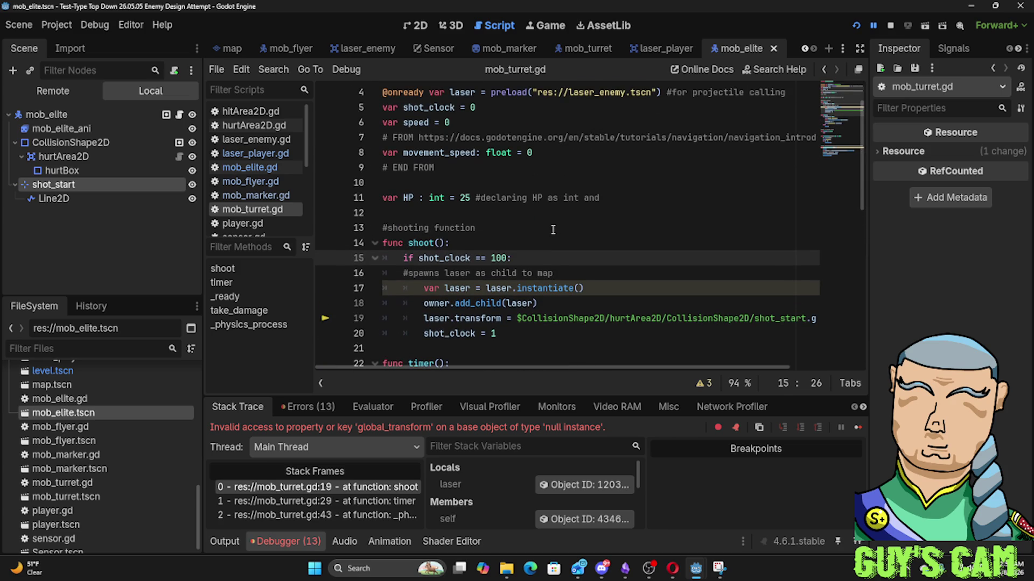